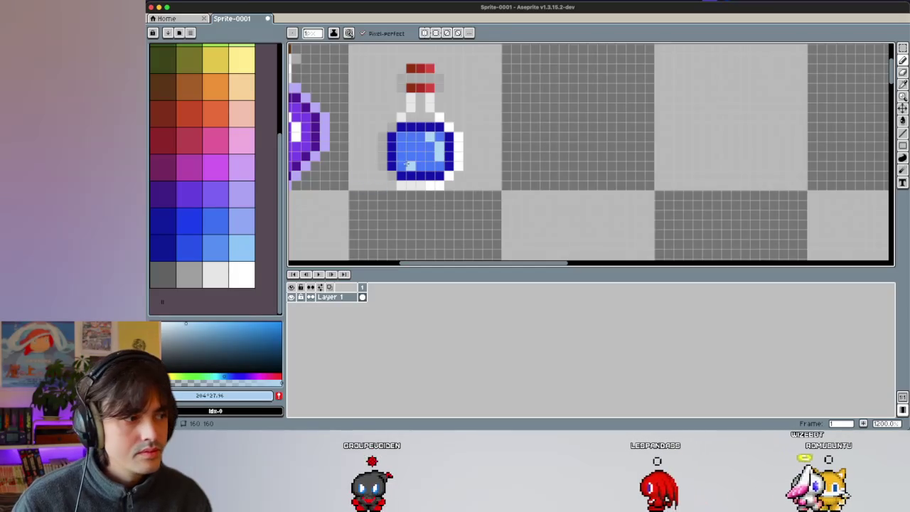
Step: Sample the potion's blue with the eyedropper and return to the pencil
key(i)
click(189, 246)
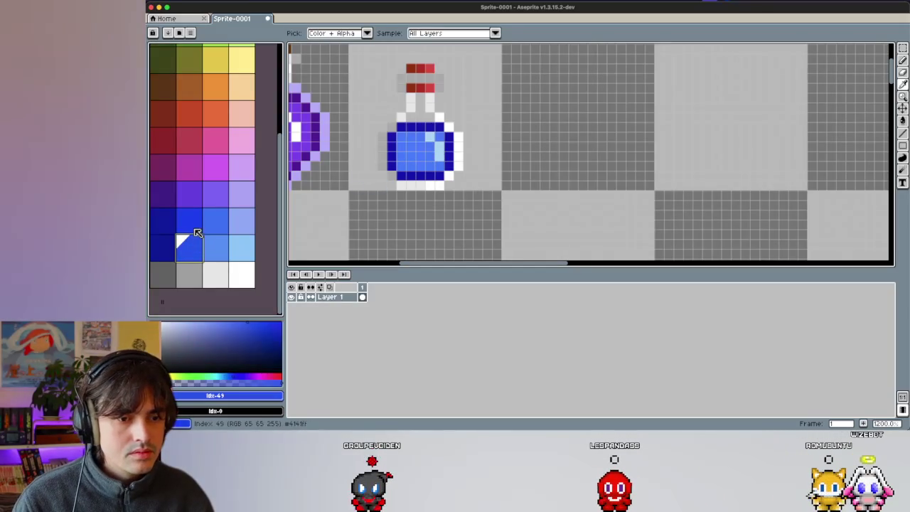
key(b)
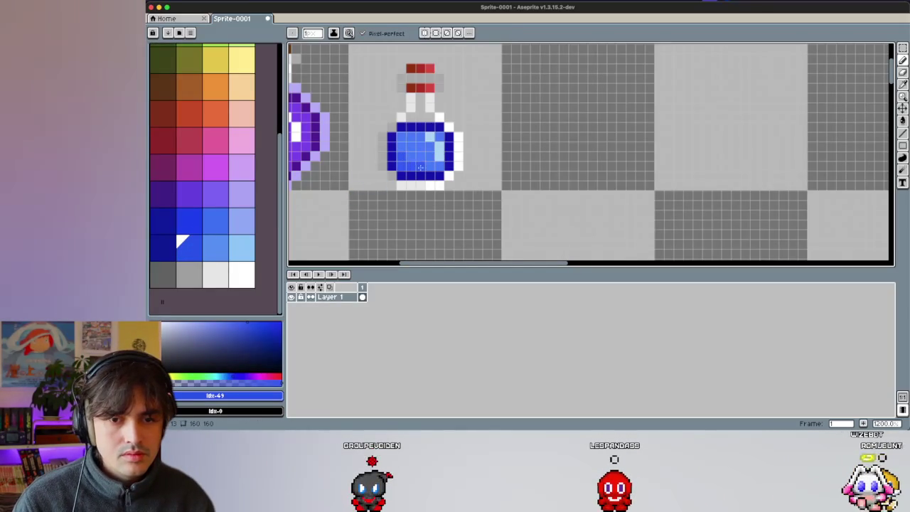
Step: Zoom out and bring up the context menu for Layer 1
scroll(413, 114, down, 5)
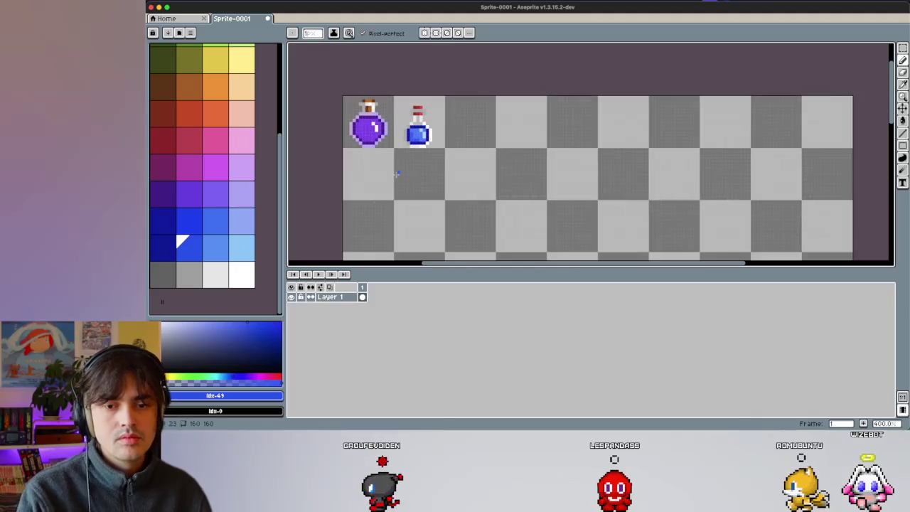
scroll(368, 238, down, 1)
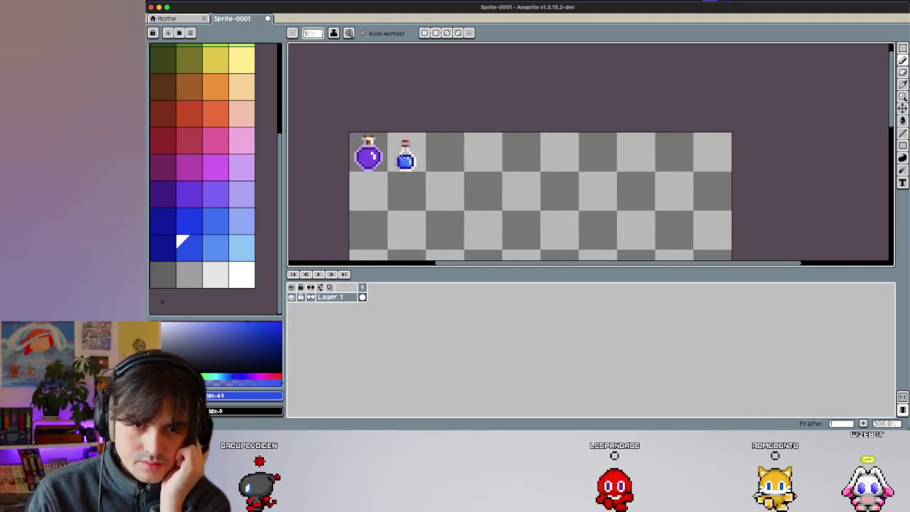
scroll(403, 131, right, 1)
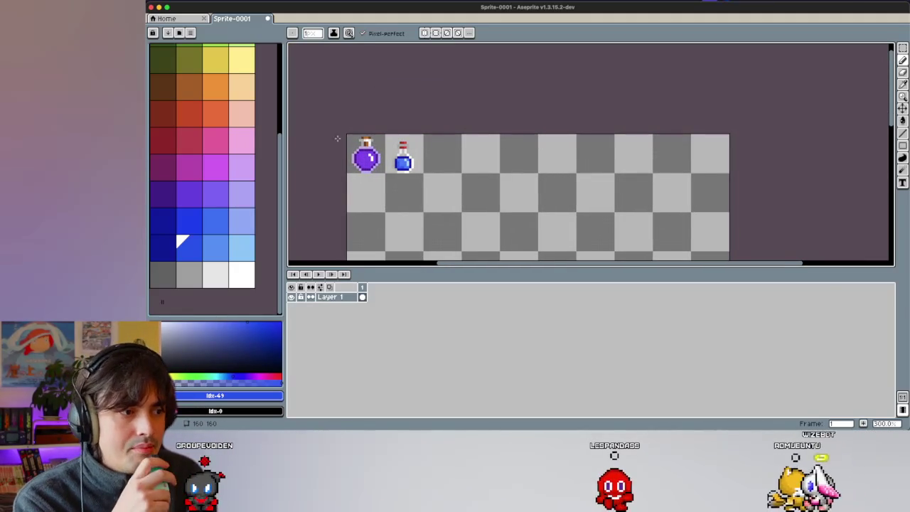
right_click(332, 296)
mouse_move(348, 315)
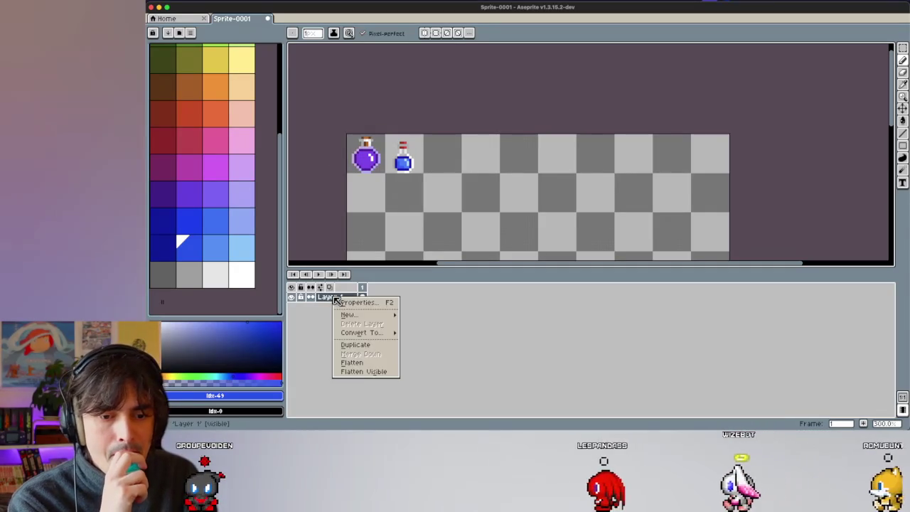
Step: Add a new Layer 2 and move it beneath Layer 1
click(425, 315)
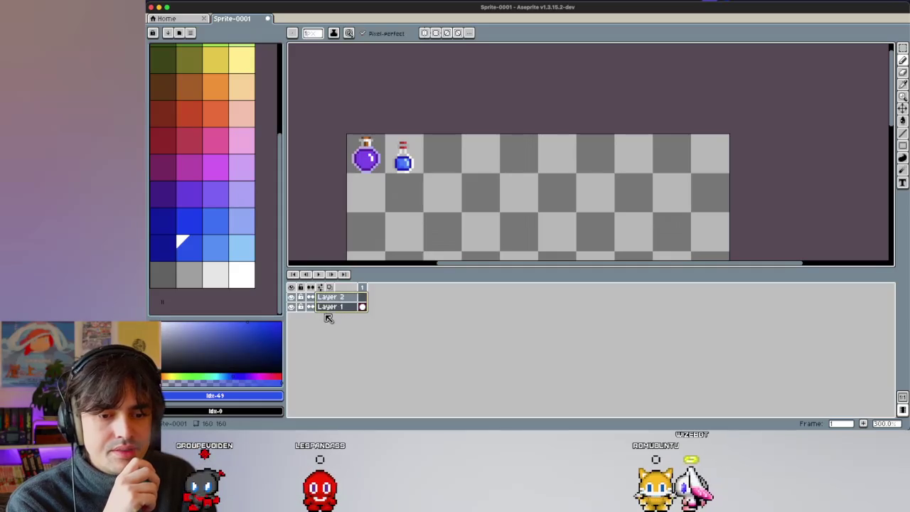
click(319, 286)
double_click(334, 300)
drag(325, 299, 343, 309)
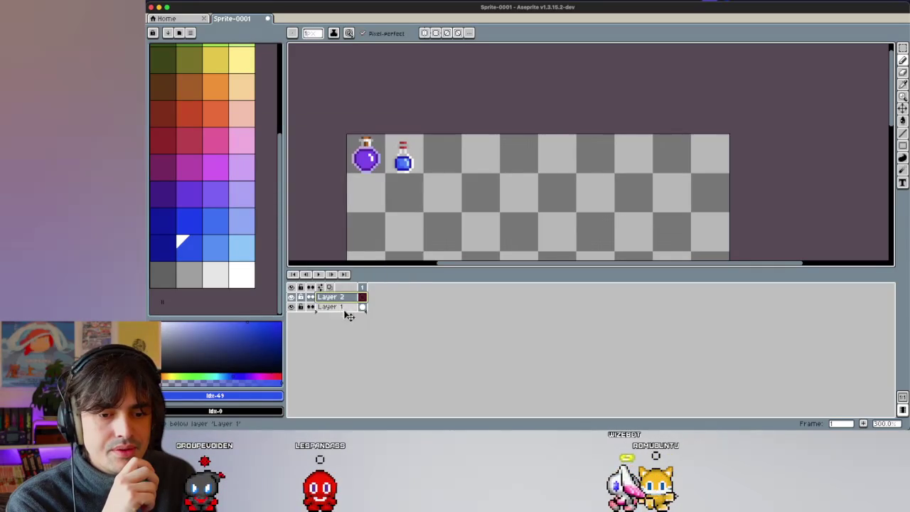
scroll(374, 189, down, 2)
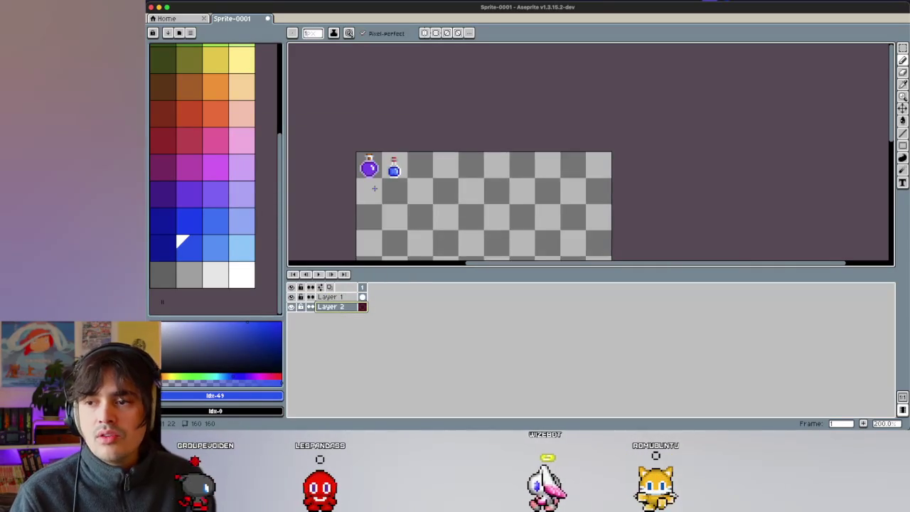
scroll(374, 188, down, 2)
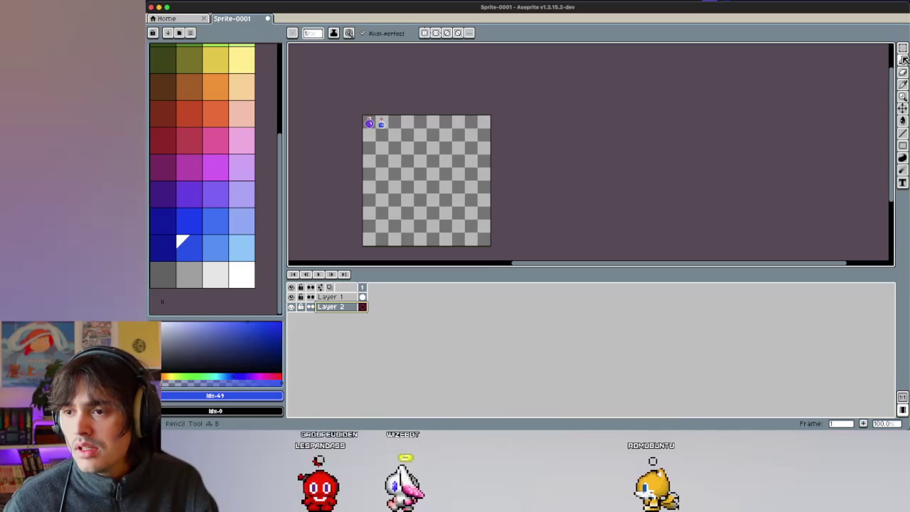
Step: Draw two test rectangles with the Rectangle tool, then undo both
click(904, 151)
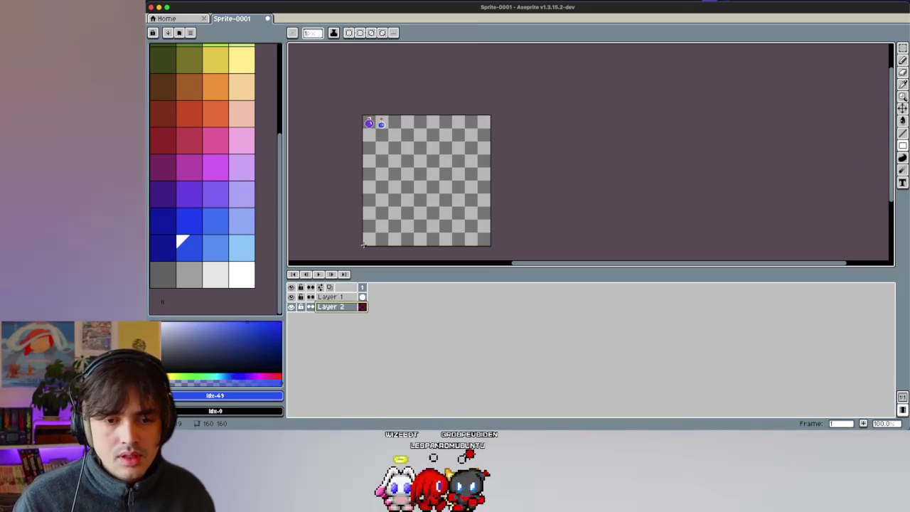
drag(362, 246, 512, 102)
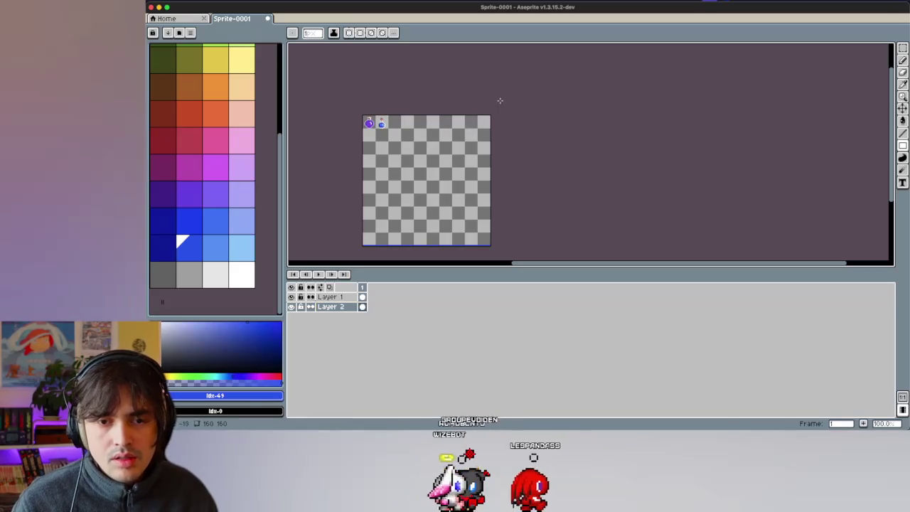
drag(411, 169, 433, 201)
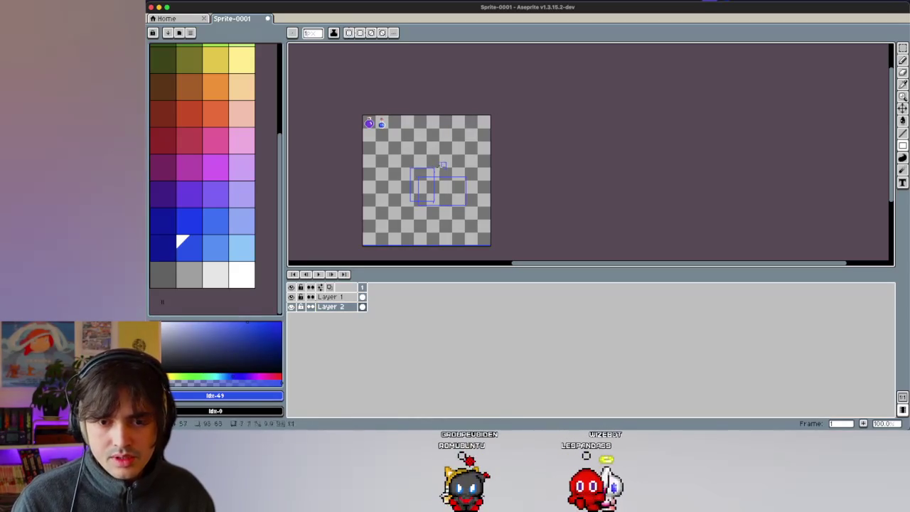
key(ctrl+z)
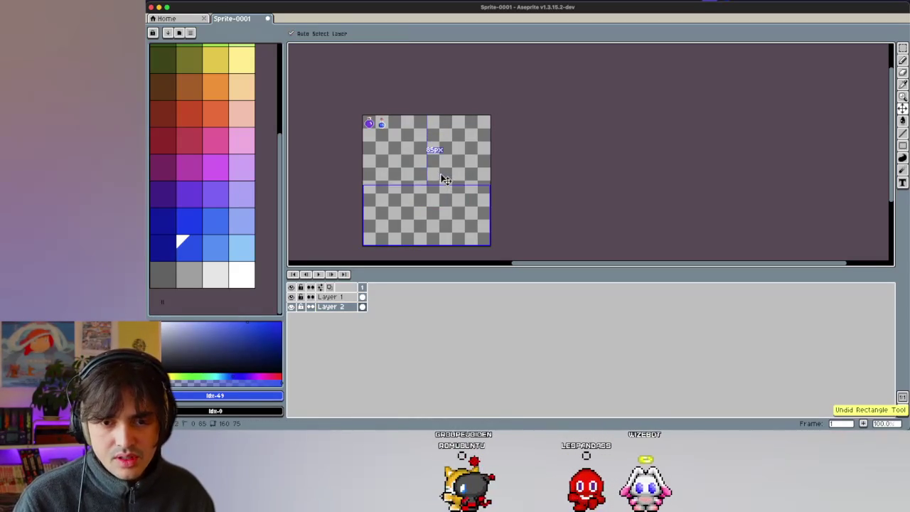
key(ctrl+z)
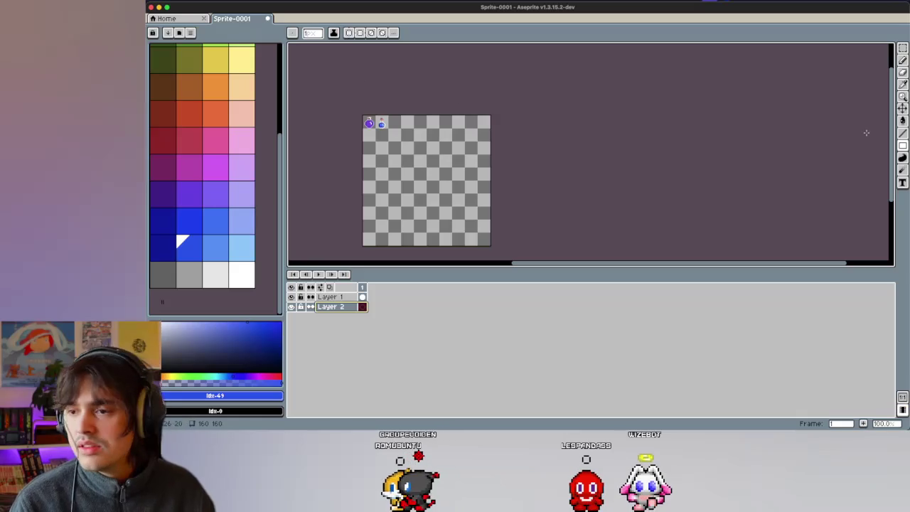
Step: Cover the whole Layer 2 canvas with white filled rectangles
drag(902, 145, 881, 146)
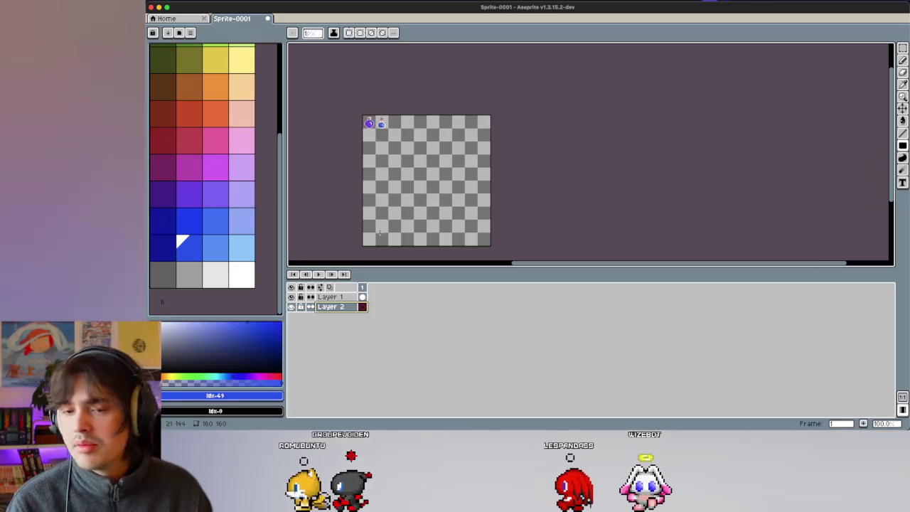
click(249, 269)
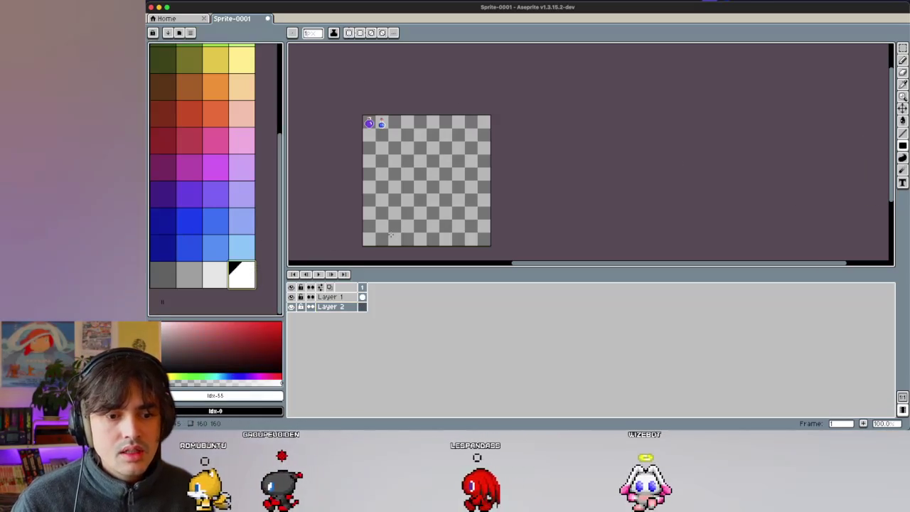
drag(374, 241, 538, 98)
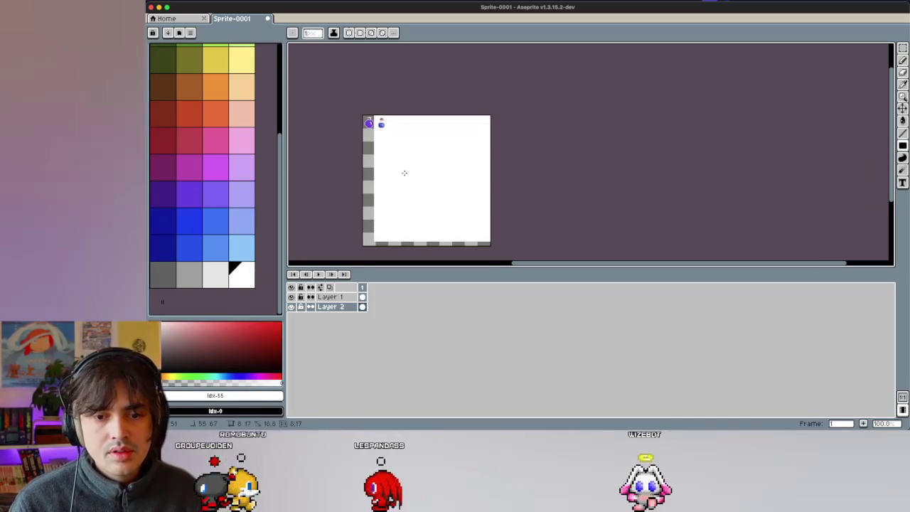
scroll(404, 173, down, 3)
drag(407, 130, 359, 155)
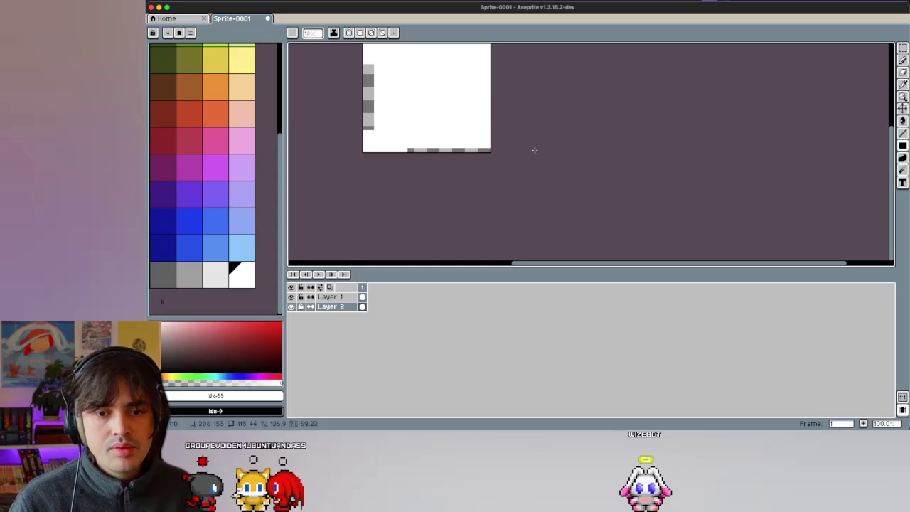
scroll(385, 123, up, 2)
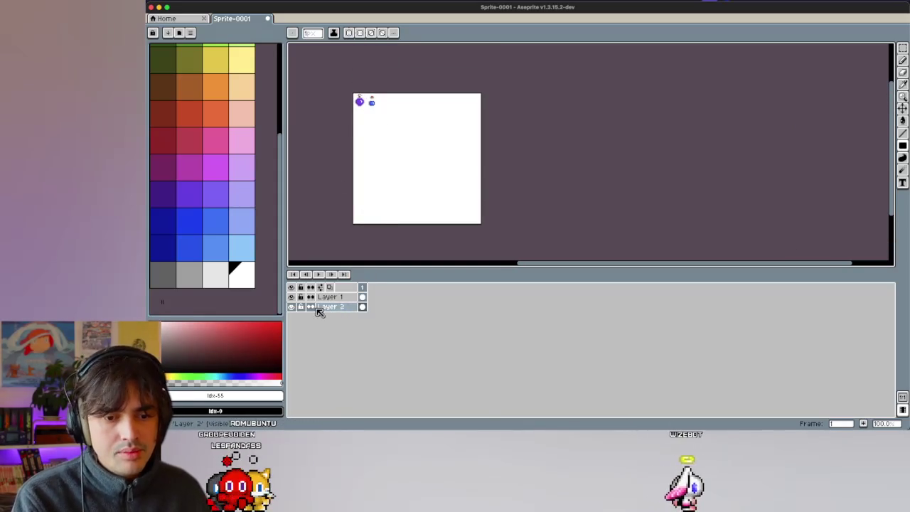
double_click(330, 306)
Step: Set Layer 2's opacity to 82% in Layer Properties
drag(569, 244, 499, 244)
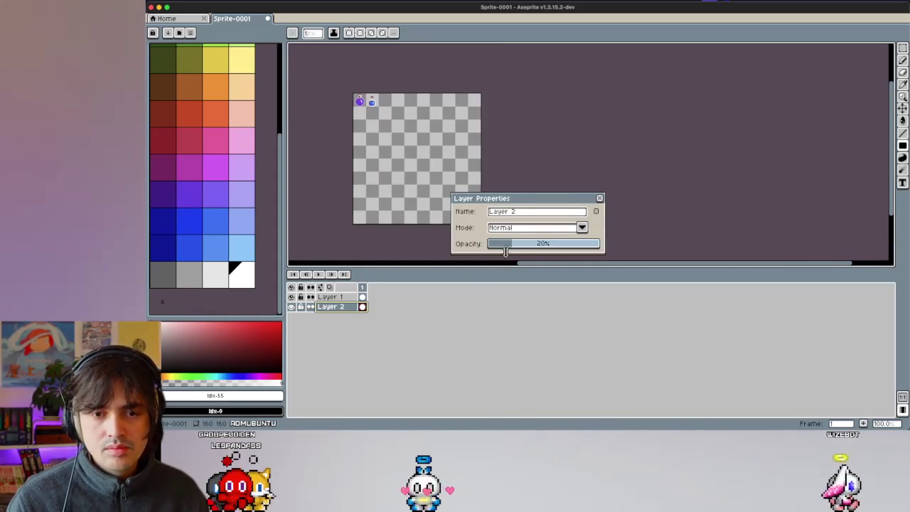
drag(559, 243, 568, 250)
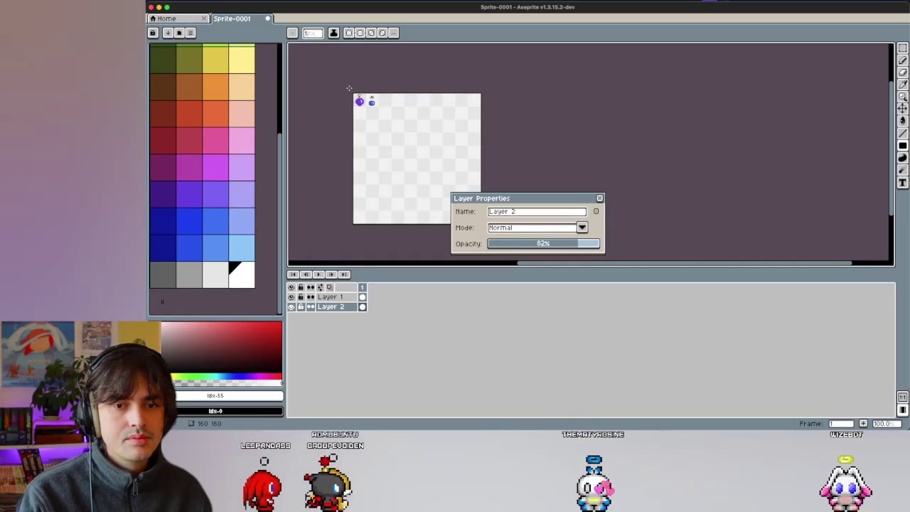
scroll(380, 98, up, 1)
scroll(441, 156, up, 1)
scroll(441, 157, left, 2)
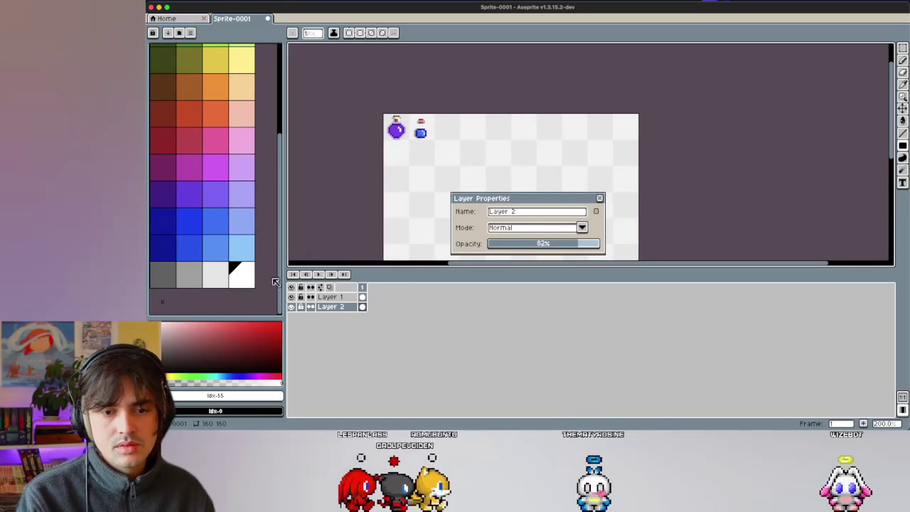
Step: Fill the entire canvas with light blue and close Layer Properties
click(240, 247)
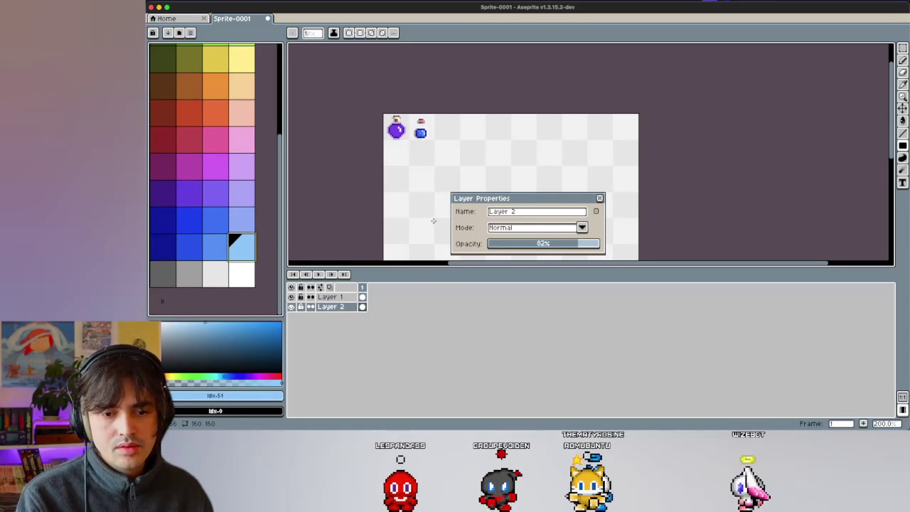
drag(434, 221, 382, 167)
key(f)
scroll(421, 209, down, 1)
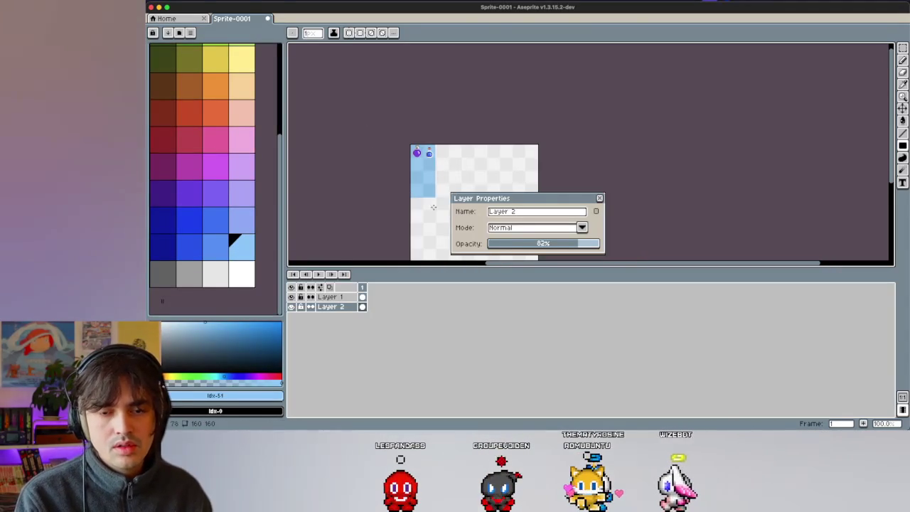
click(485, 157)
scroll(460, 163, down, 1)
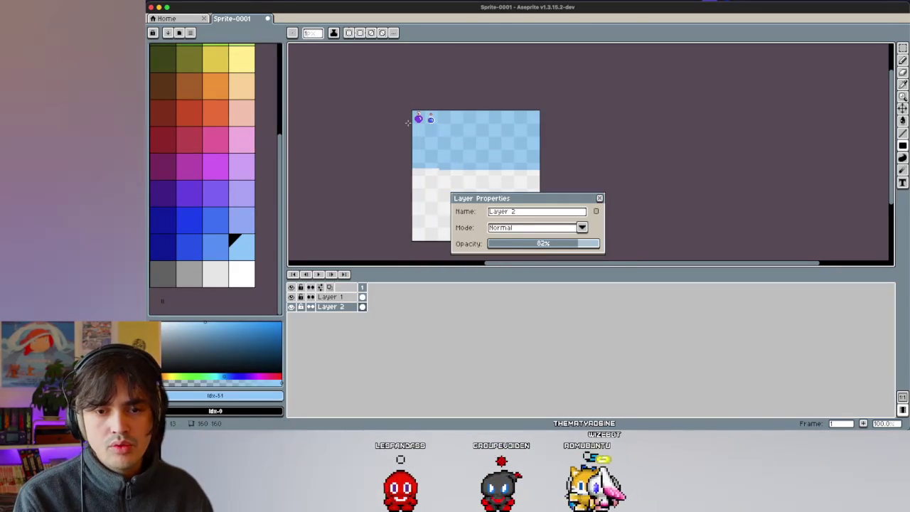
scroll(366, 251, right, 2)
click(375, 185)
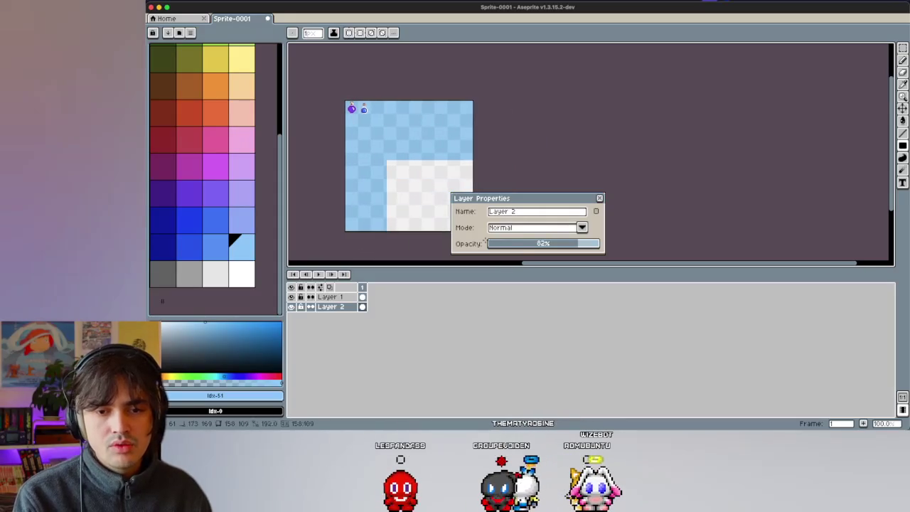
click(433, 213)
click(600, 199)
scroll(504, 161, up, 2)
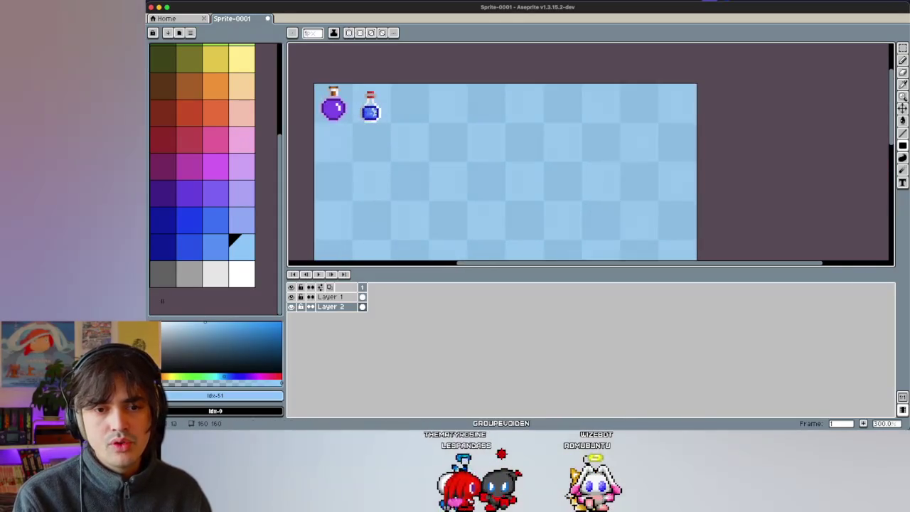
scroll(400, 118, up, 1)
scroll(302, 150, left, 2)
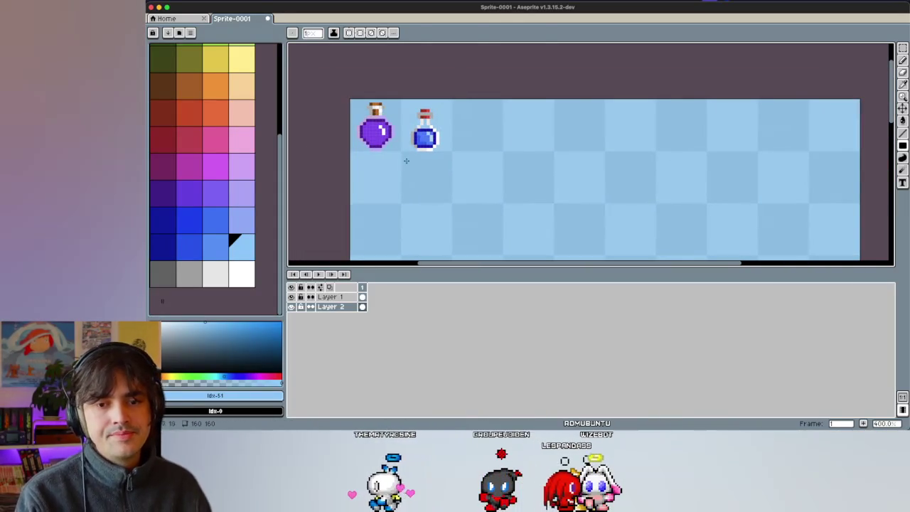
Step: Switch to the Rectangular Marquee tool with M
key(m)
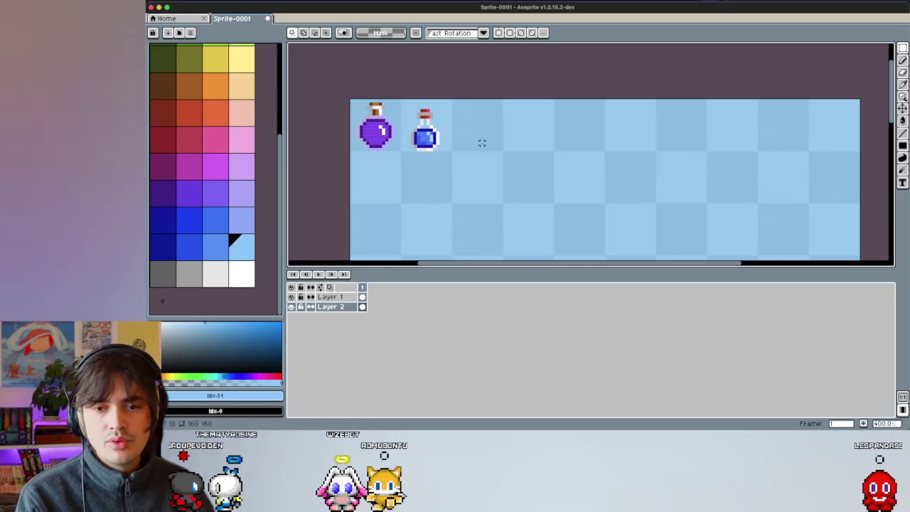
Step: Sample the pale blue from the bottle's glass and strengthen it slightly for the pencil
scroll(477, 142, up, 1)
scroll(455, 142, up, 1)
key(i)
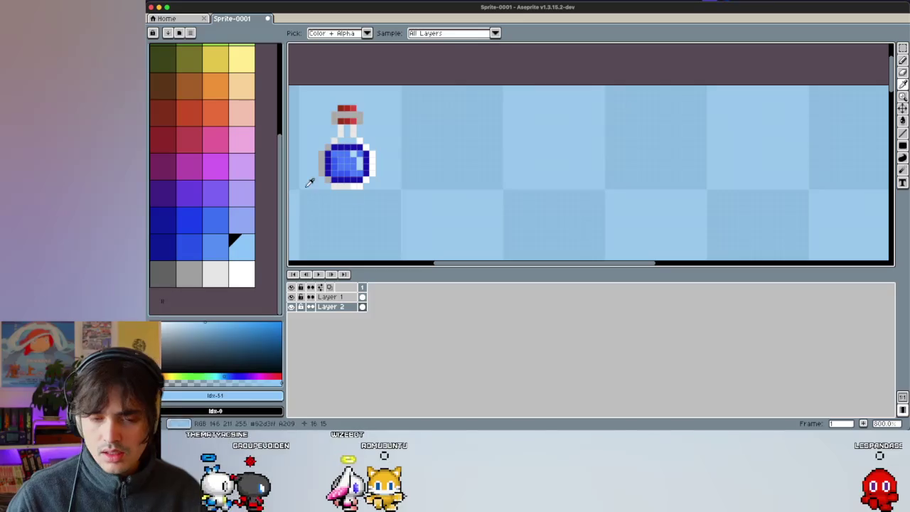
scroll(336, 159, up, 2)
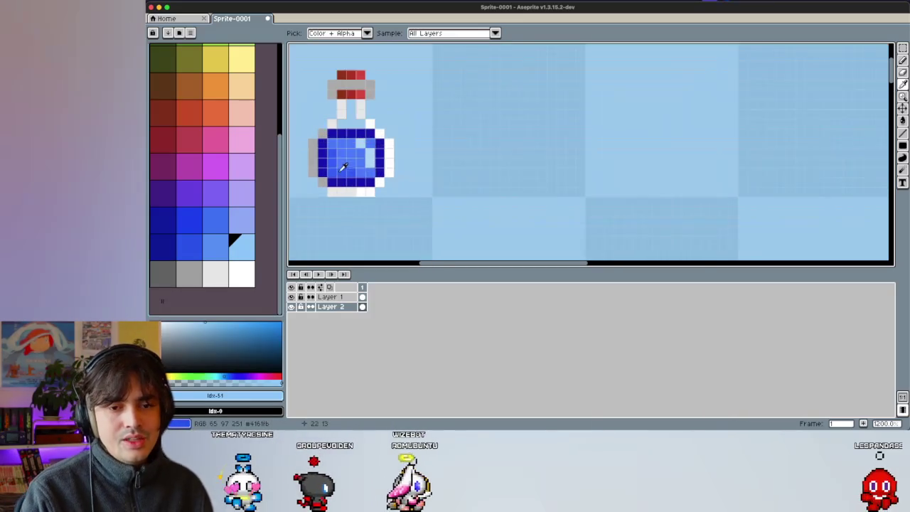
scroll(341, 162, down, 4)
scroll(355, 167, up, 4)
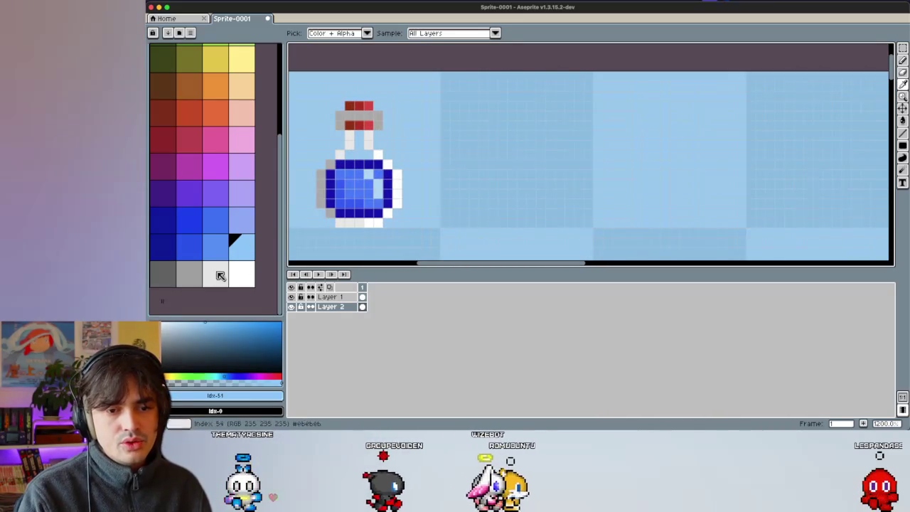
click(241, 273)
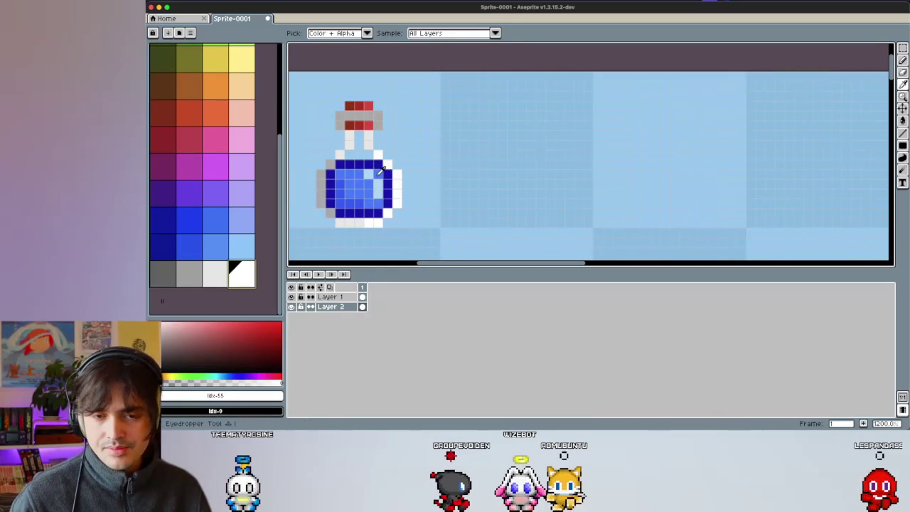
click(379, 172)
key(b)
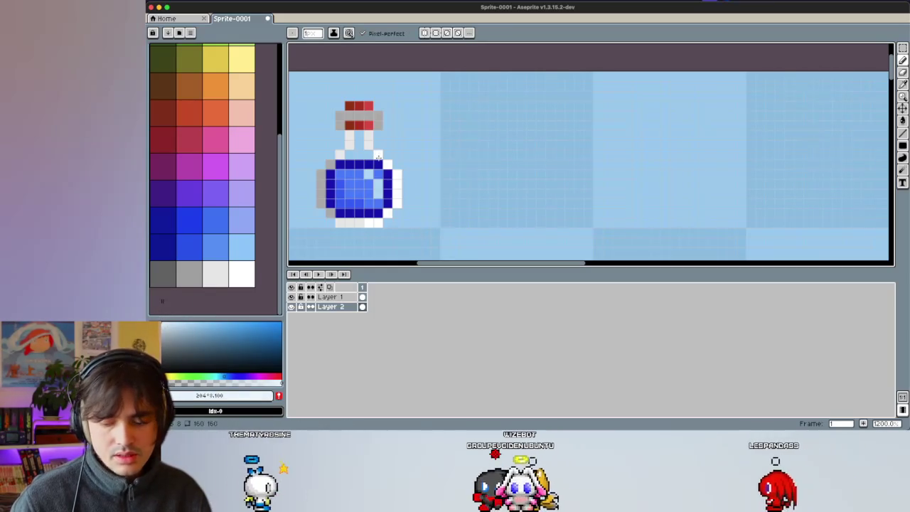
click(175, 323)
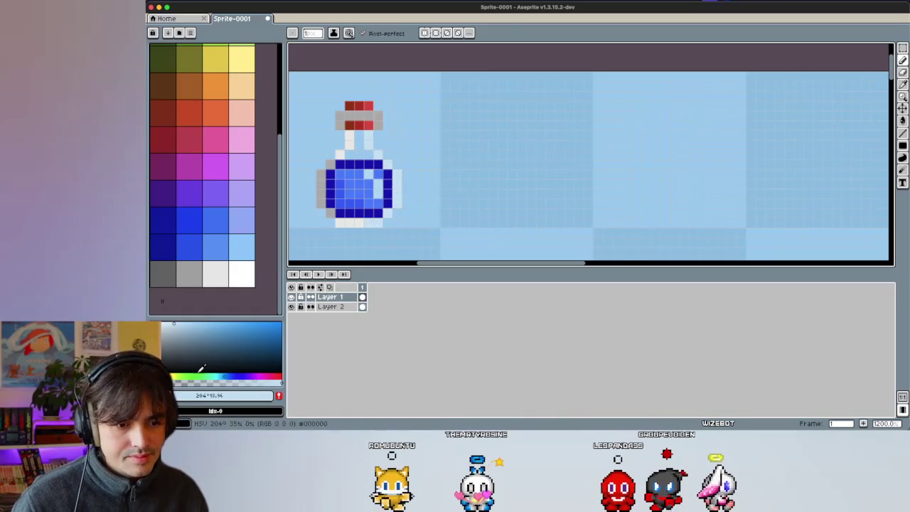
Step: Paint the bottle's bottom row grey-blue, then undo the stray stroke
click(181, 331)
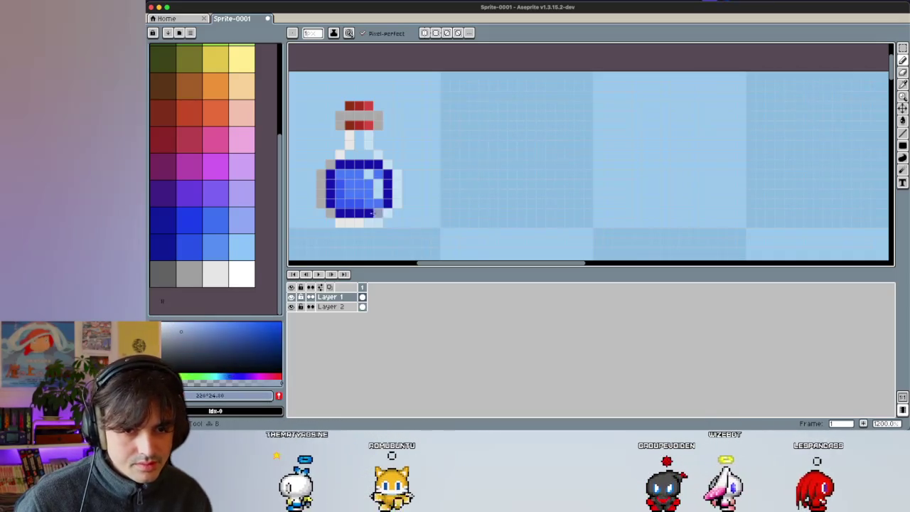
drag(361, 222, 342, 222)
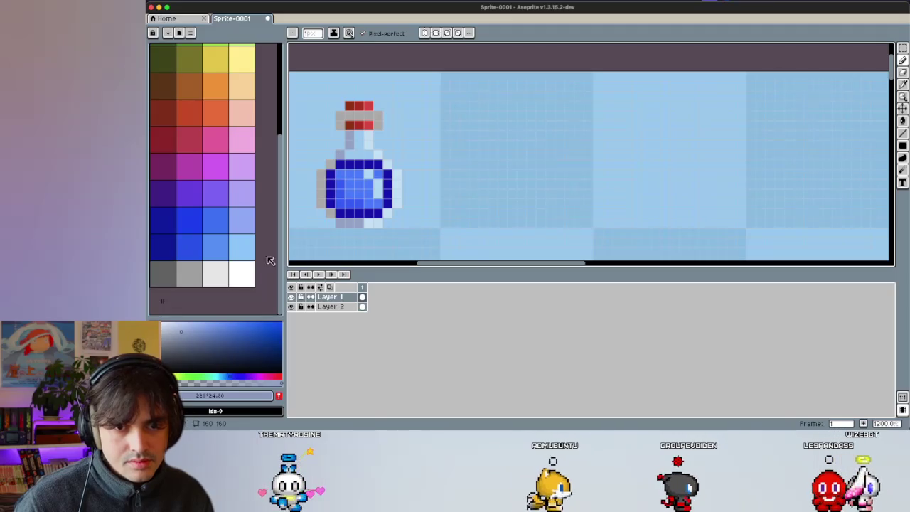
click(232, 376)
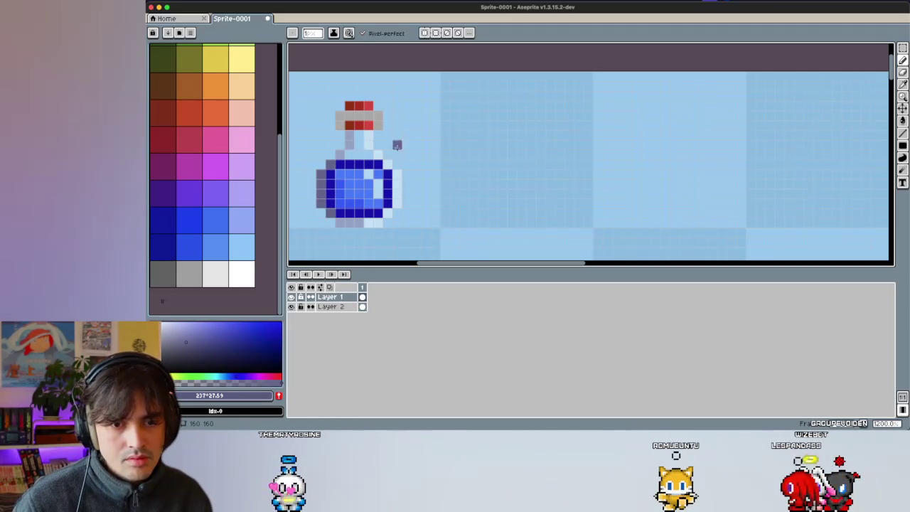
scroll(396, 145, down, 5)
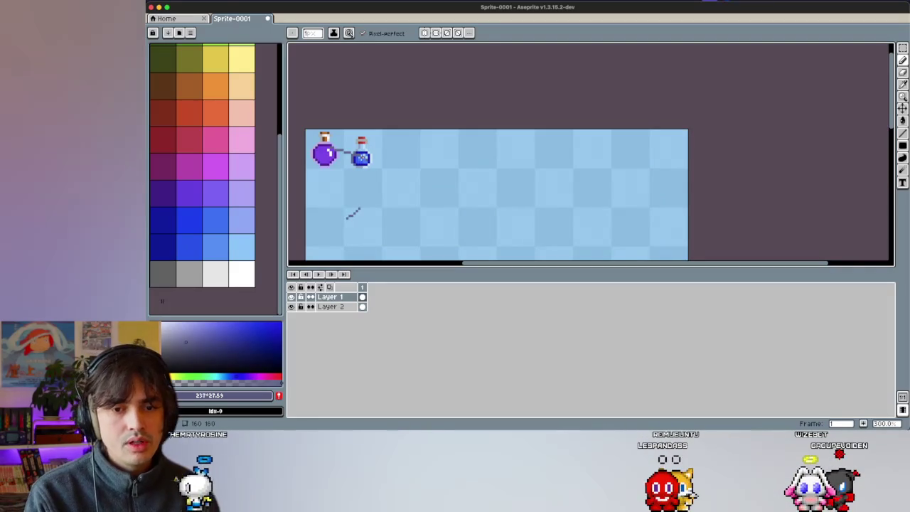
key(ctrl+z)
scroll(340, 147, up, 1)
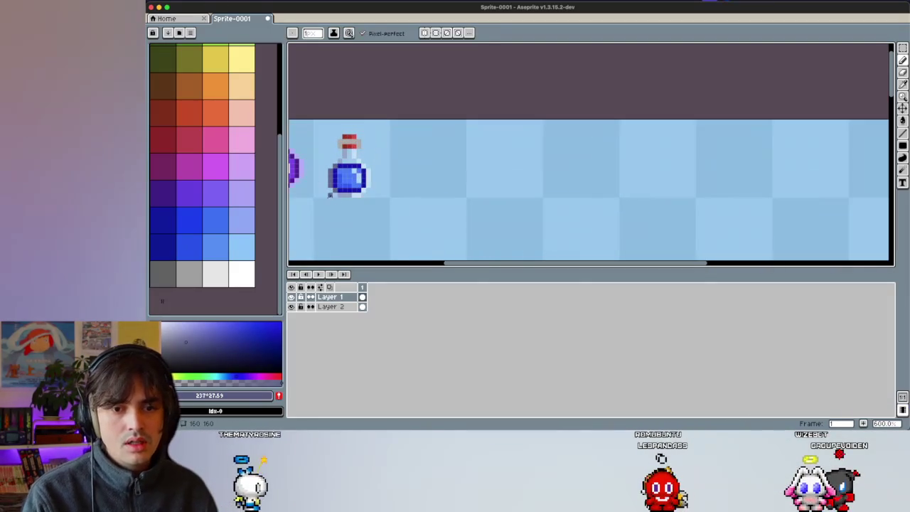
scroll(327, 174, up, 1)
scroll(370, 160, up, 3)
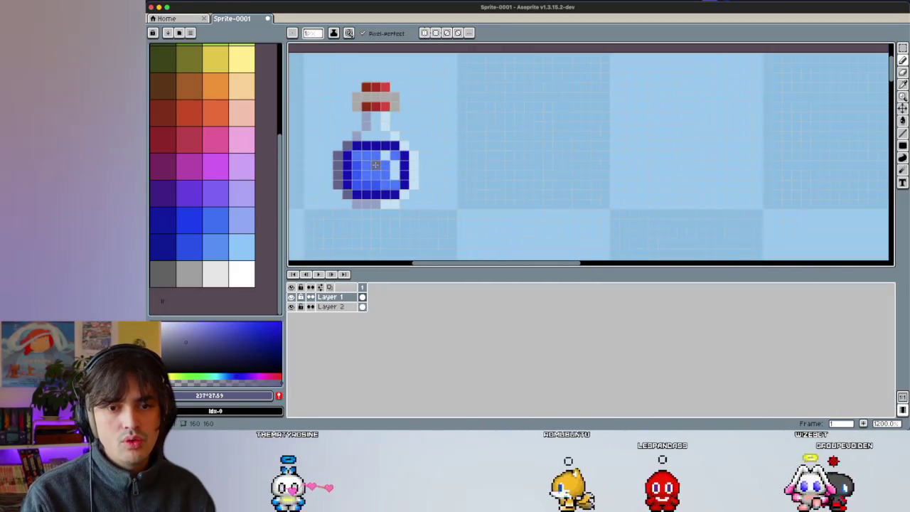
Step: Sample the edge's grey-blue and repaint the bottle's bottom row darker
key(i)
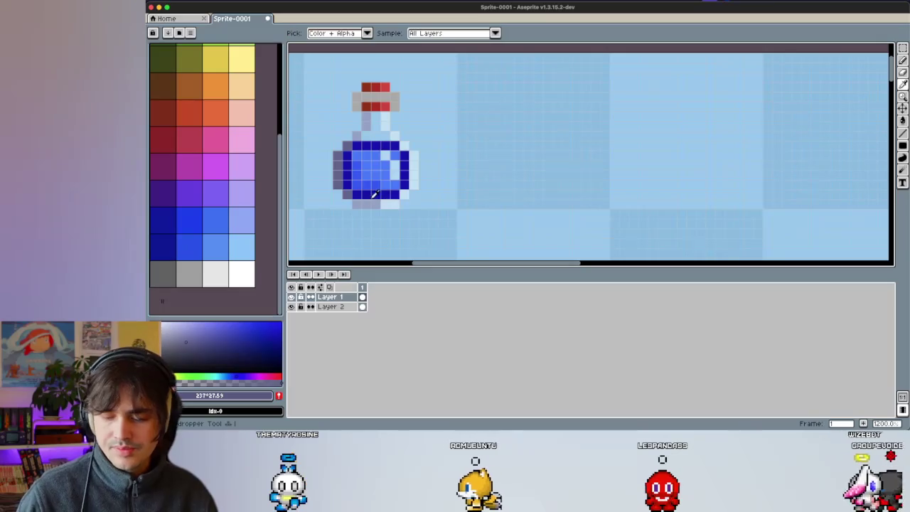
click(366, 204)
key(b)
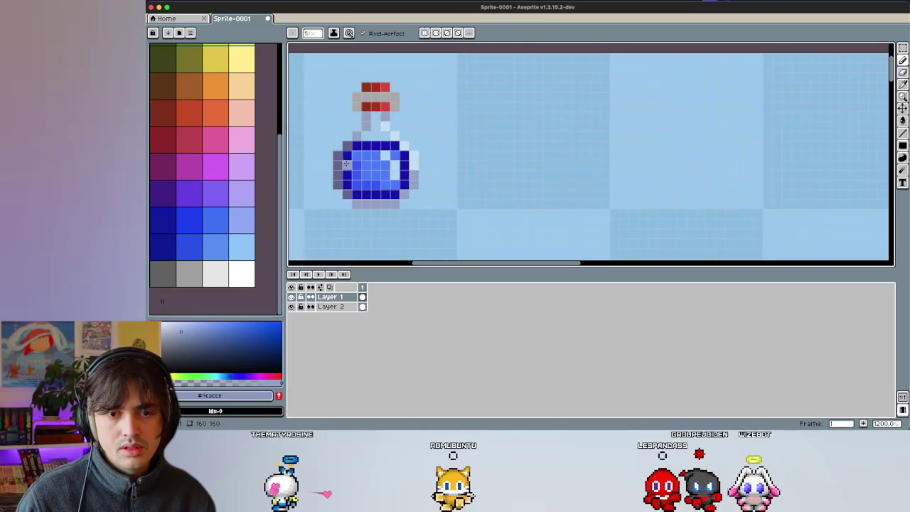
alt+click(340, 194)
drag(353, 204, 382, 203)
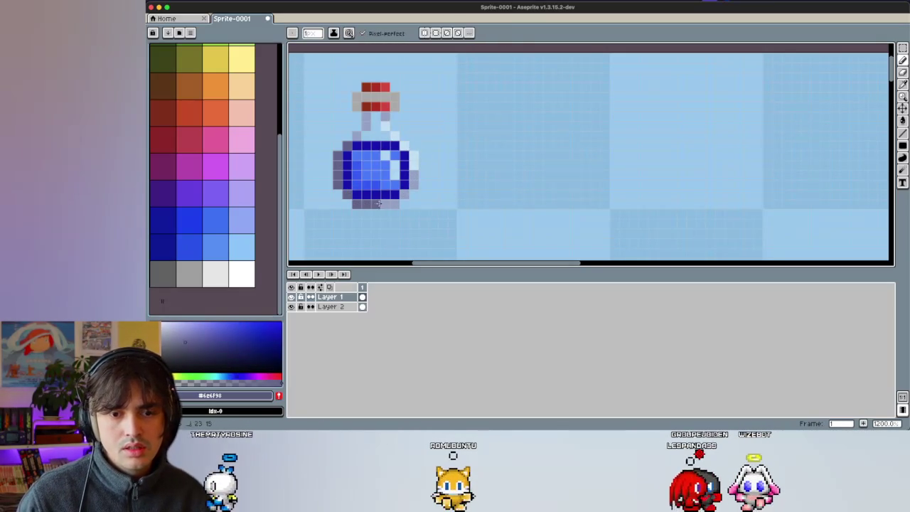
scroll(382, 204, down, 4)
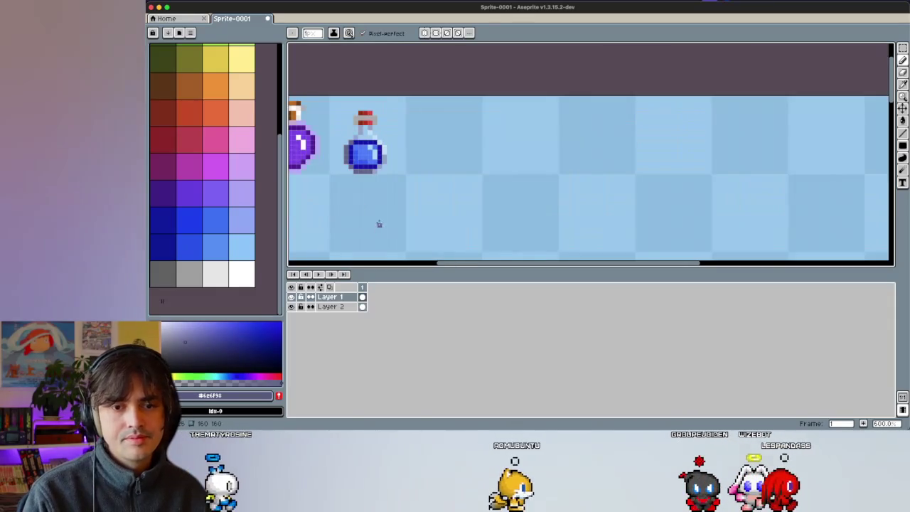
scroll(383, 207, down, 1)
scroll(385, 204, down, 2)
scroll(382, 198, down, 1)
scroll(382, 192, up, 3)
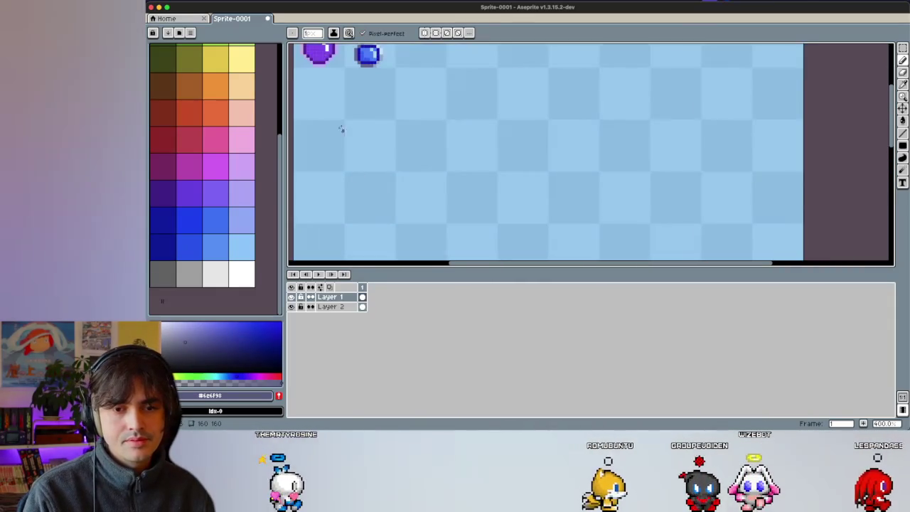
scroll(387, 150, up, 5)
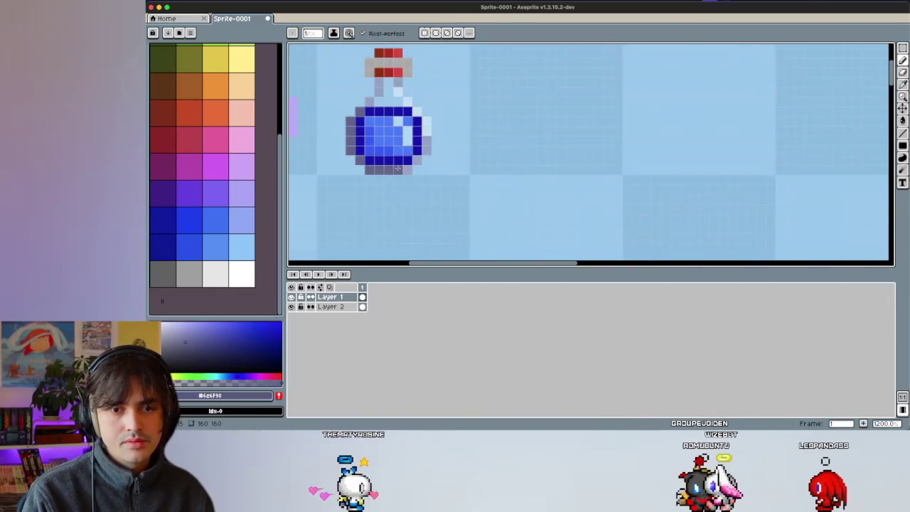
scroll(394, 163, up, 3)
scroll(397, 168, down, 2)
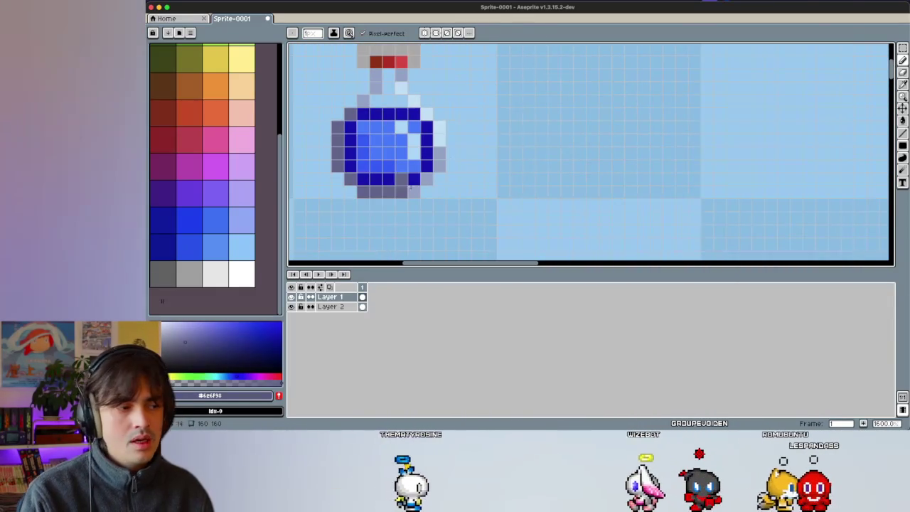
scroll(417, 150, down, 4)
Step: Copy the blue potion and drop the duplicate, untilted, in the next cell at x 32
key(m)
drag(372, 93, 444, 170)
key(ctrl+c)
key(ctrl+v)
drag(409, 146, 483, 151)
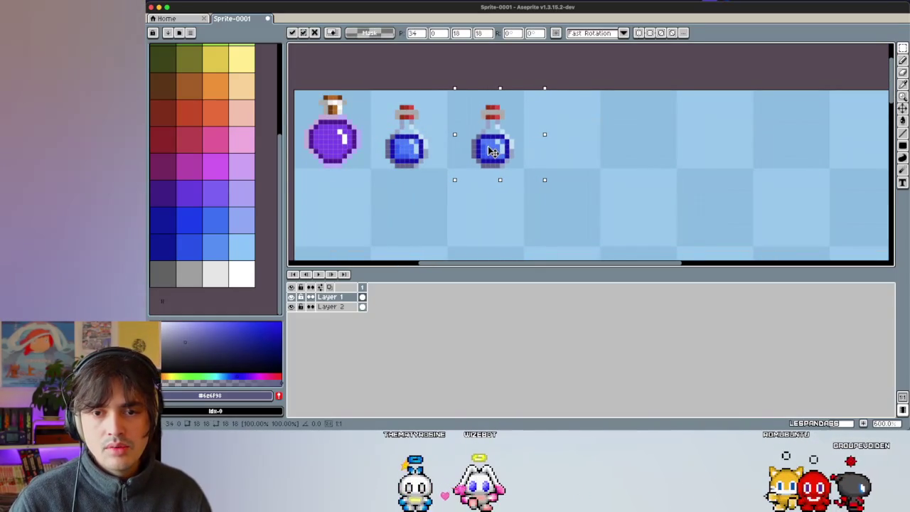
drag(455, 93, 467, 107)
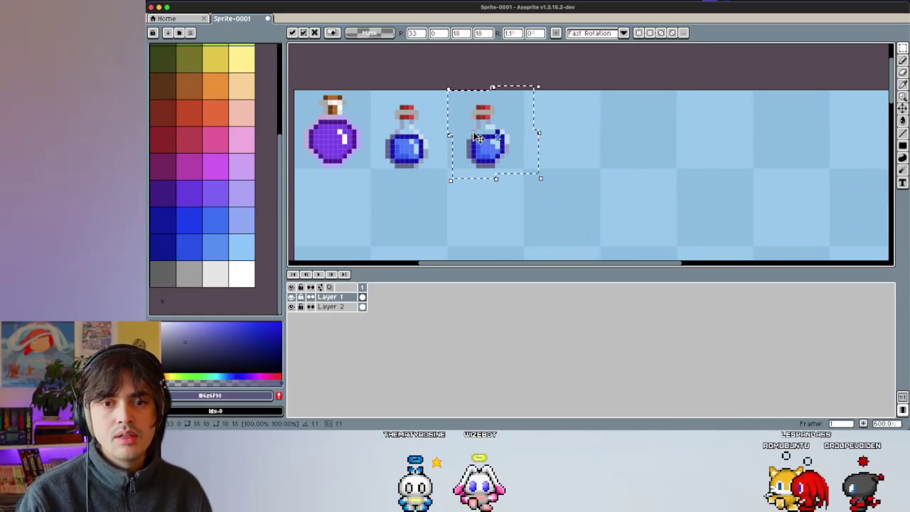
key(ctrl+z)
key(ctrl+z)
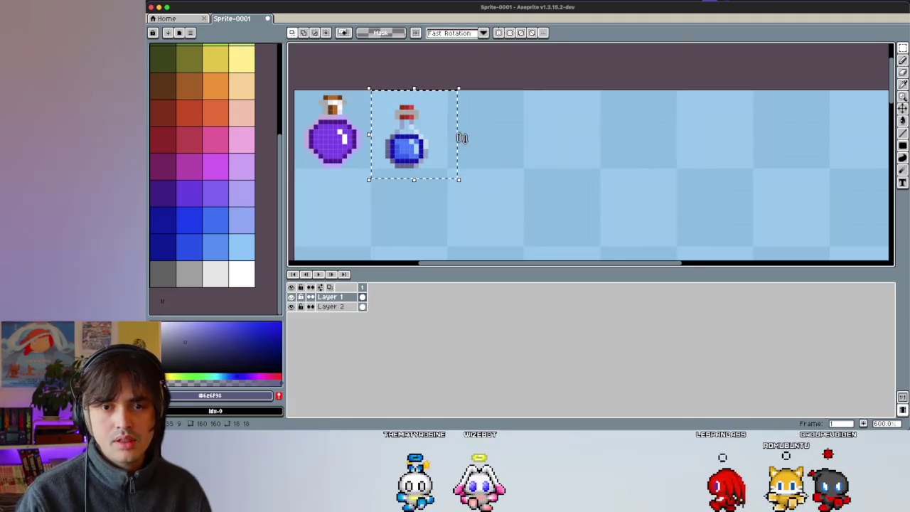
key(ctrl+shift+z)
drag(450, 151, 488, 151)
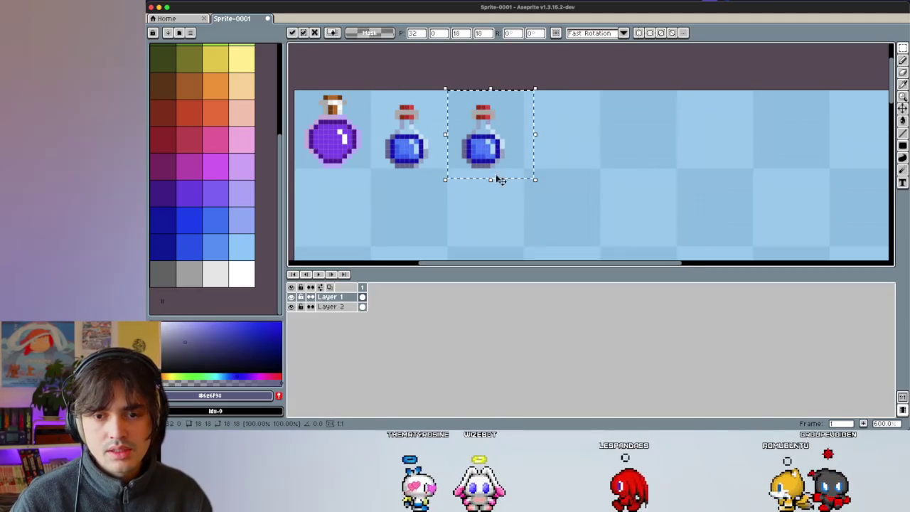
key(Return)
scroll(482, 150, up, 2)
scroll(469, 153, up, 1)
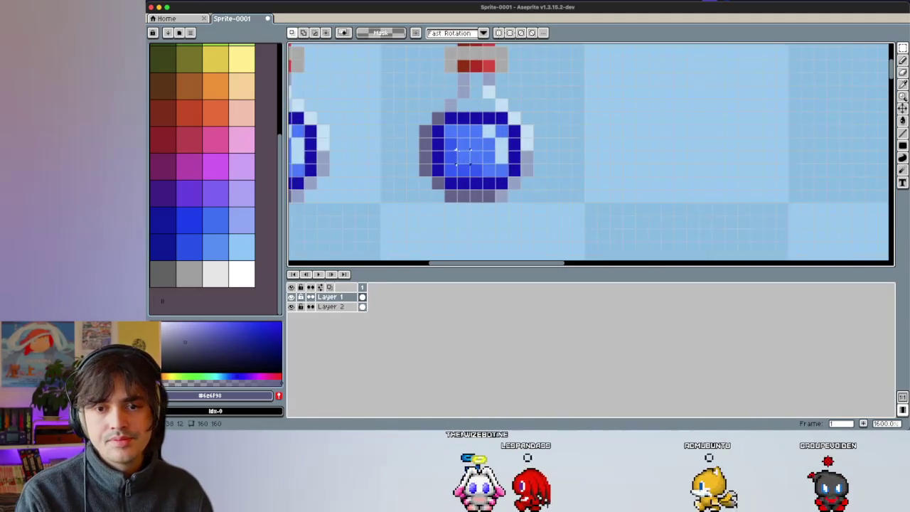
Step: Sample the liquid's light and main blues with the eyedropper
scroll(448, 157, up, 1)
key(i)
click(442, 155)
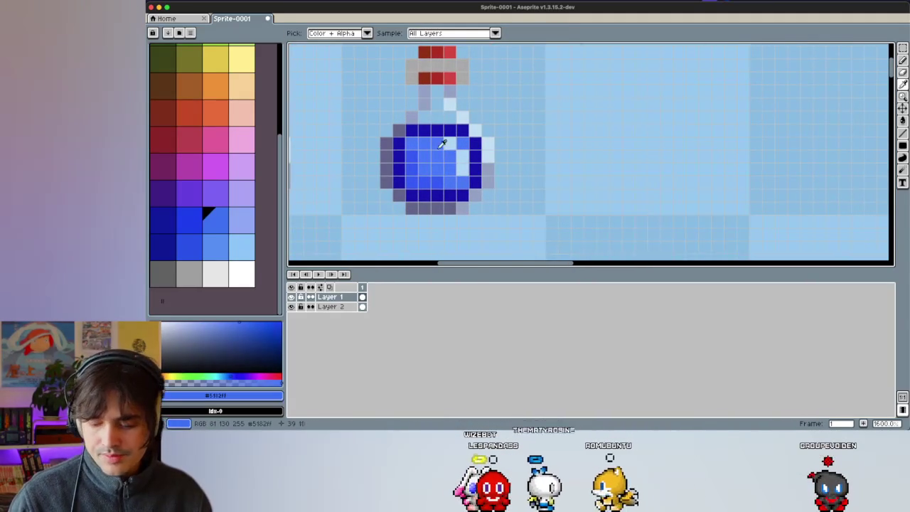
key(b)
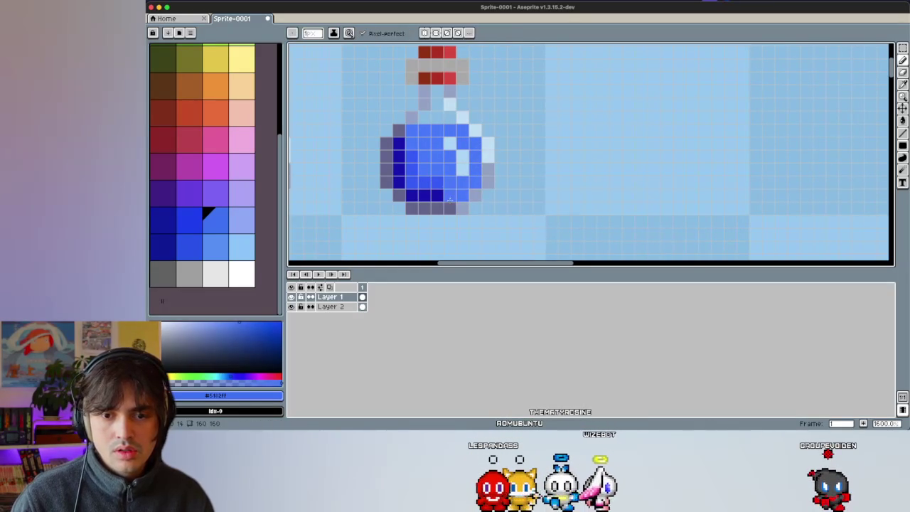
key(i)
click(437, 181)
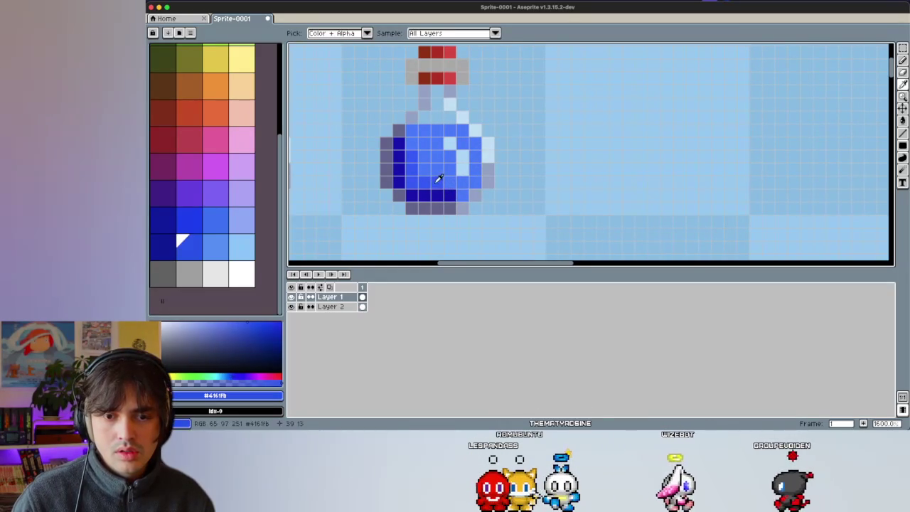
key(b)
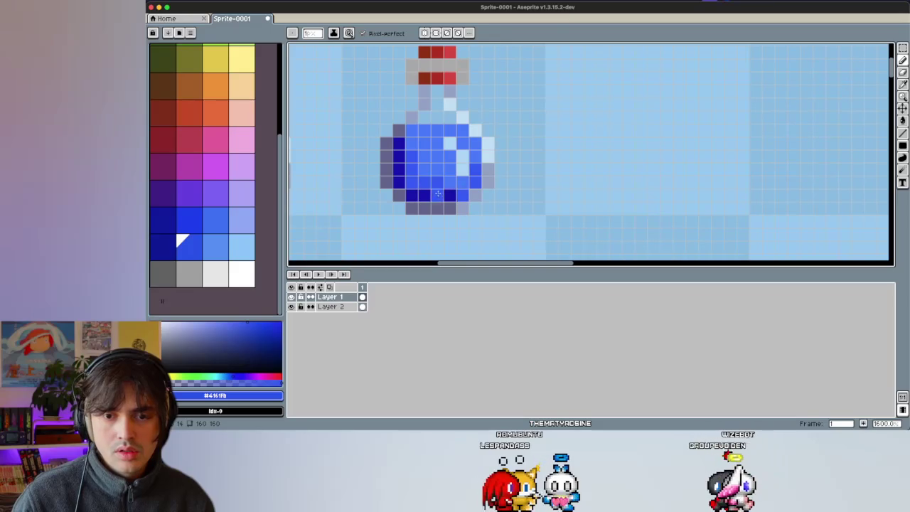
key(i)
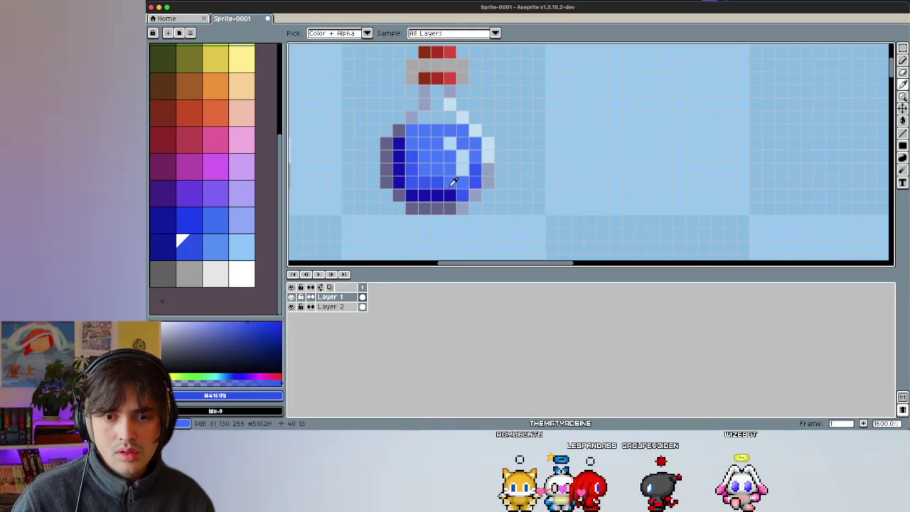
key(b)
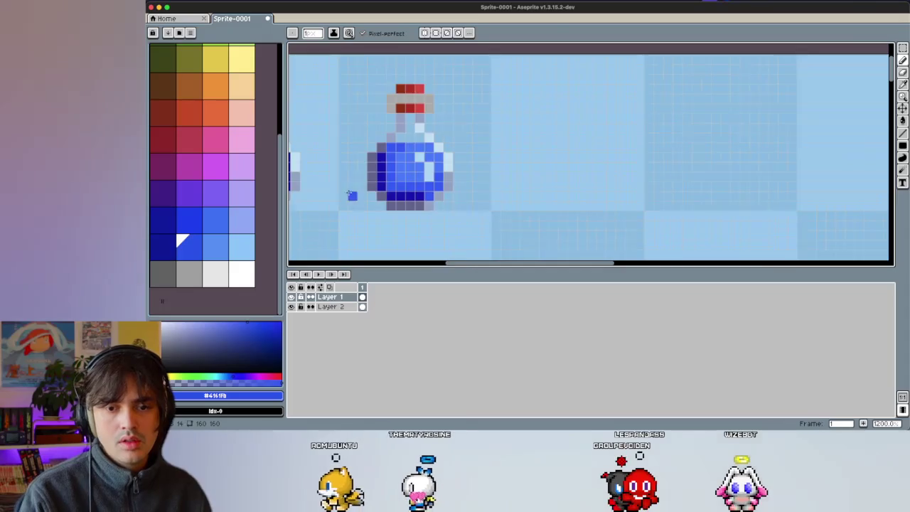
scroll(377, 237, down, 2)
scroll(375, 238, left, 1)
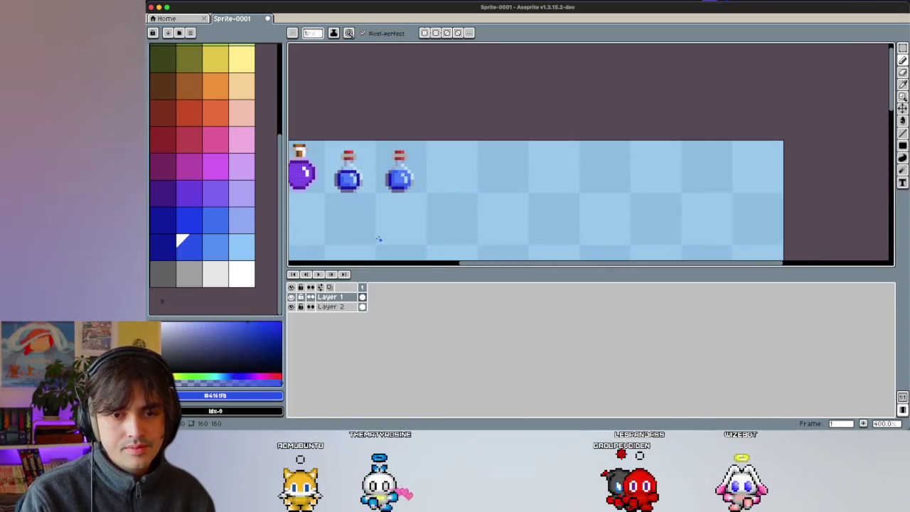
scroll(373, 166, up, 5)
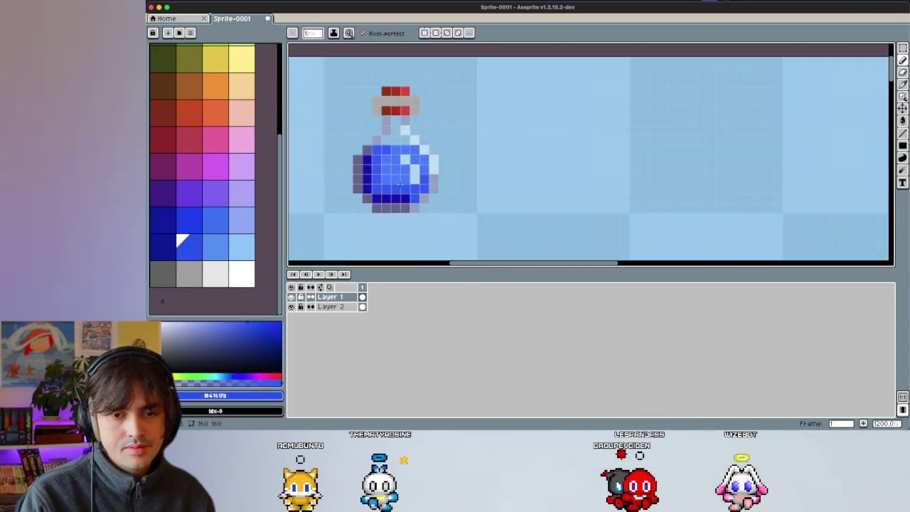
scroll(376, 168, up, 1)
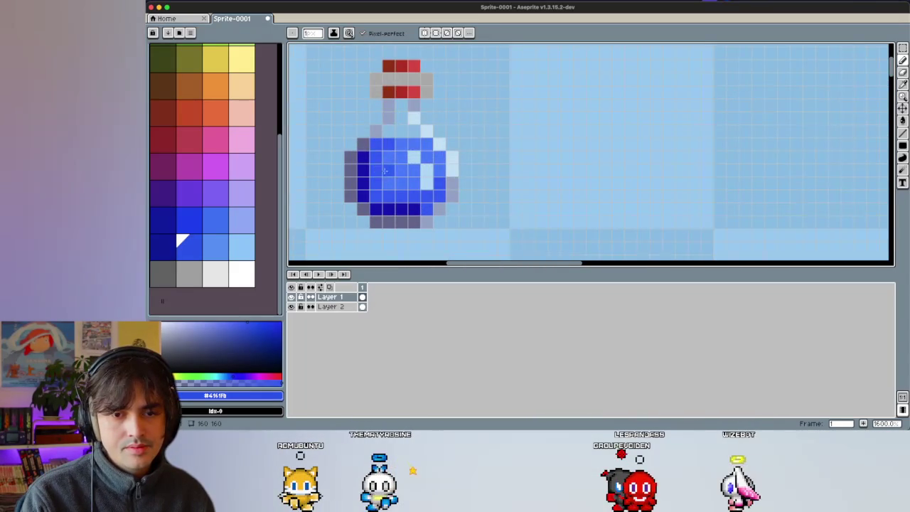
Step: Paint dark blue sampled from the base along the potion's bottom
key(i)
click(384, 208)
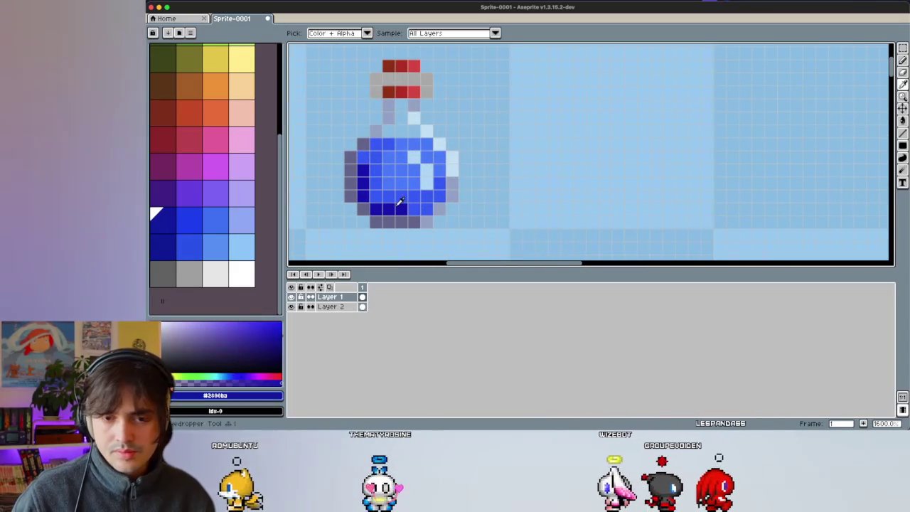
drag(409, 208, 426, 209)
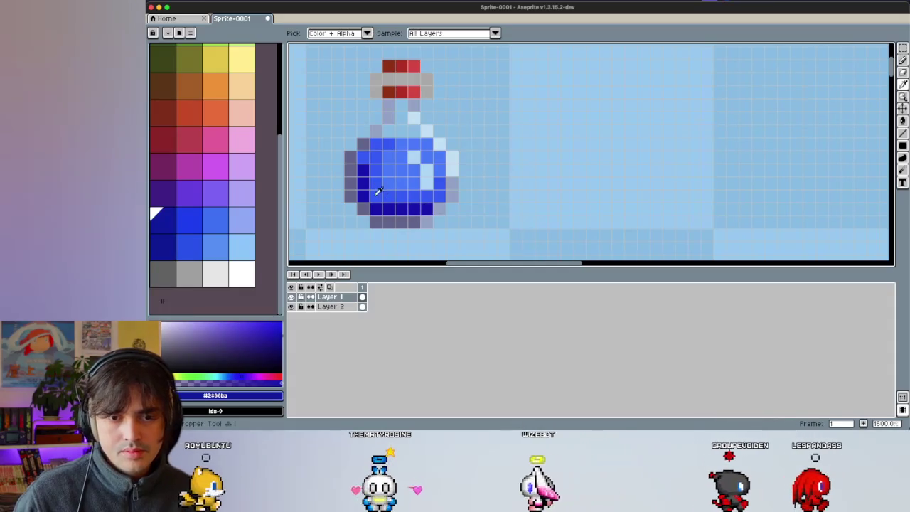
key(b)
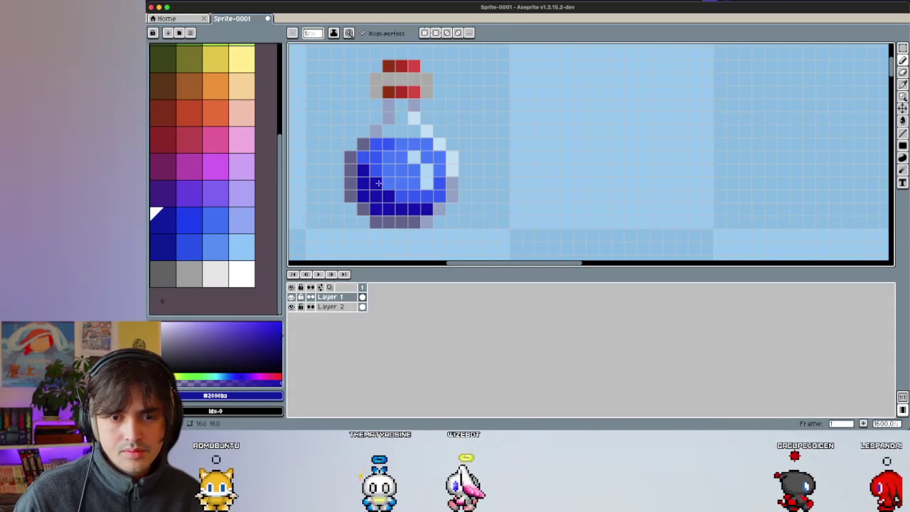
alt+click(386, 181)
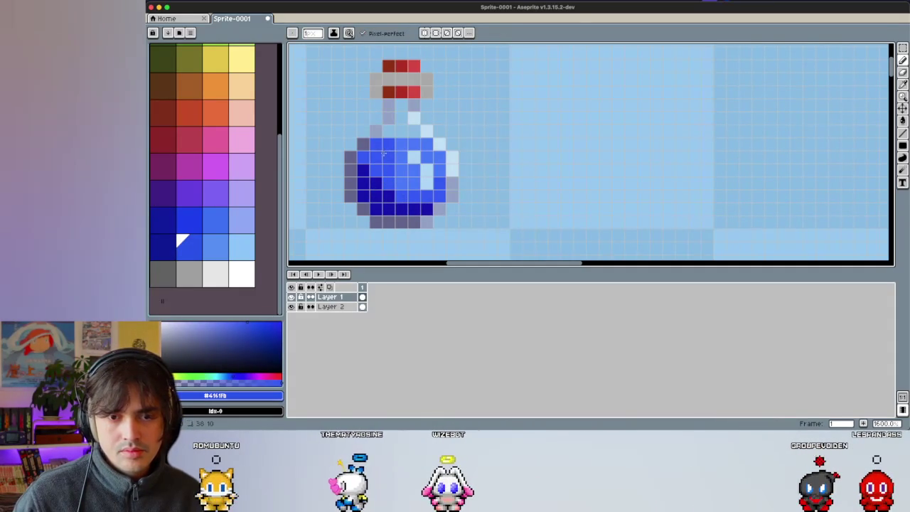
Step: Add a lighter blue highlight on the potion's right side
key(i)
click(445, 162)
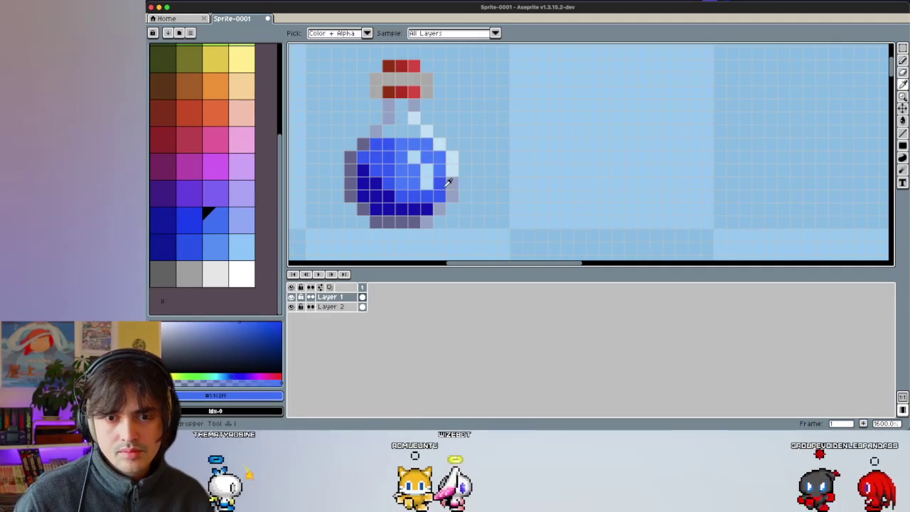
alt+click(425, 151)
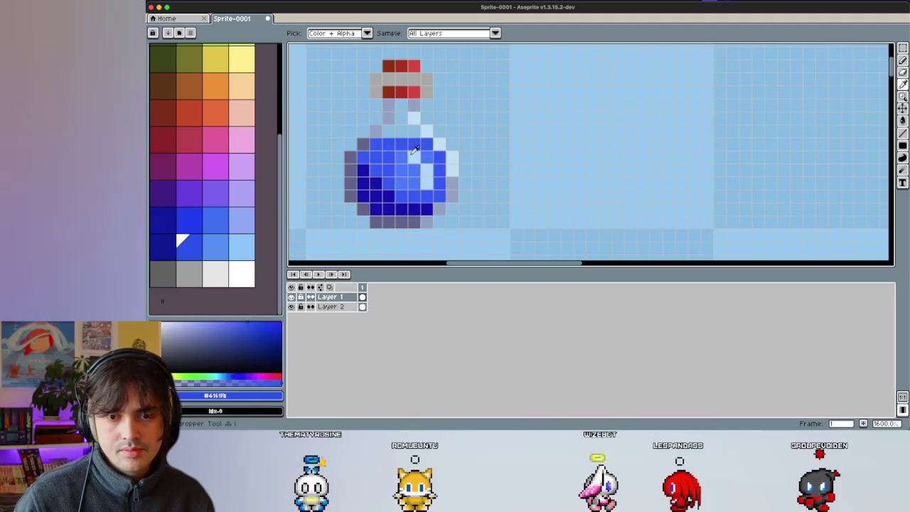
alt+click(439, 183)
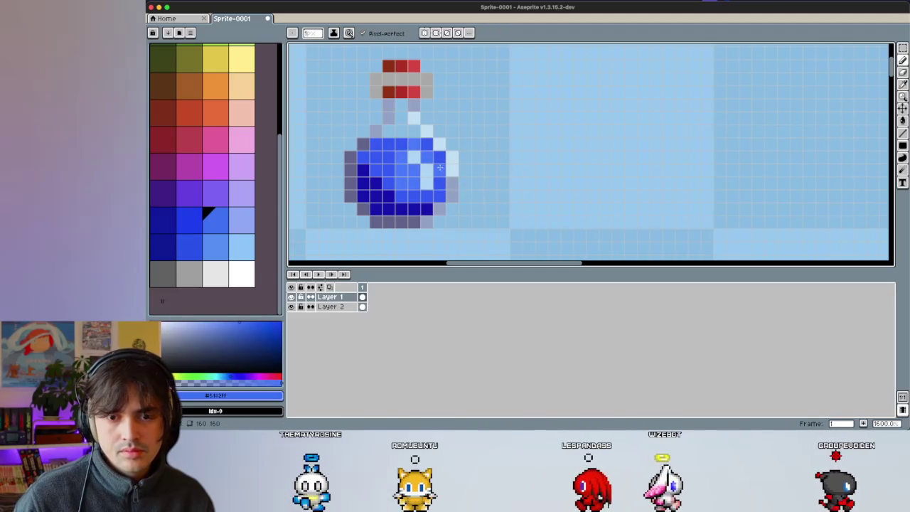
scroll(369, 161, down, 3)
scroll(334, 149, down, 2)
scroll(334, 149, left, 3)
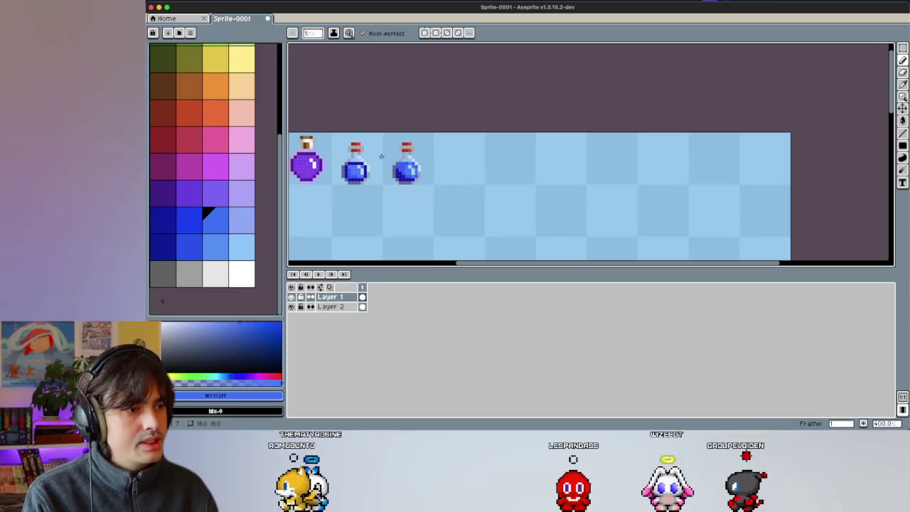
Step: Sample the right potion's mid blue, then set white as the pencil colour
scroll(409, 189, up, 3)
scroll(409, 189, up, 2)
key(i)
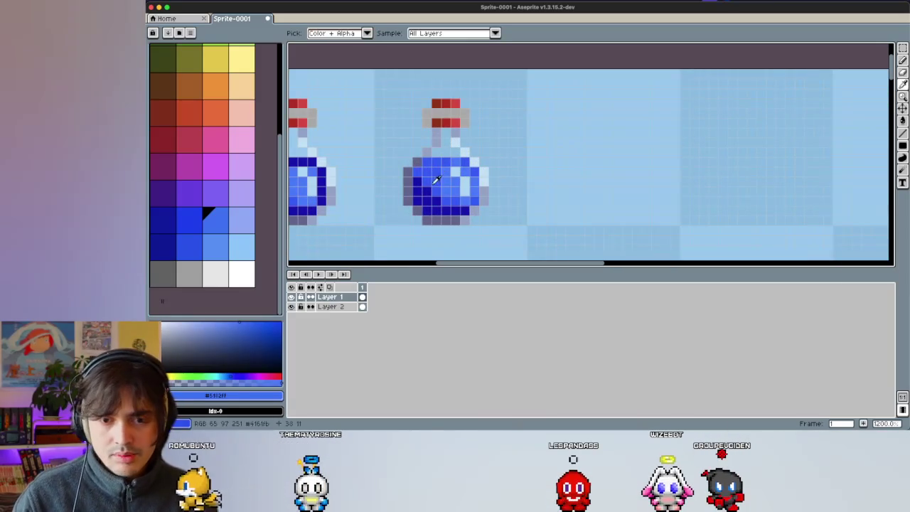
click(437, 180)
key(b)
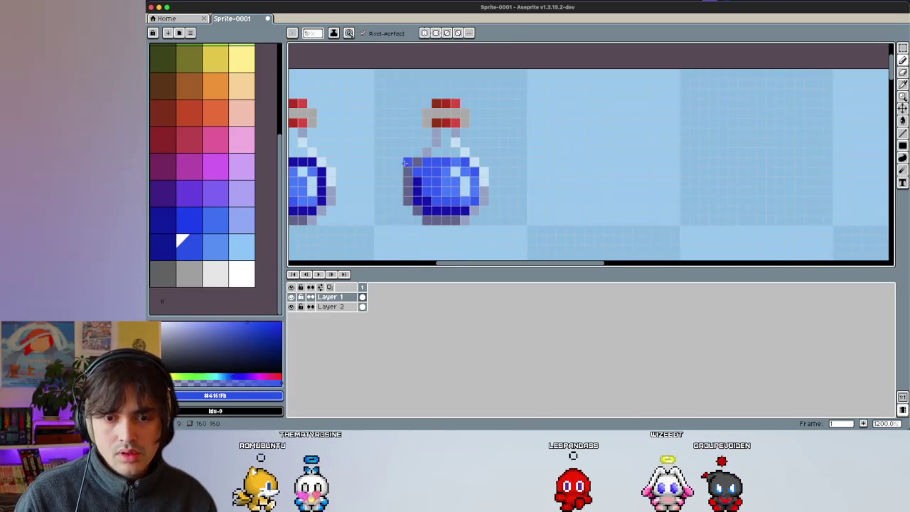
scroll(384, 171, down, 4)
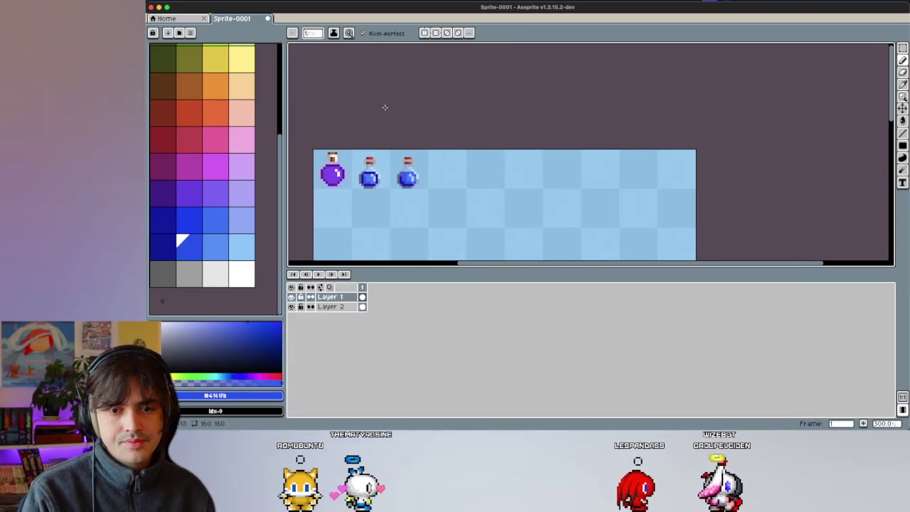
scroll(444, 156, up, 2)
scroll(435, 150, up, 2)
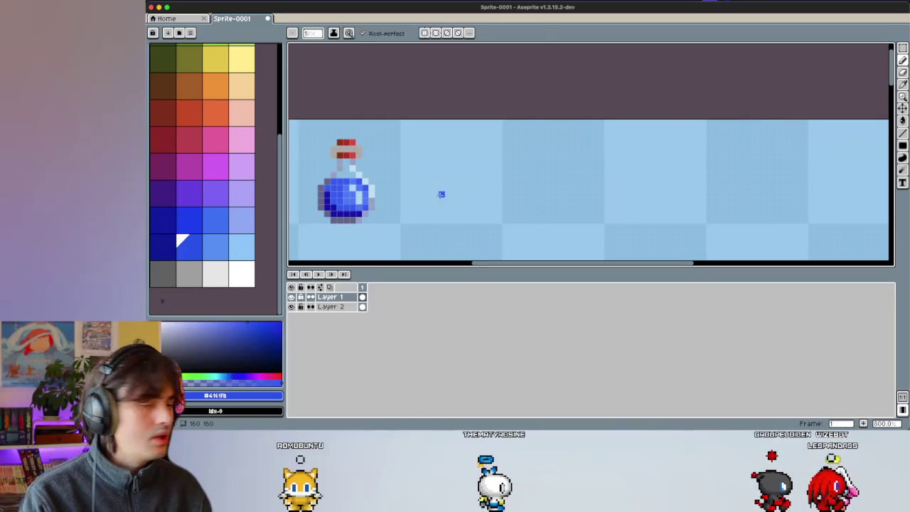
key(m)
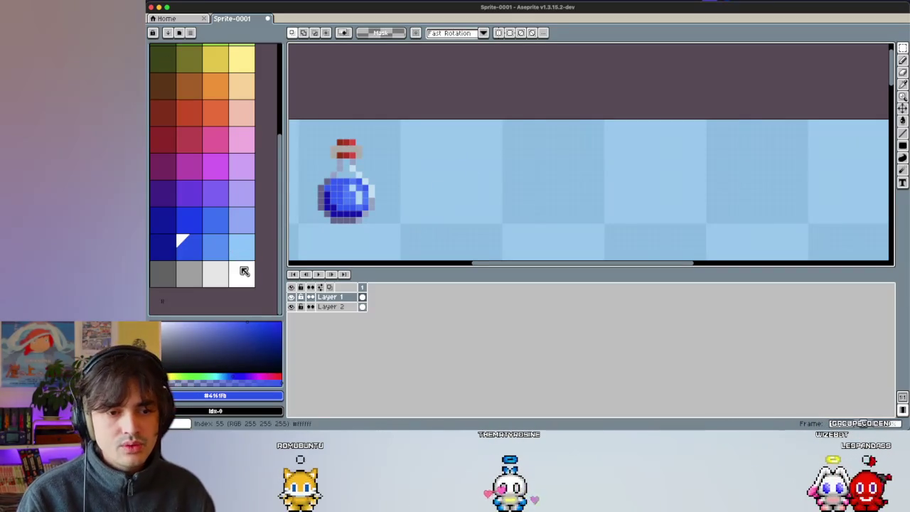
click(241, 273)
key(b)
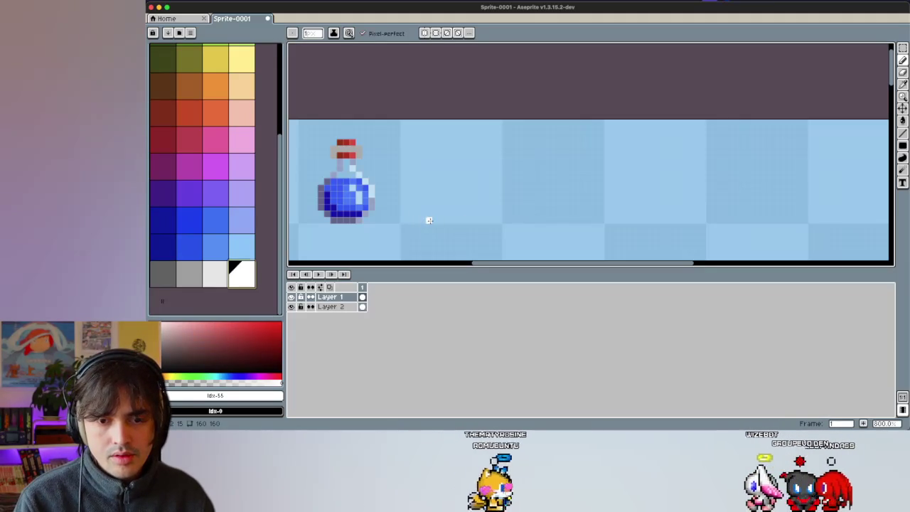
Step: Draw the white flask's base and its slanted right and left sides beside the blue potion
drag(437, 221, 476, 220)
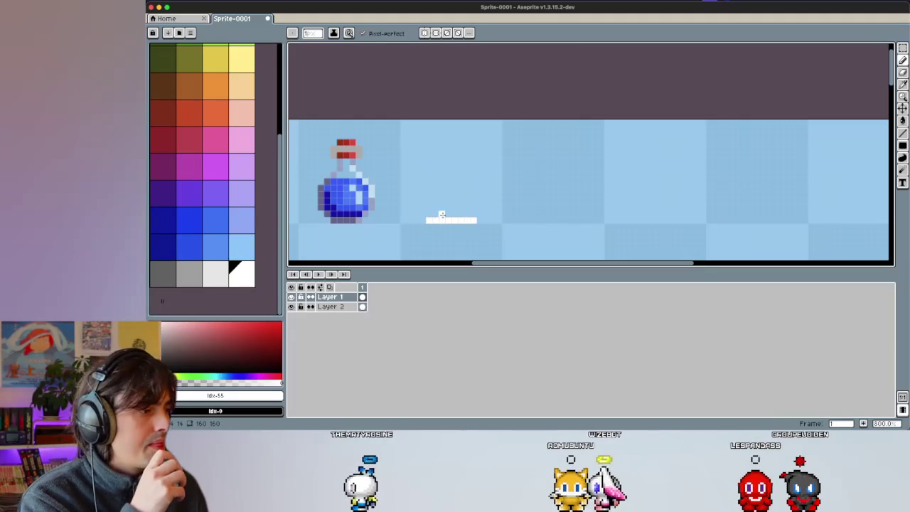
drag(416, 208, 480, 218)
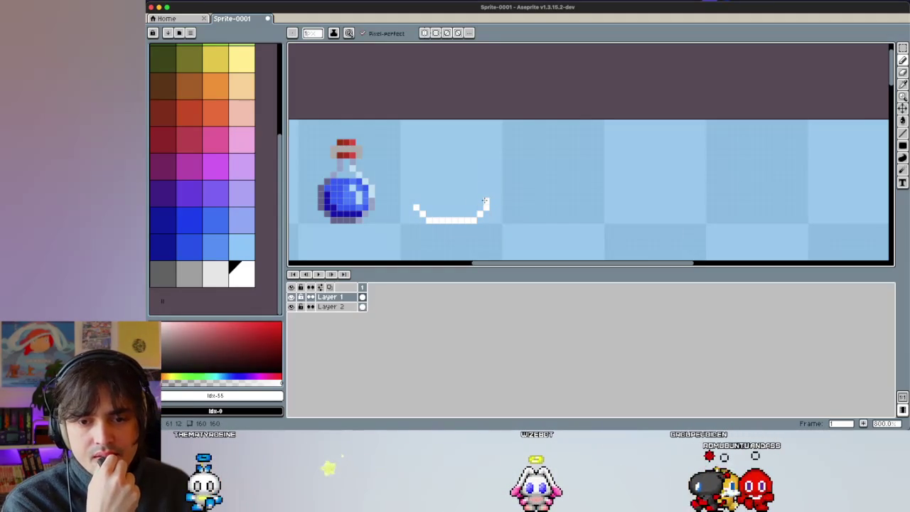
drag(483, 202, 460, 149)
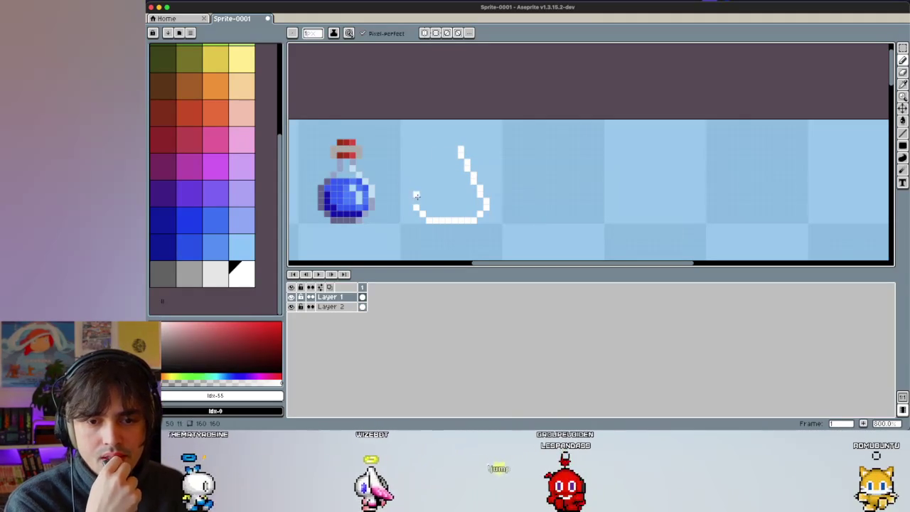
drag(421, 201, 426, 182)
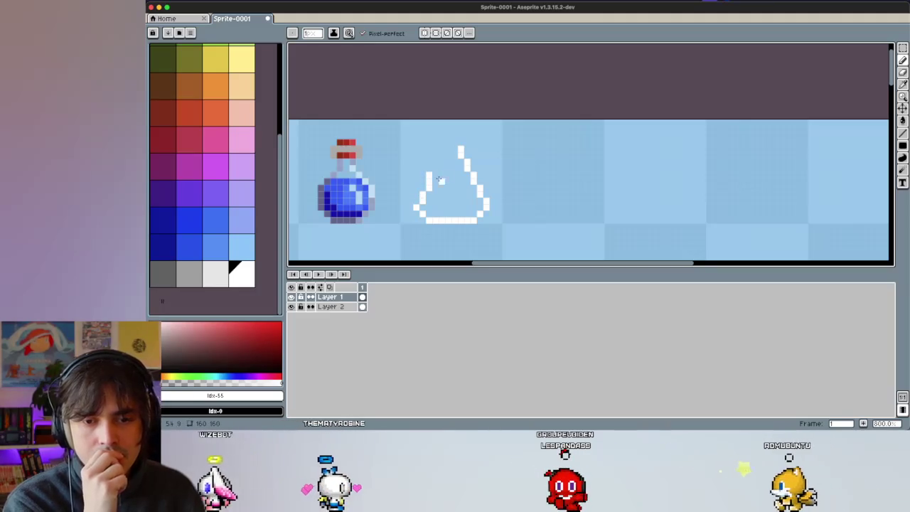
key(v)
key(ctrl+z)
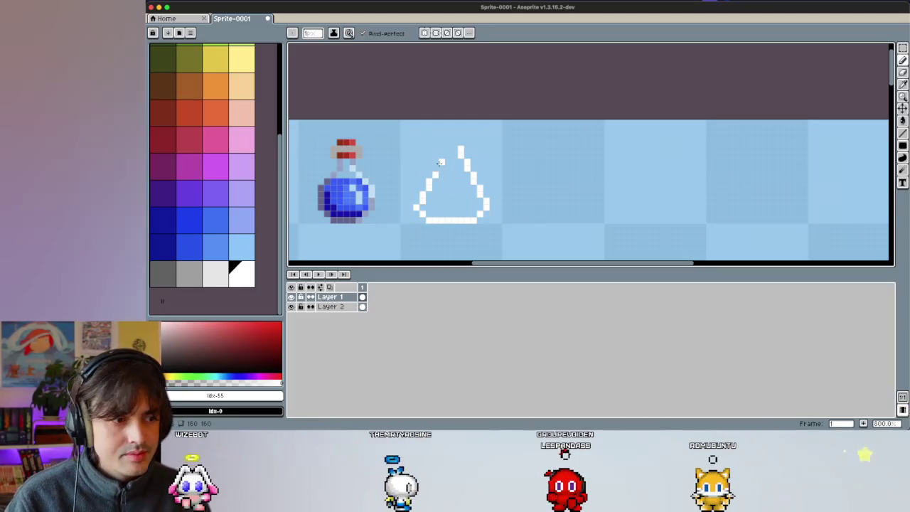
Step: Redraw the flask's upper-left side in white, undoing the extra strokes near the top
drag(435, 174, 436, 162)
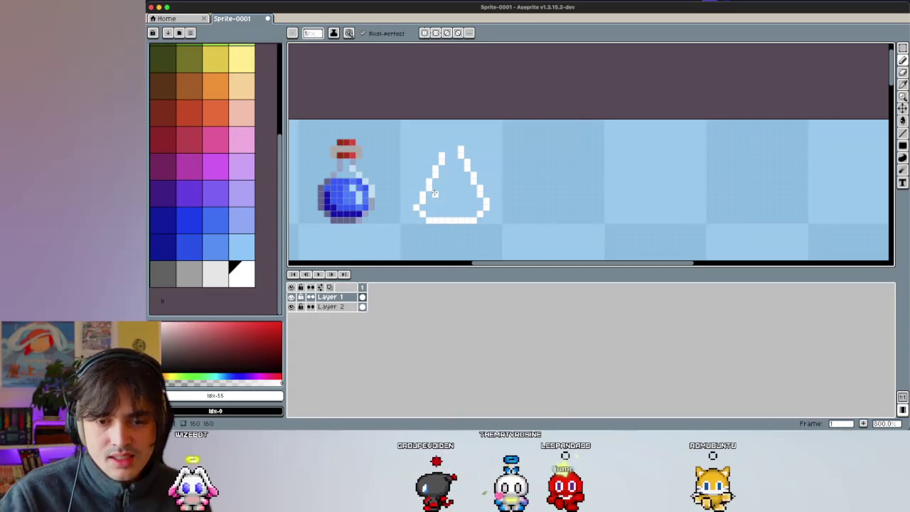
key(ctrl+z)
key(v)
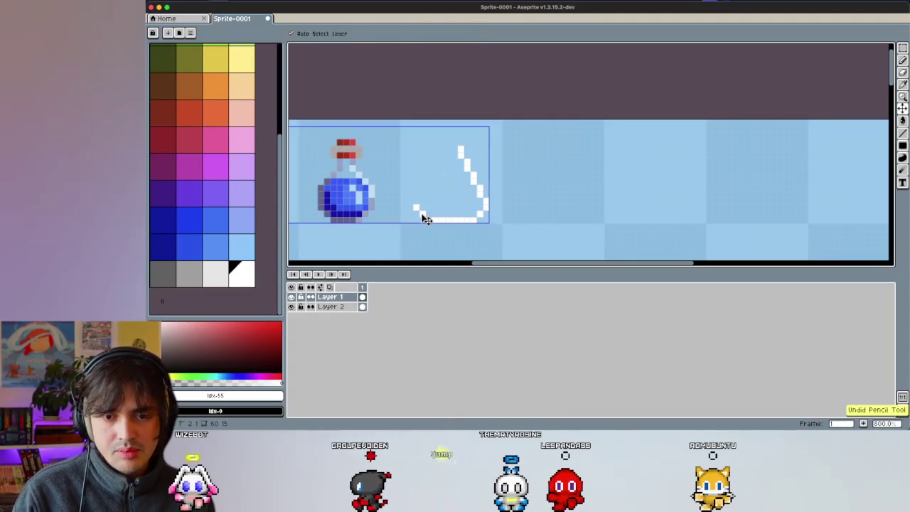
key(ctrl+z)
drag(422, 189, 437, 158)
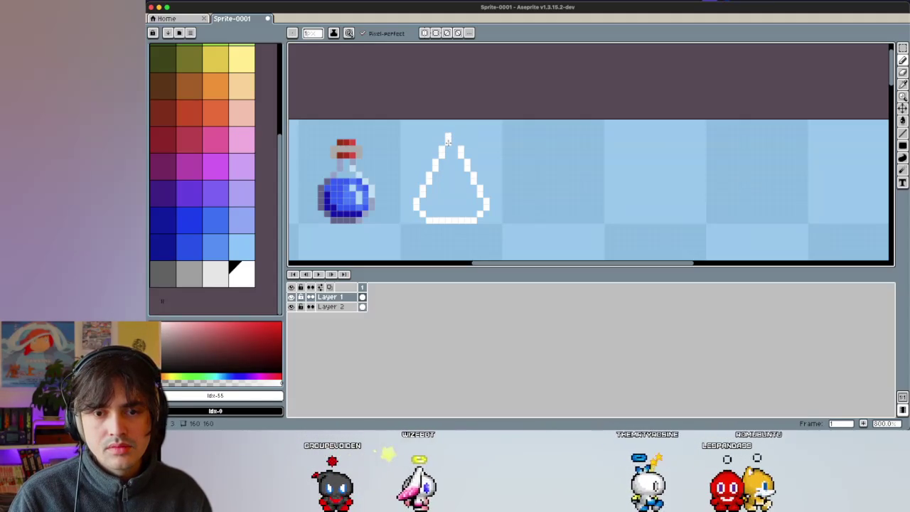
key(ctrl+z)
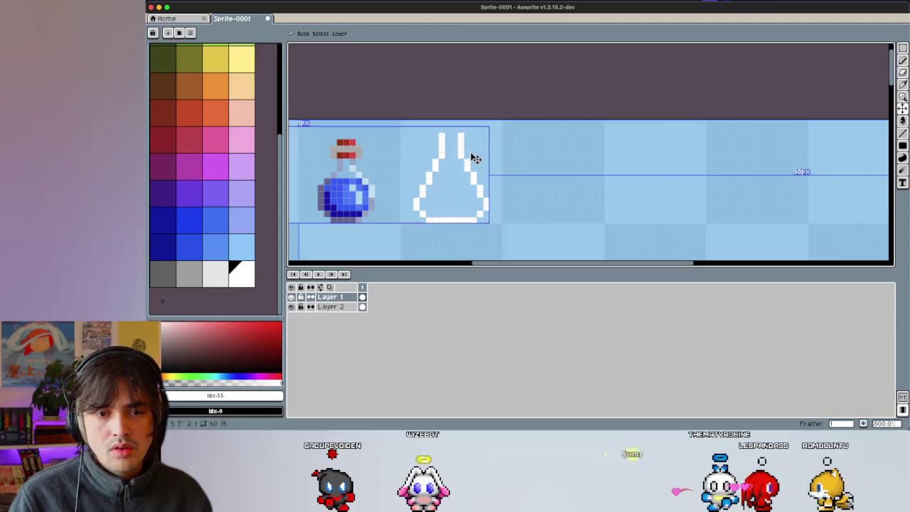
key(ctrl+z)
key(ctrl+z)
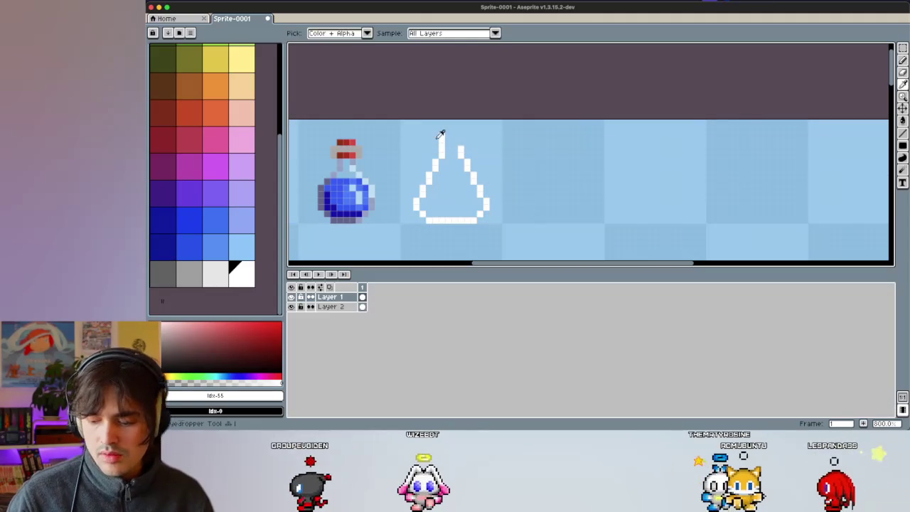
Step: Draw the flask's white open neck, removing its extra top line, and pick black
alt+click(435, 142)
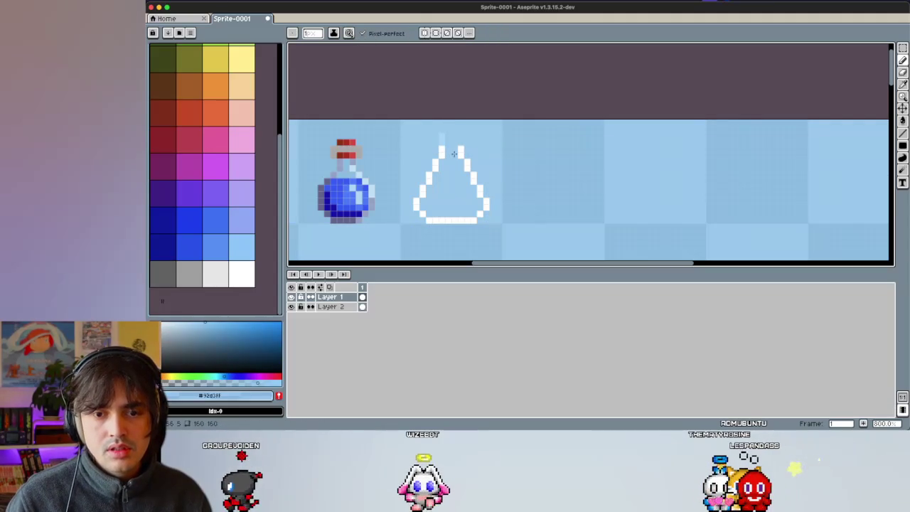
key(e)
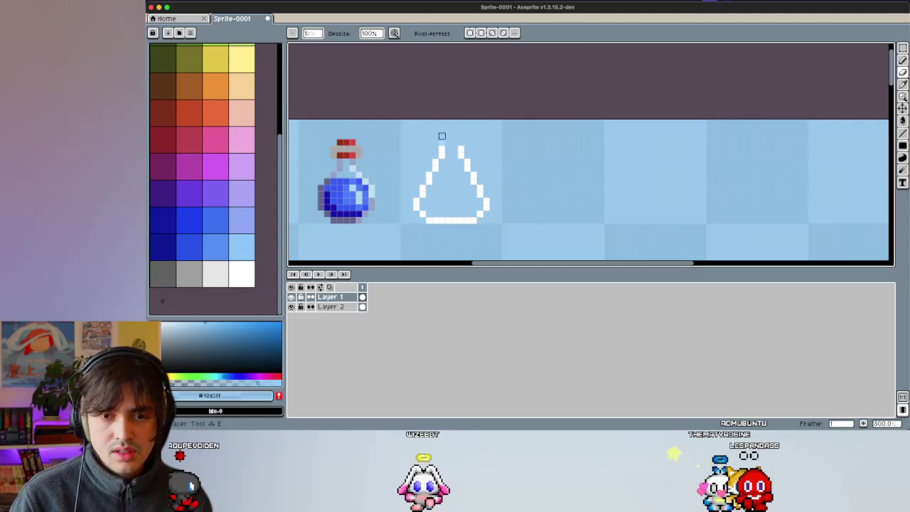
key(v)
alt+click(441, 149)
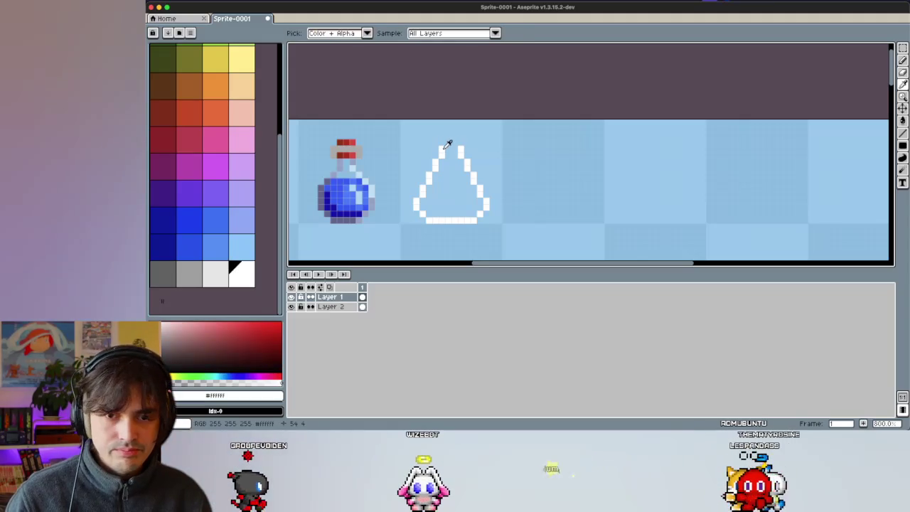
key(b)
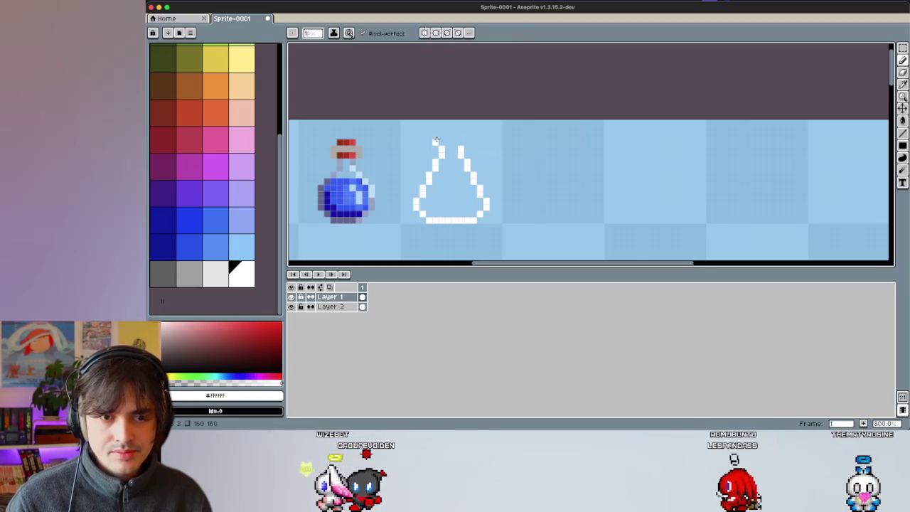
drag(437, 143, 467, 145)
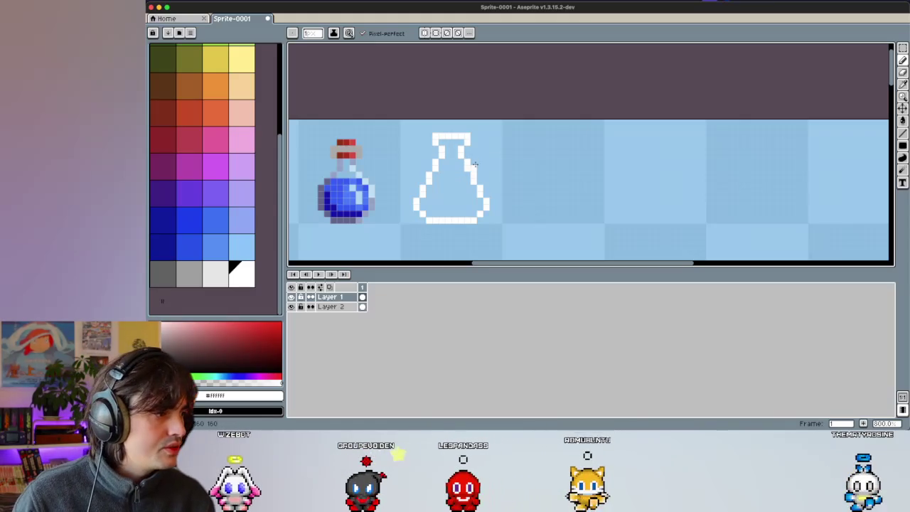
key(ctrl+z)
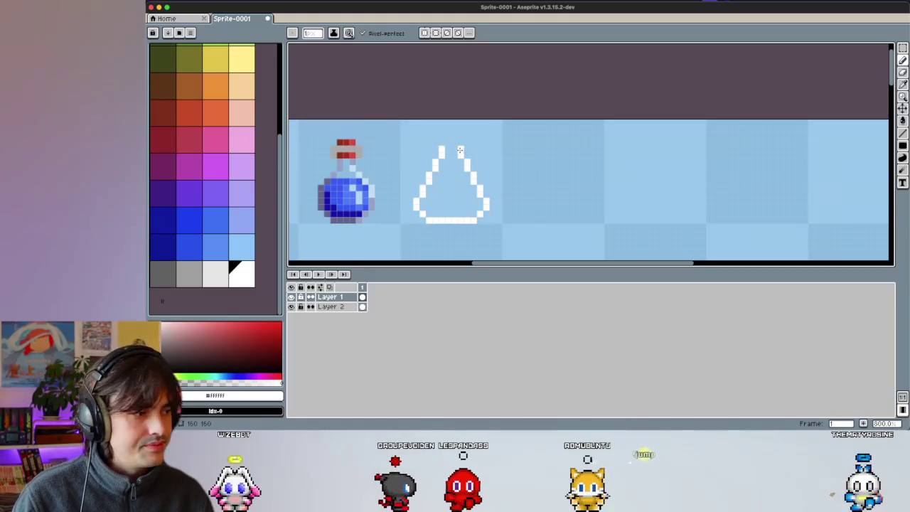
scroll(187, 189, up, 5)
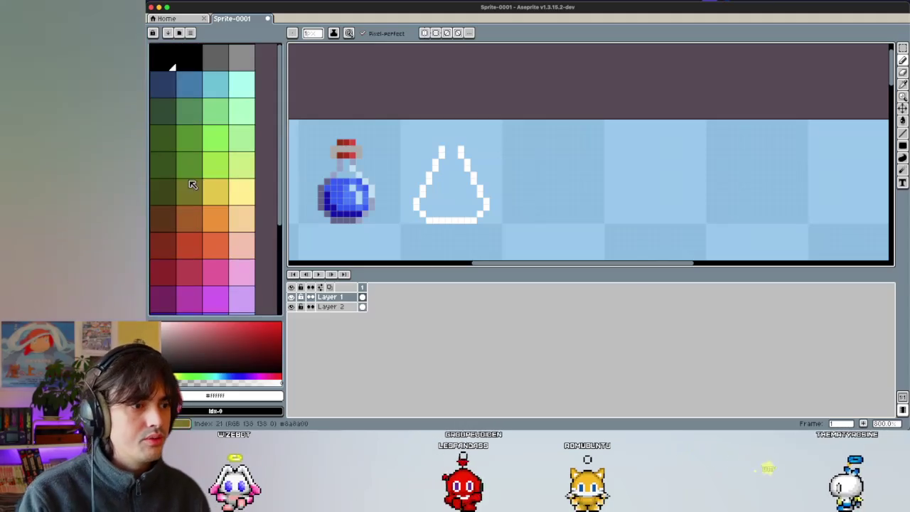
click(189, 57)
Step: Pencil black pixels inside the white outline along the base, right side and upper-left edge
drag(423, 215, 475, 221)
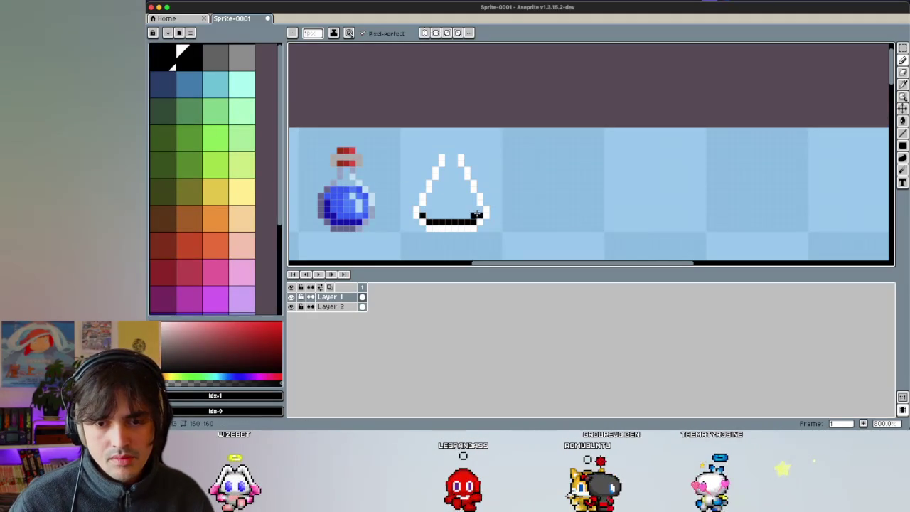
key(ctrl+z)
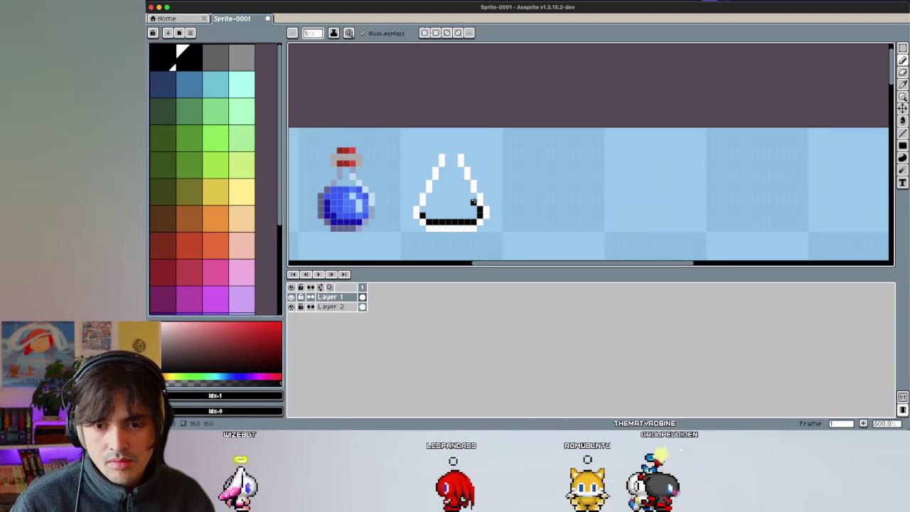
drag(466, 189, 454, 159)
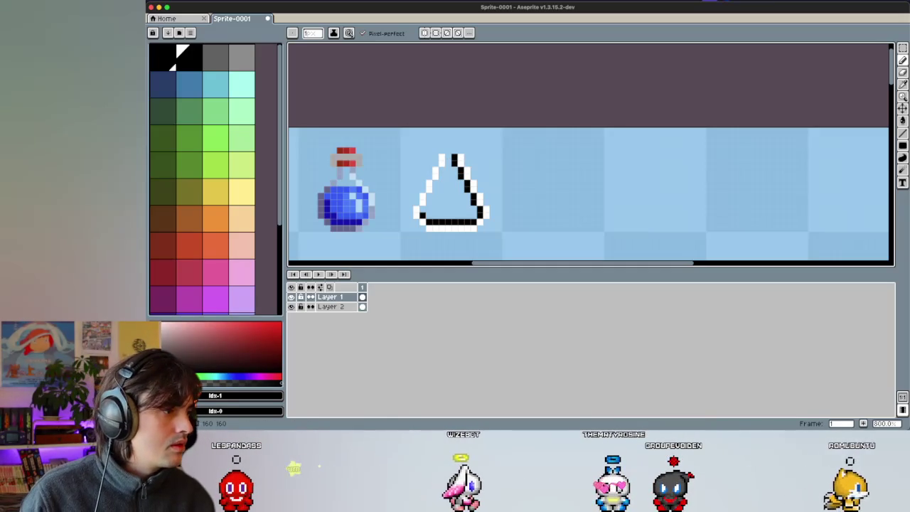
scroll(448, 177, up, 3)
click(438, 173)
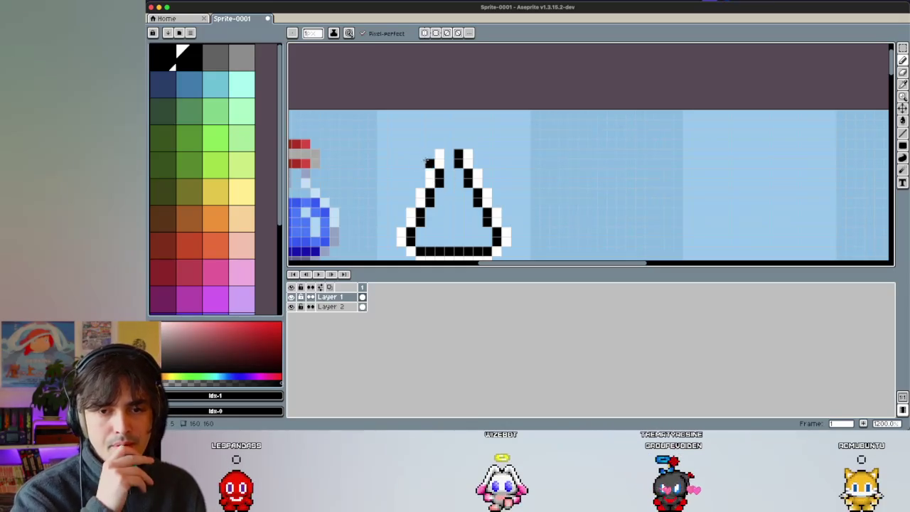
Step: Undo the stray neck pixels and pencil the black neck sides, neck top and rim's left end
key(m)
key(ctrl+z)
key(ctrl+z)
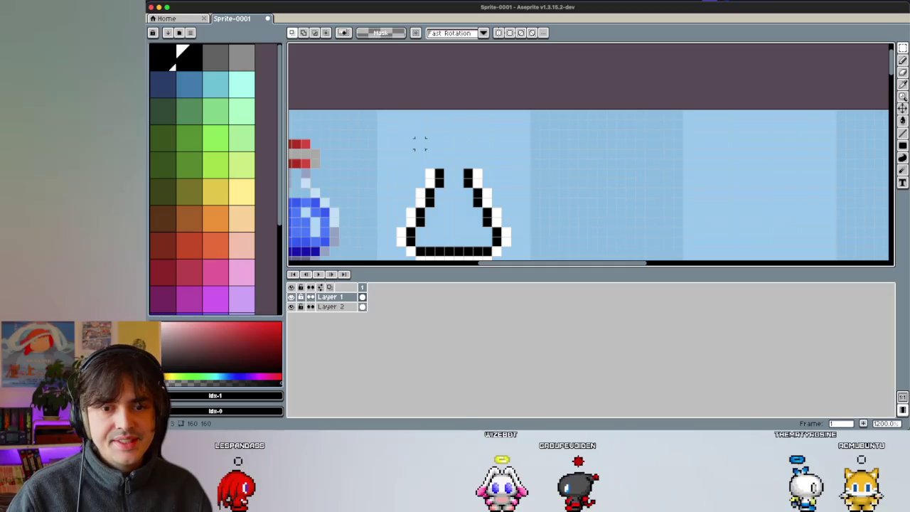
key(b)
click(439, 164)
click(467, 163)
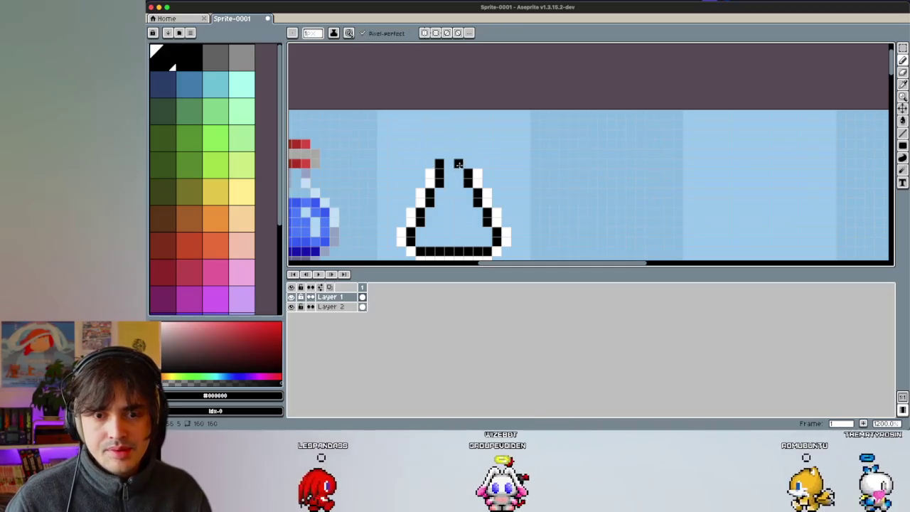
drag(467, 153, 441, 152)
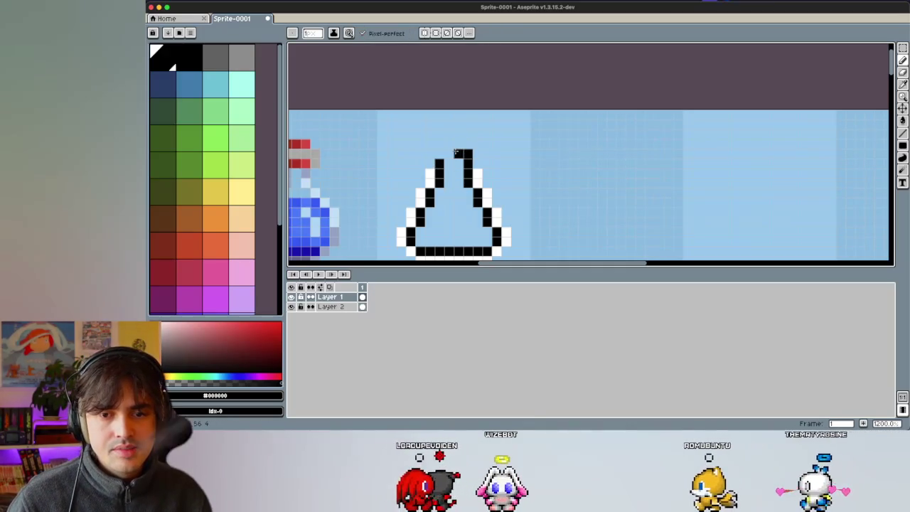
click(429, 144)
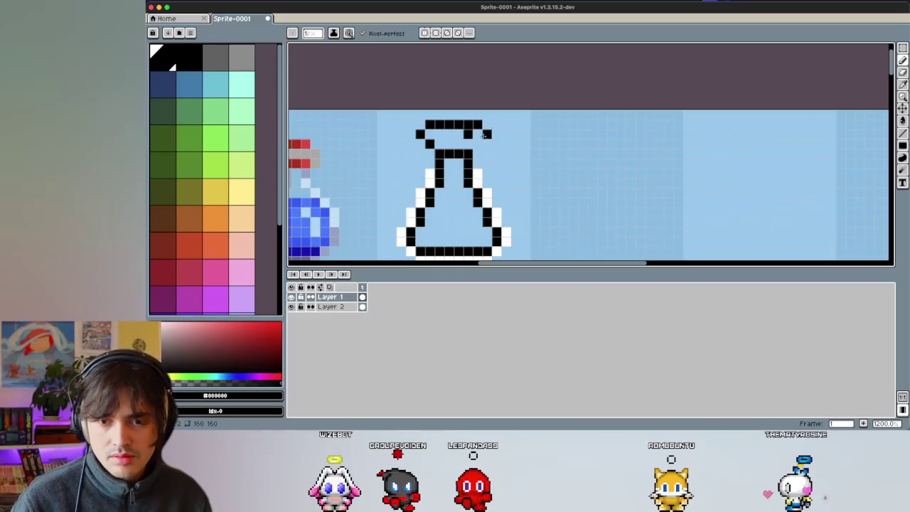
Step: Swap the drawing colour to white to border the flask's rim
key(i)
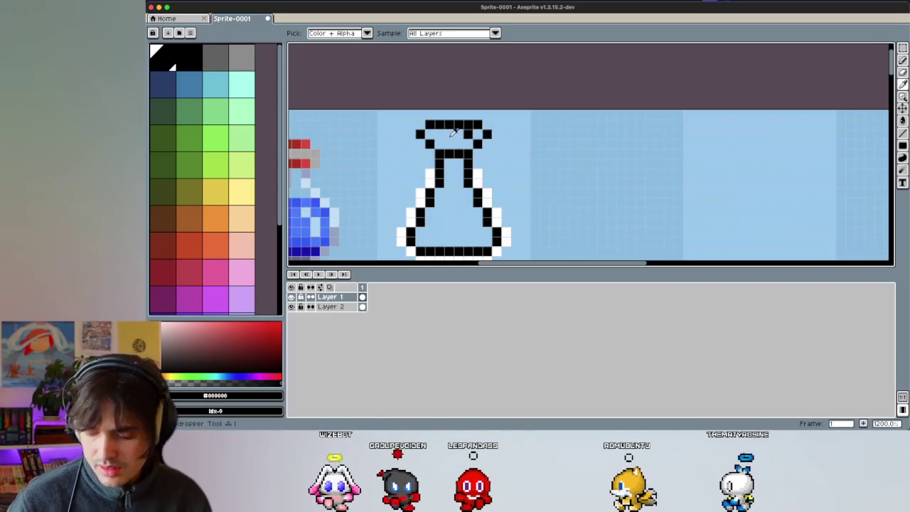
click(455, 133)
key(e)
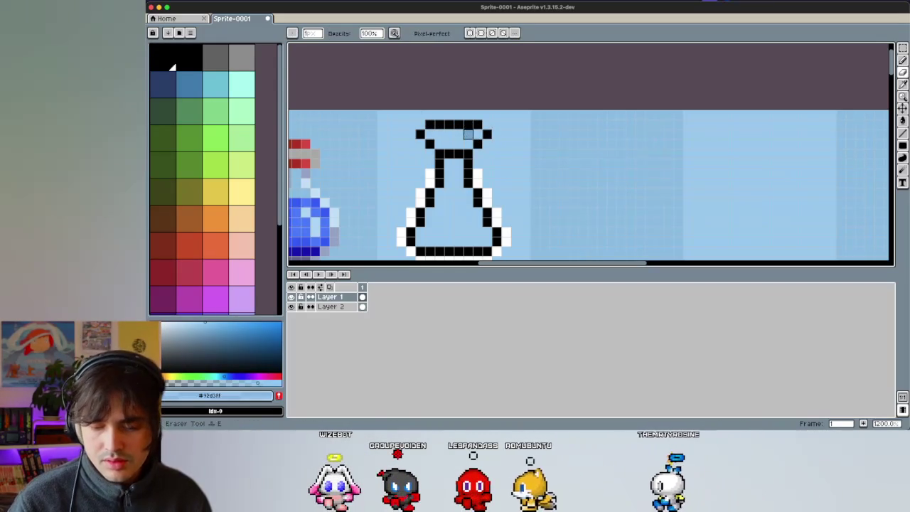
key(x)
key(b)
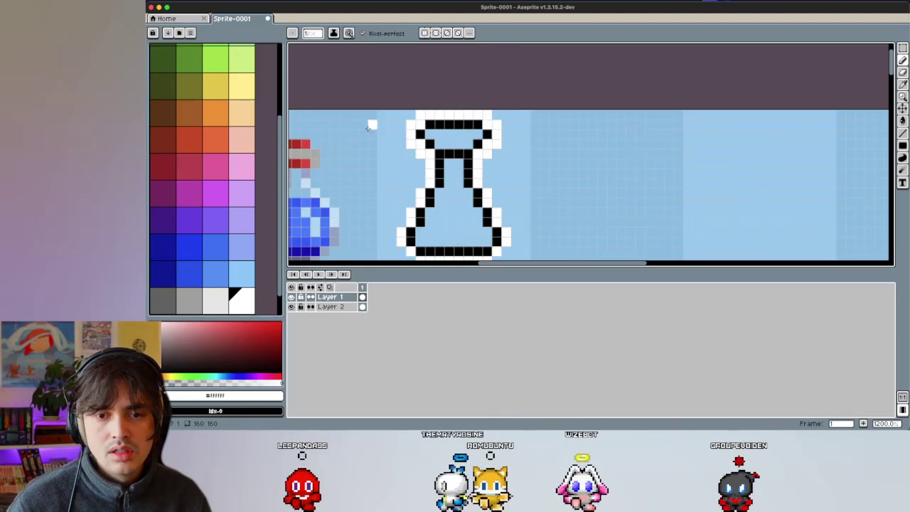
scroll(418, 165, down, 1)
Step: Pick yellow and pencil the liquid's top edge inside the flask
scroll(418, 165, down, 2)
scroll(418, 165, down, 2)
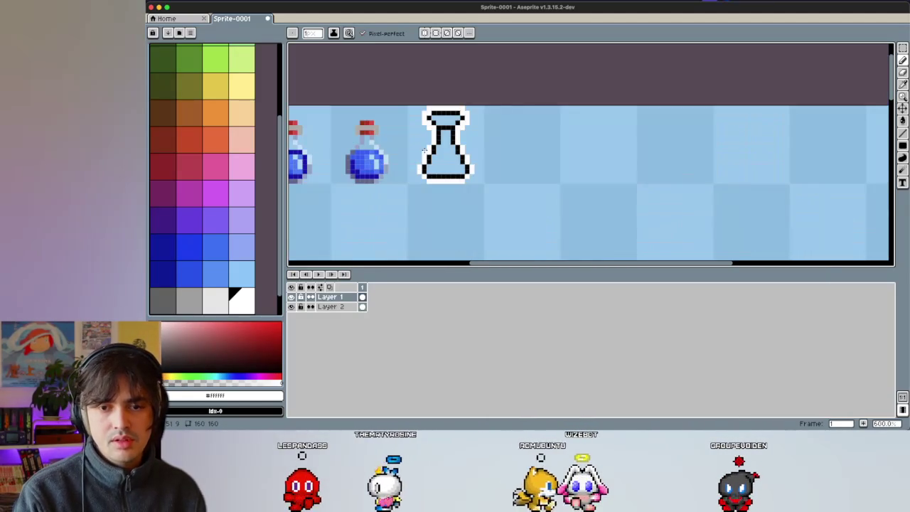
scroll(425, 151, down, 2)
scroll(408, 147, up, 2)
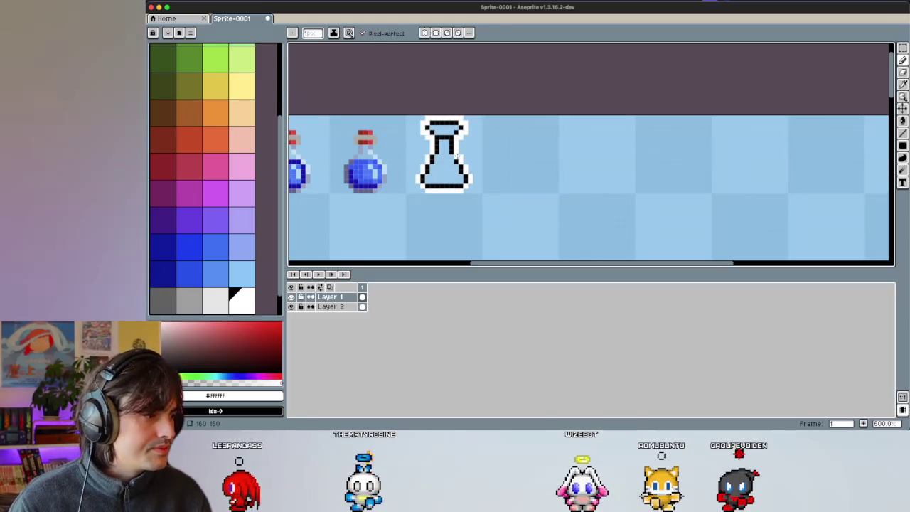
key(i)
click(221, 86)
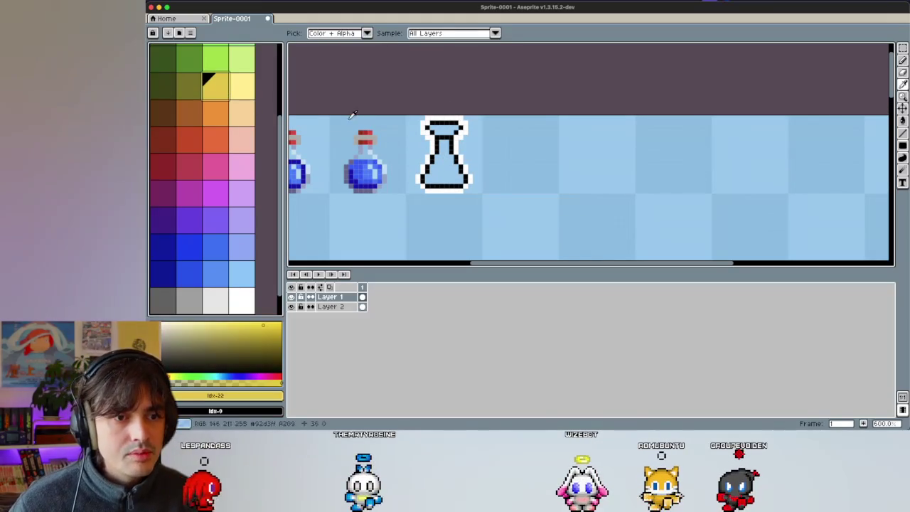
key(b)
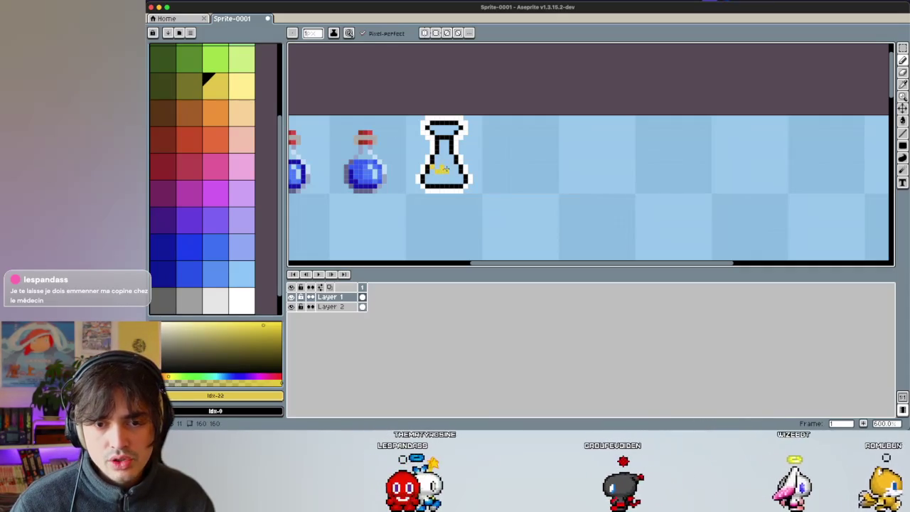
drag(439, 170, 451, 172)
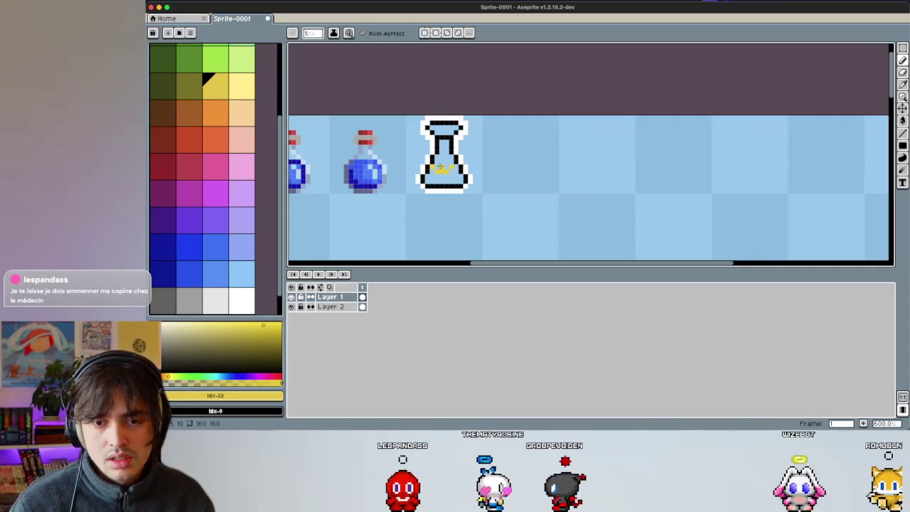
Step: Add a surface pixel and bucket-fill the flask's lower interior with yellow
scroll(440, 167, up, 3)
scroll(434, 161, up, 3)
key(e)
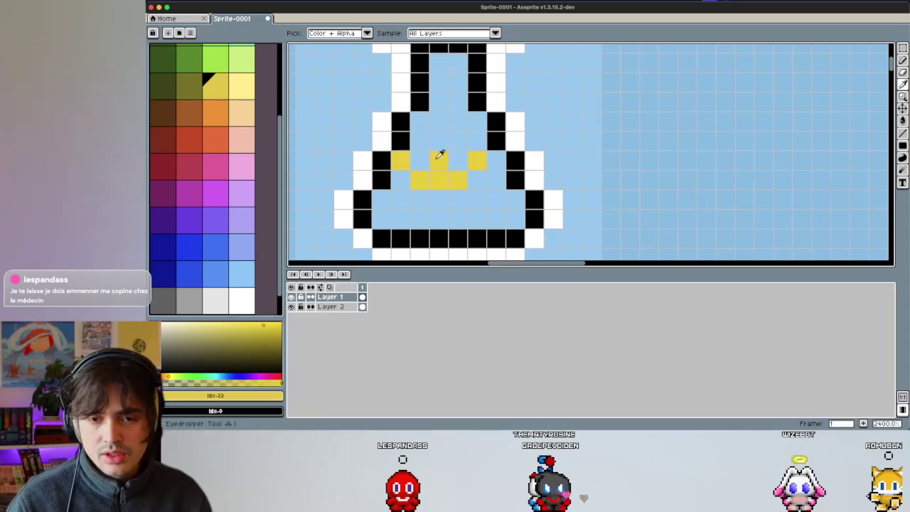
key(i)
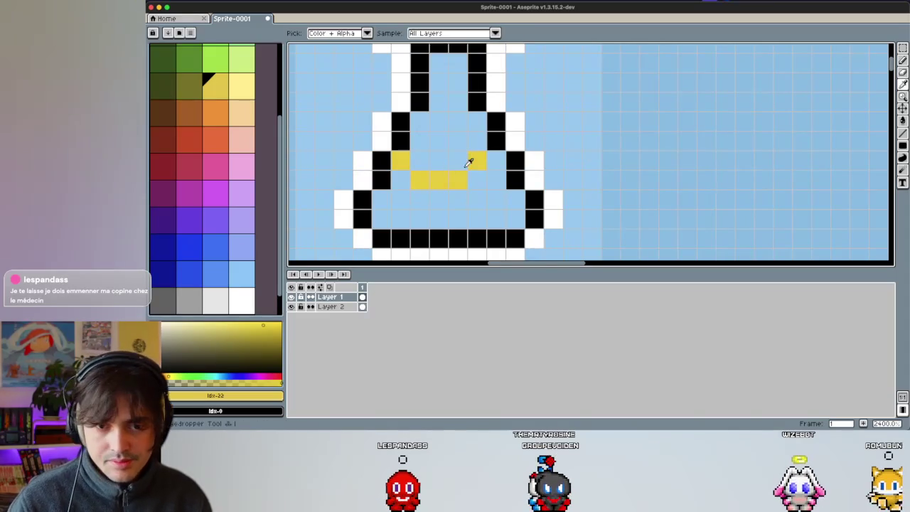
key(i)
key(b)
click(491, 159)
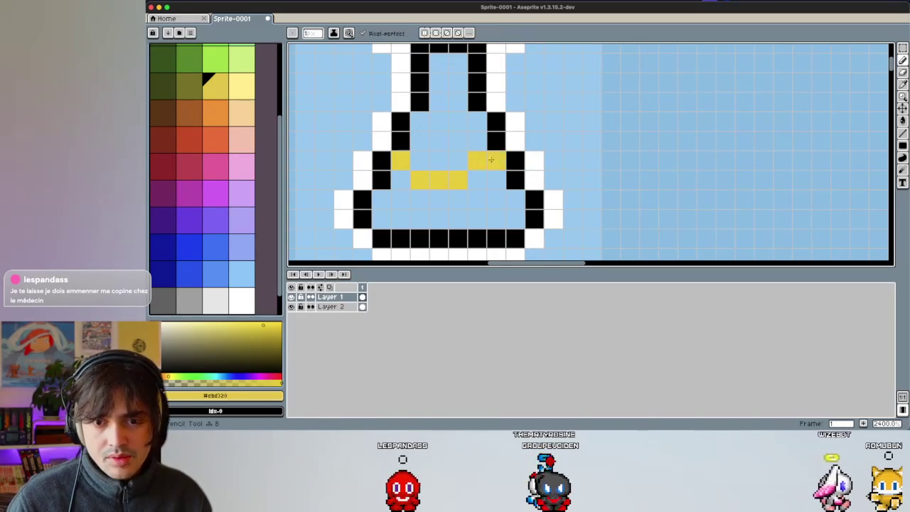
key(g)
click(472, 194)
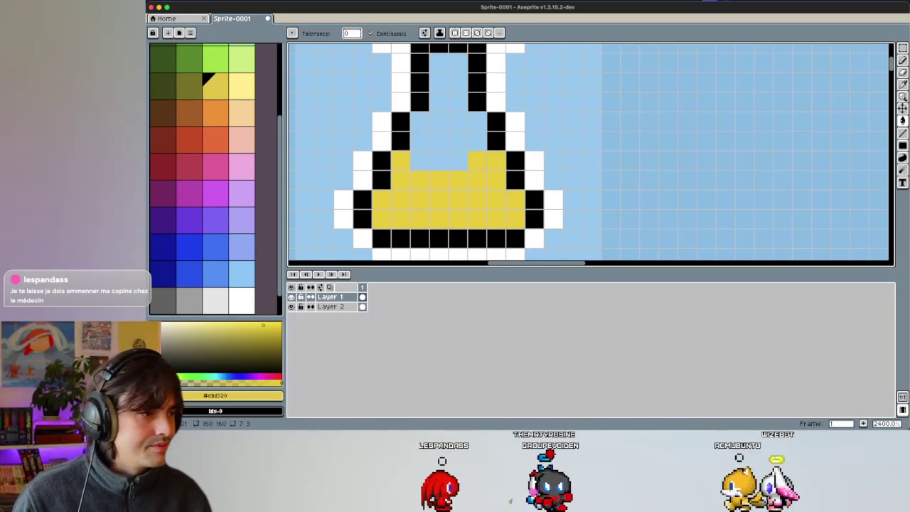
click(307, 161)
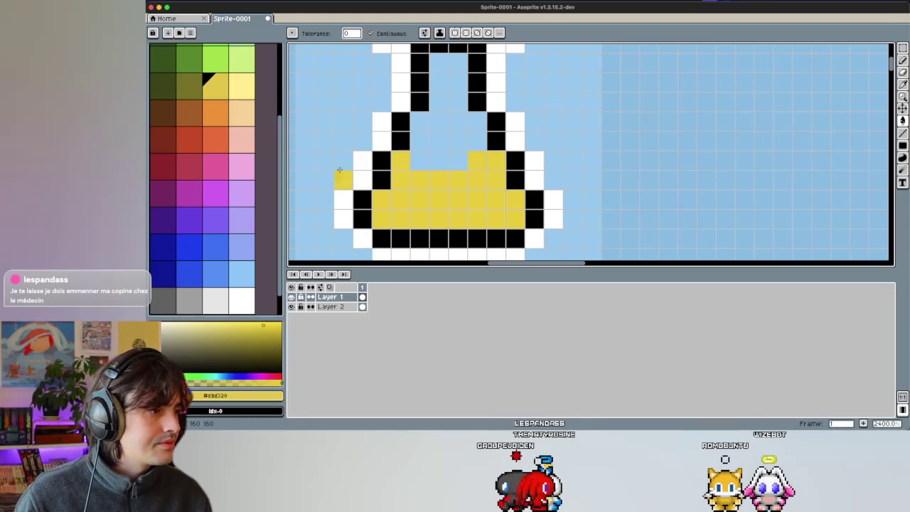
Step: Remove the stray yellow pixel, then test light-yellow highlight pixels and undo them
key(ctrl+z)
click(239, 87)
key(b)
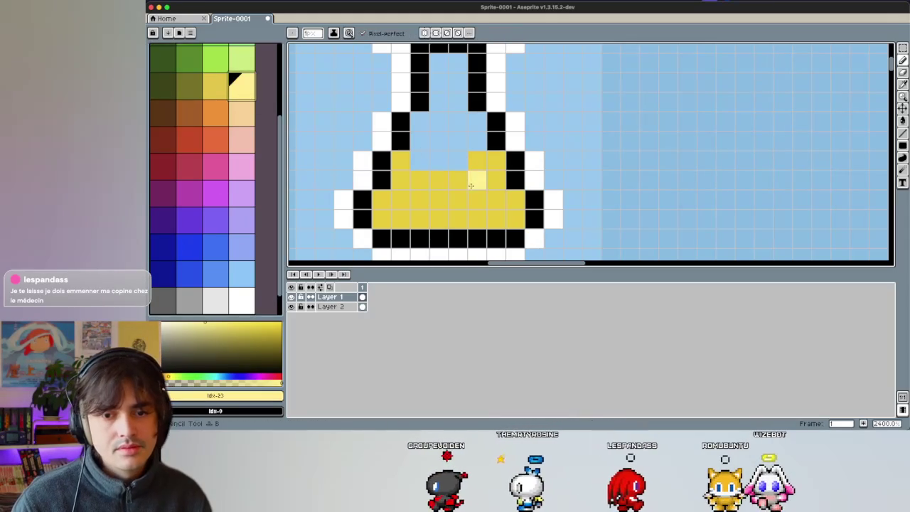
click(479, 197)
click(476, 180)
click(401, 200)
key(ctrl+z)
Step: Paint the highlight back to solid yellow and undo a trial raised liquid surface
alt+click(462, 186)
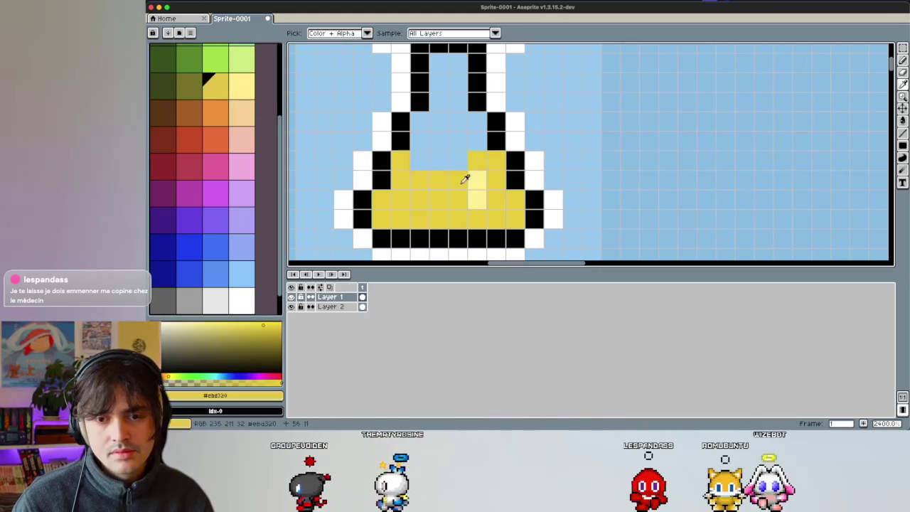
scroll(455, 161, down, 1)
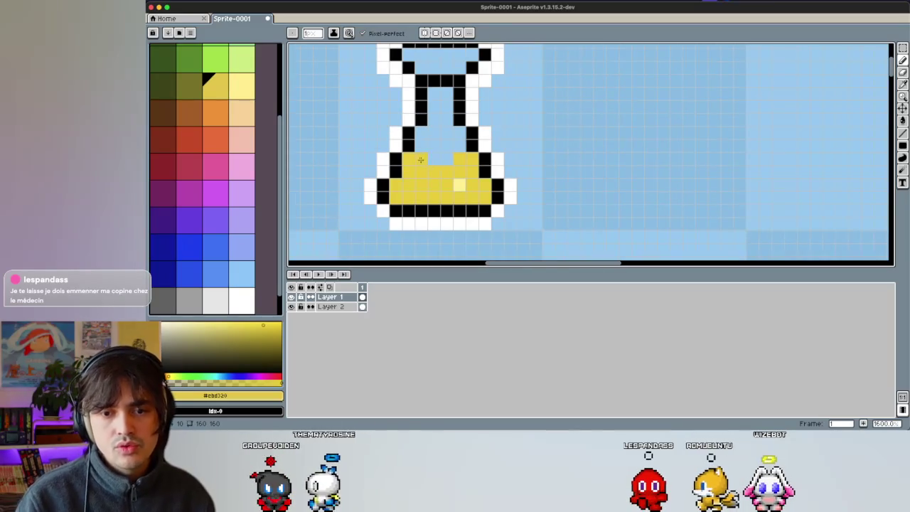
click(459, 185)
drag(420, 145, 433, 146)
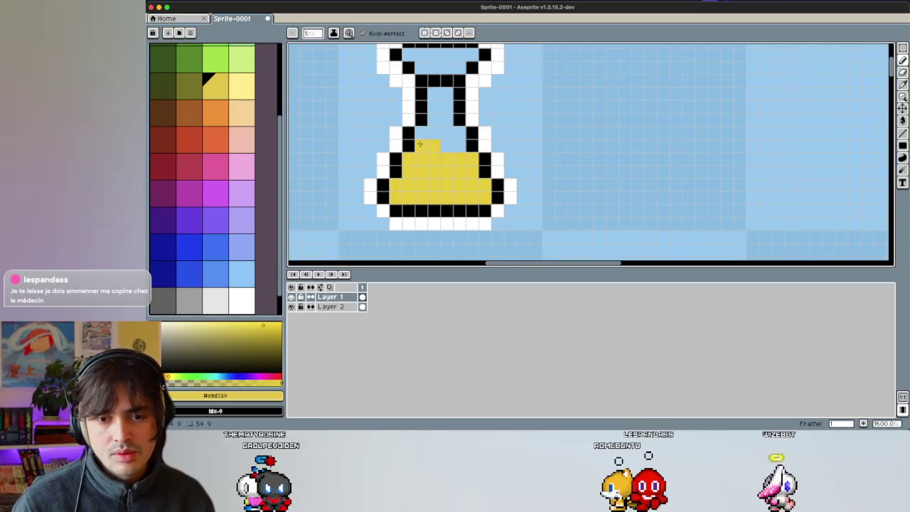
key(i)
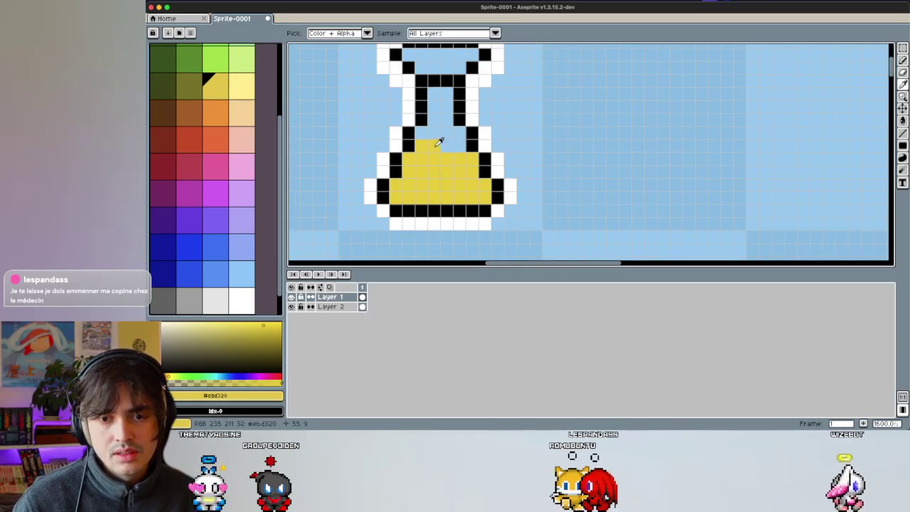
key(b)
key(ctrl+z)
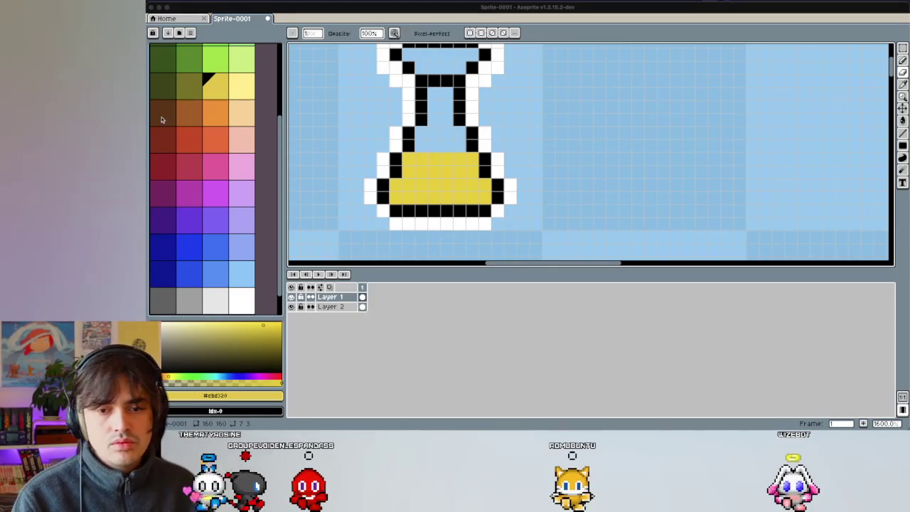
Step: Mix a darker orange shade of the liquid's yellow in the colour picker
click(186, 85)
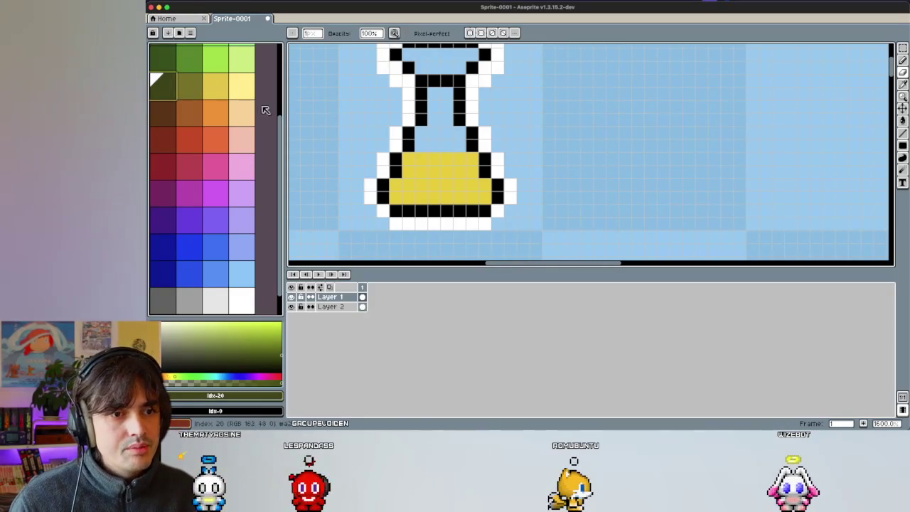
click(225, 91)
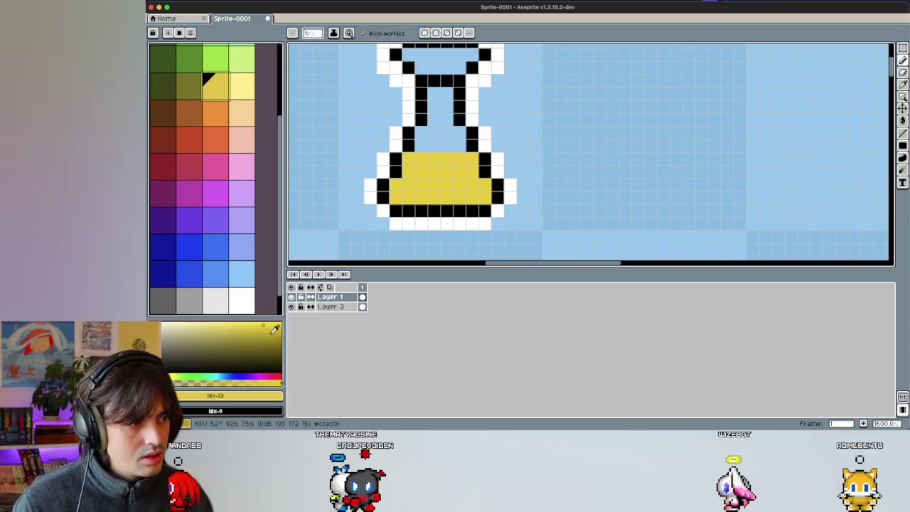
click(271, 334)
click(175, 377)
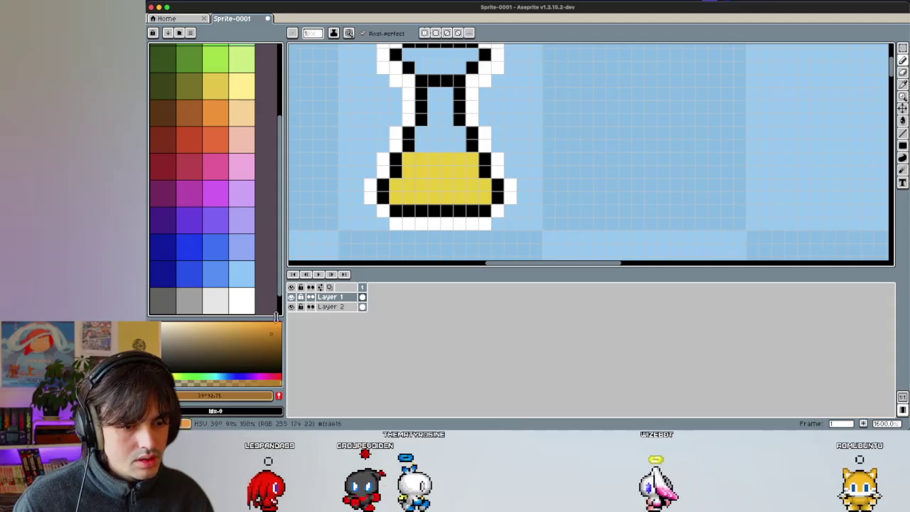
Step: Paint brown shading on the liquid's top-left and tune a custom light-yellow highlight tint
drag(419, 158, 427, 167)
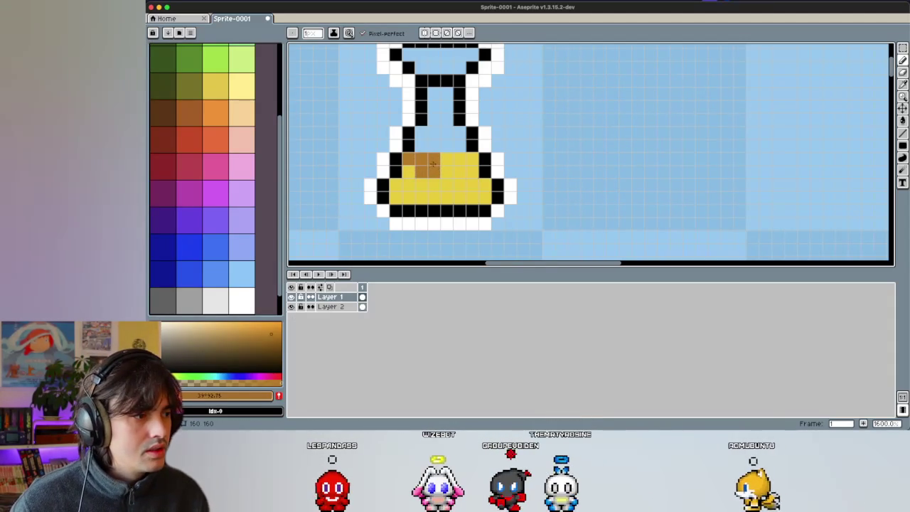
alt+click(444, 165)
click(456, 146)
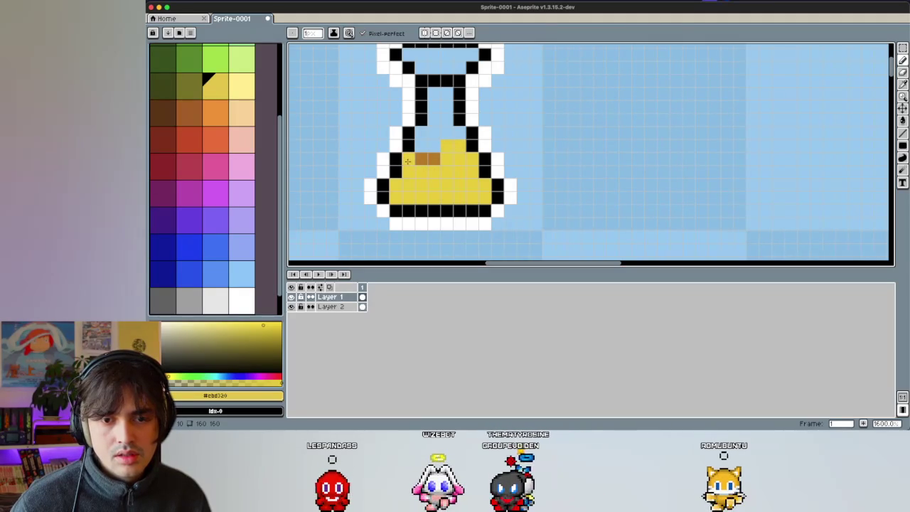
click(235, 99)
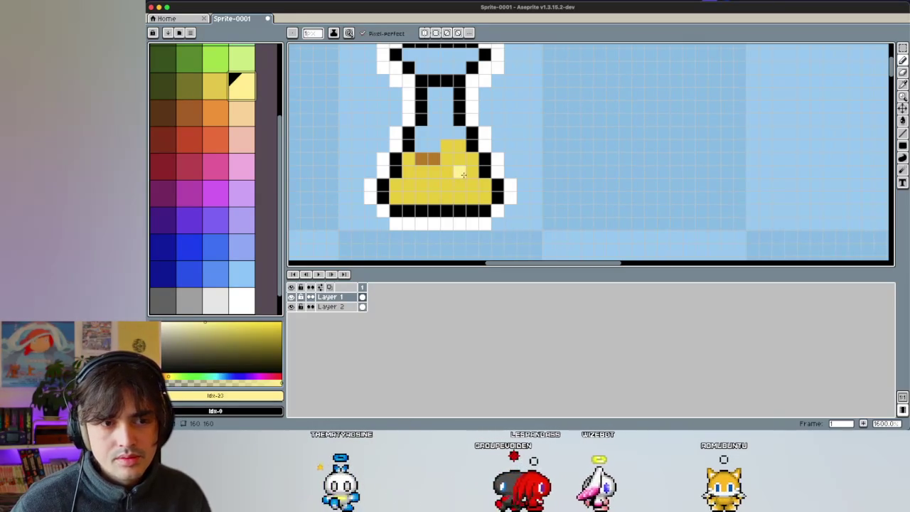
click(179, 382)
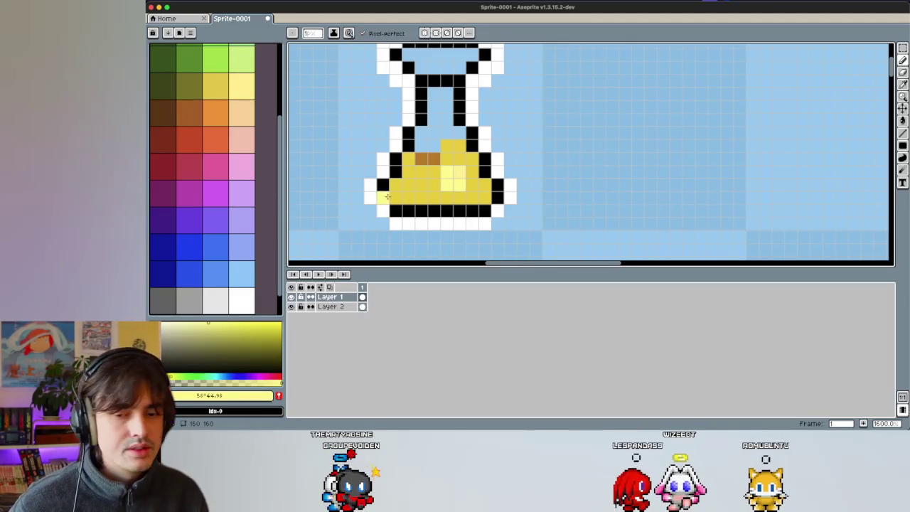
key(x)
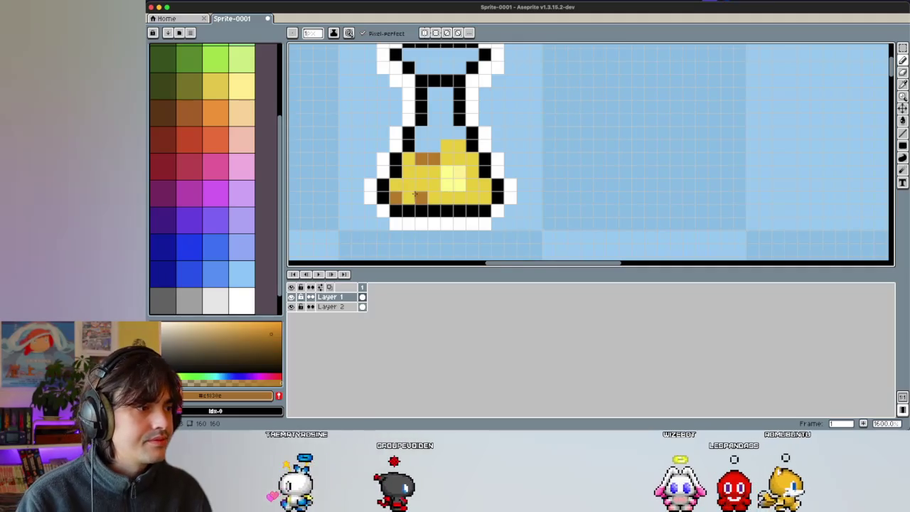
Step: Recolour the brown shading pixels olive and repaint the highlight in yellow and light yellow
click(189, 88)
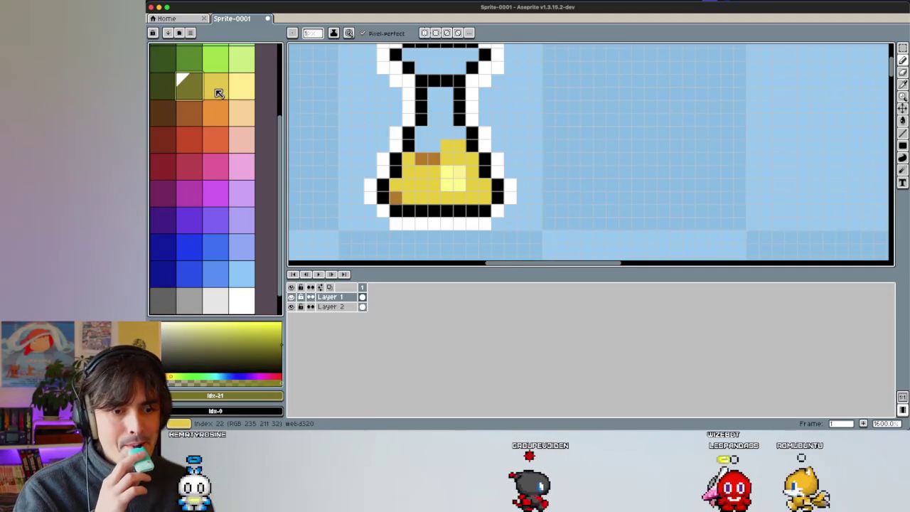
click(422, 158)
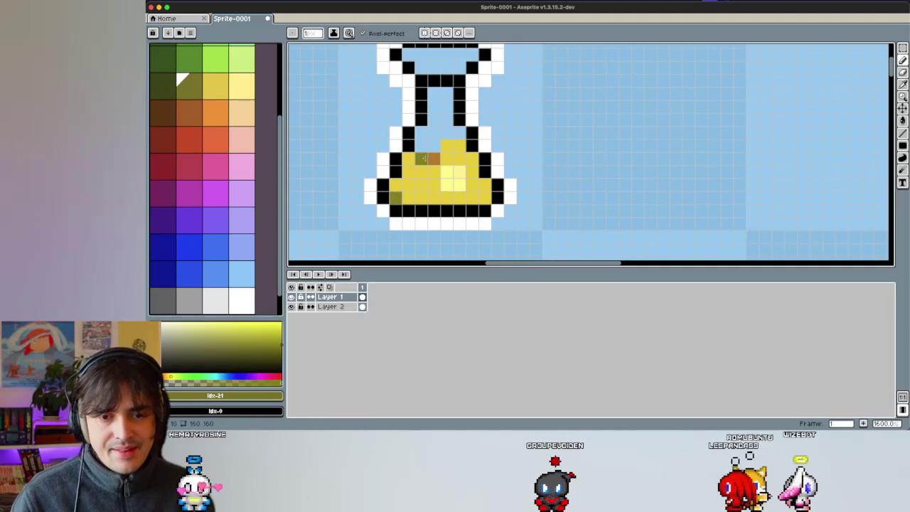
click(231, 91)
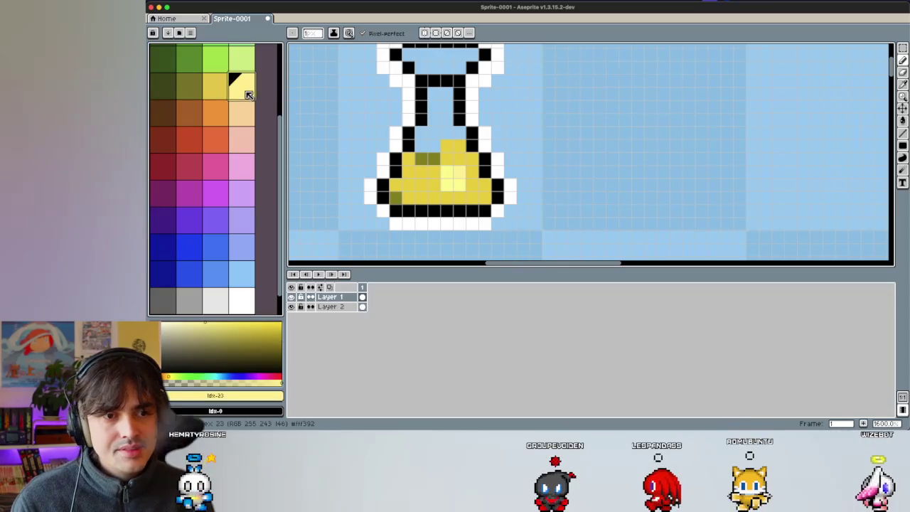
click(165, 83)
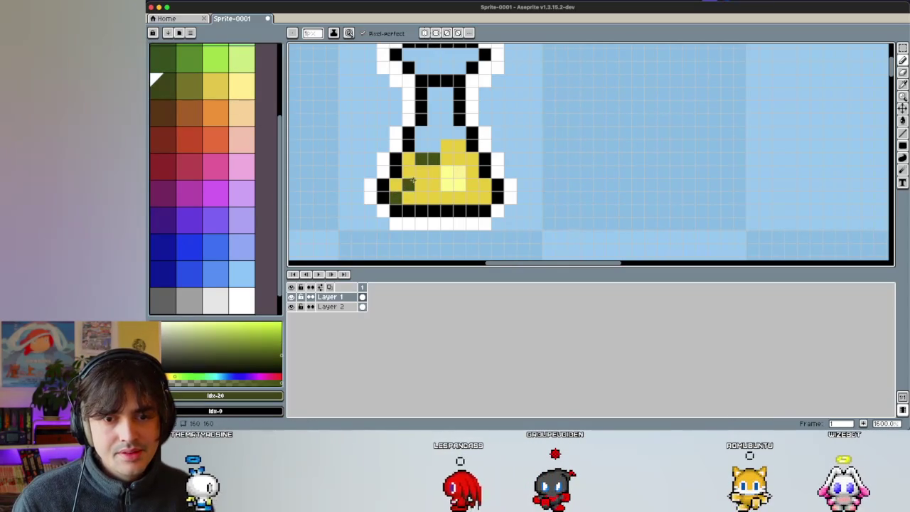
click(189, 84)
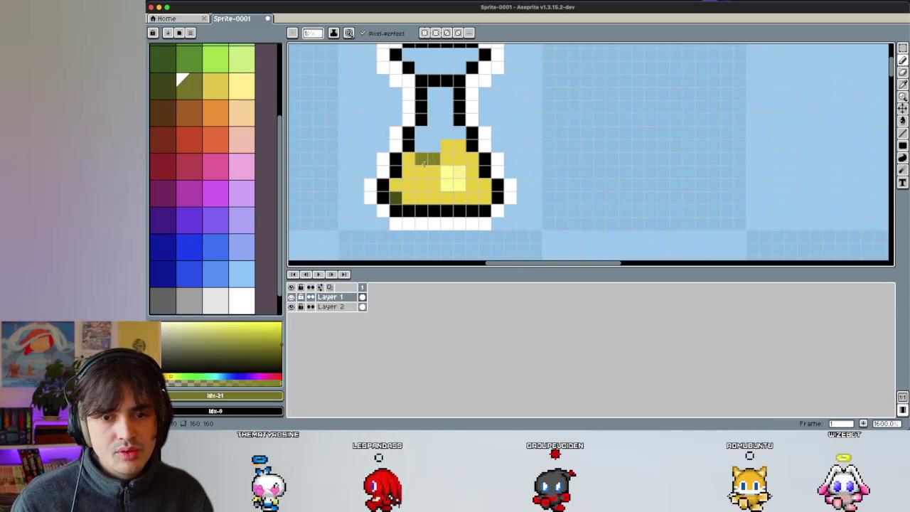
click(214, 84)
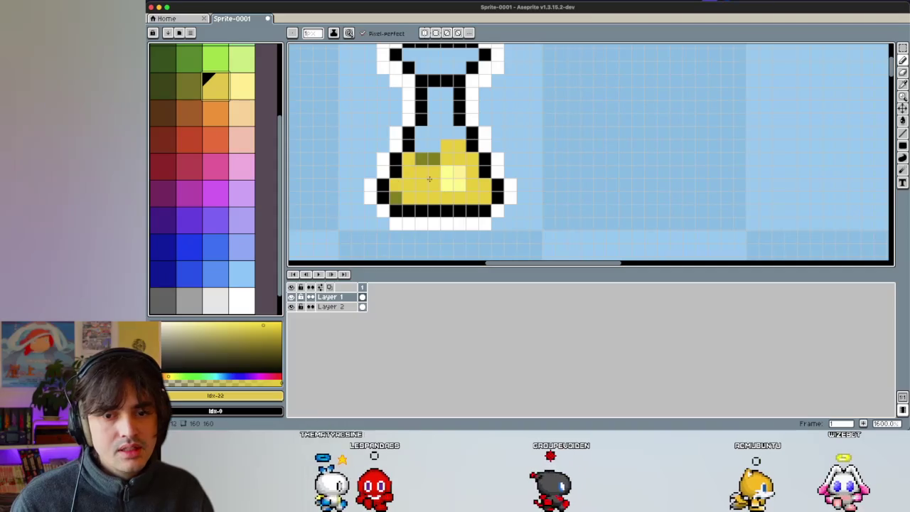
mouse_move(459, 183)
mouse_down()
mouse_move(441, 186)
mouse_move(448, 196)
mouse_up()
click(241, 85)
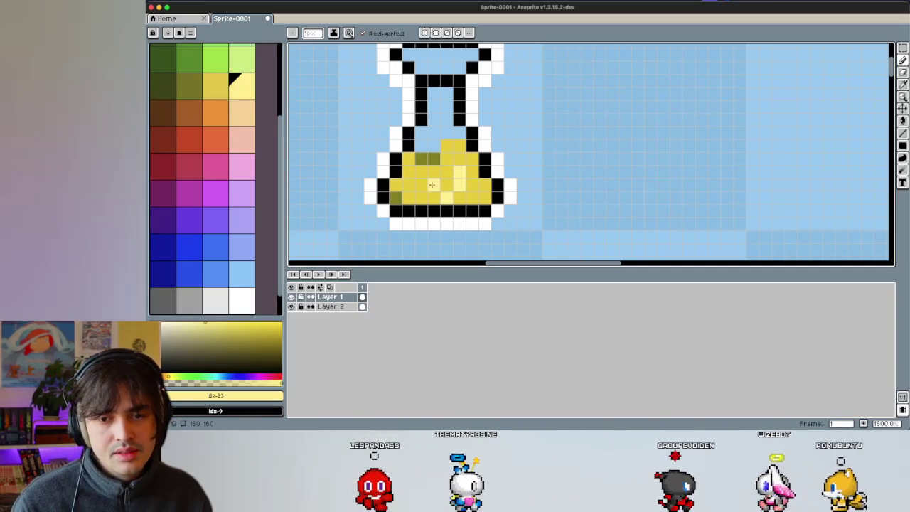
scroll(356, 174, down, 4)
scroll(356, 173, down, 2)
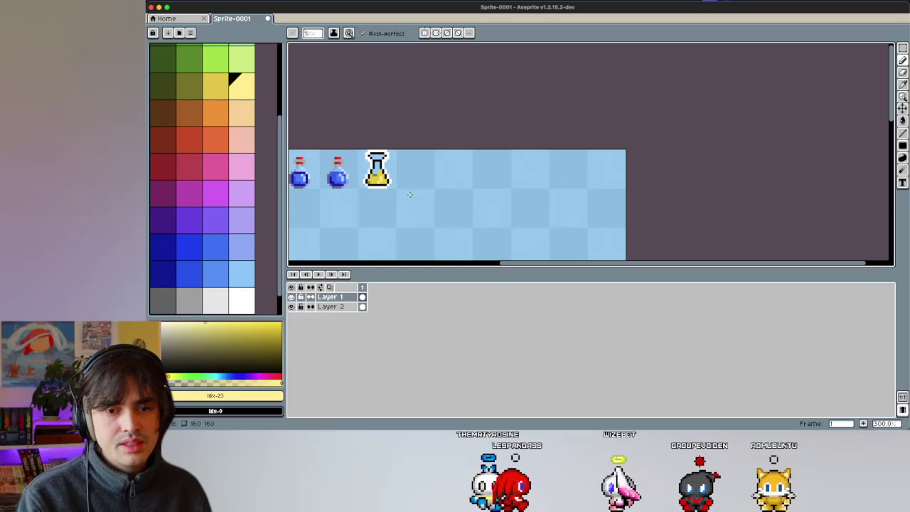
scroll(413, 174, up, 1)
scroll(419, 178, up, 1)
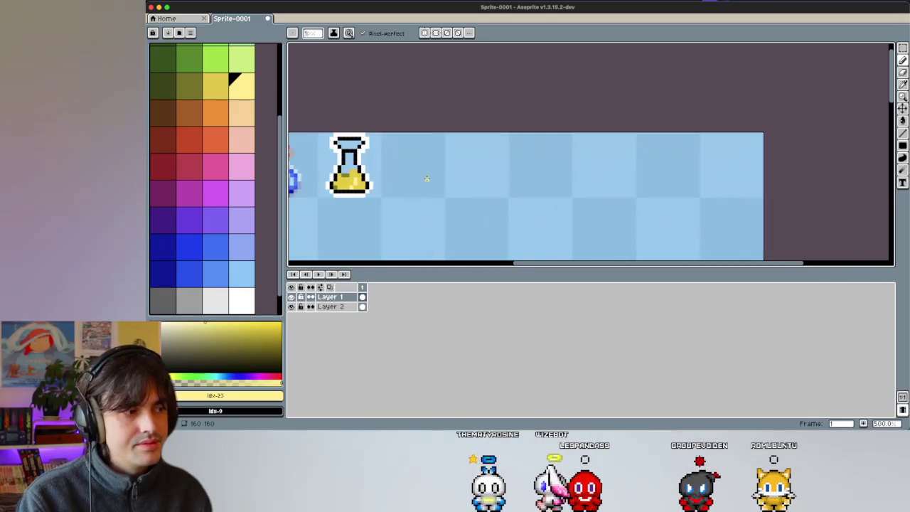
Step: Zoom in on the yellow flask and sample black from its outline
scroll(422, 179, up, 2)
scroll(398, 178, up, 1)
scroll(403, 181, up, 2)
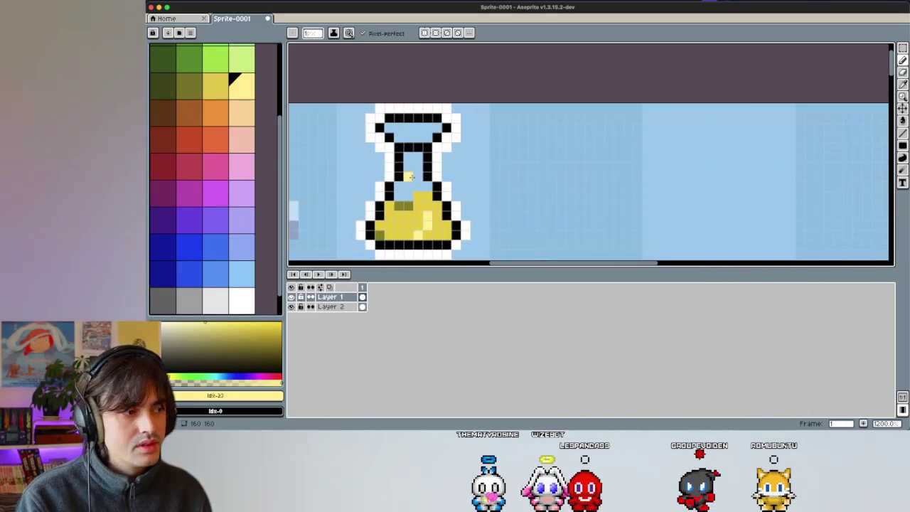
scroll(413, 176, up, 1)
scroll(410, 197, down, 4)
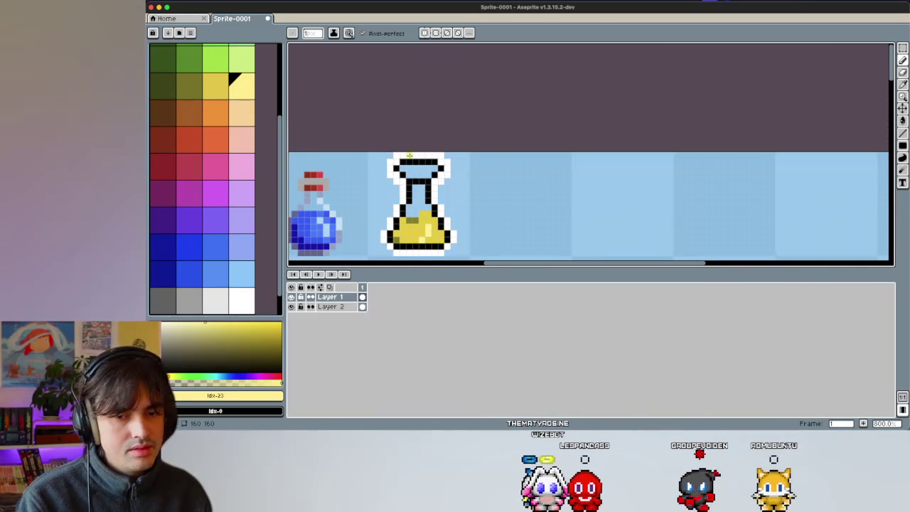
key(i)
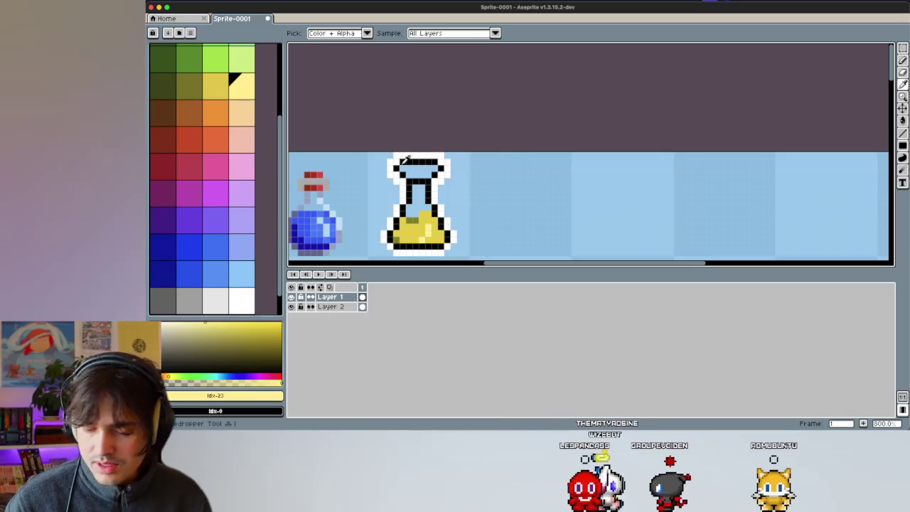
click(402, 165)
key(b)
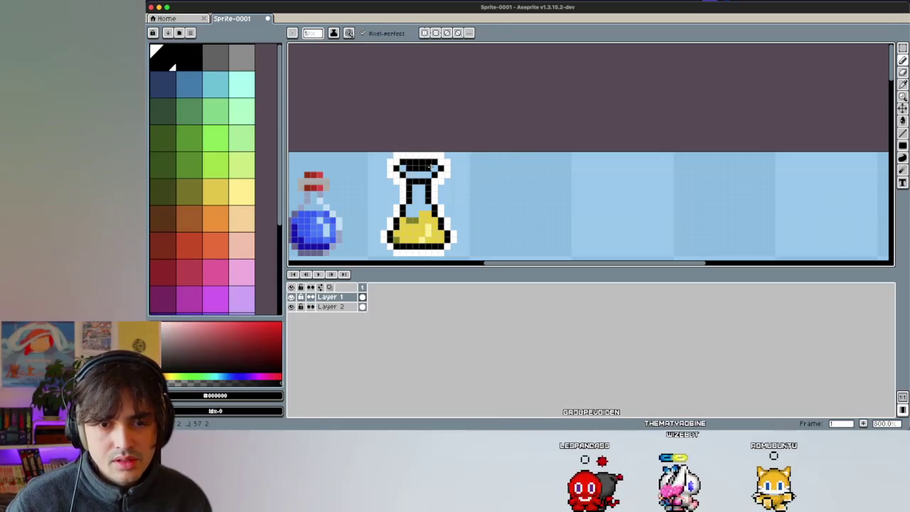
Step: Draw a white outline along the flask's top, then re-pick the light-blue background colour
key(i)
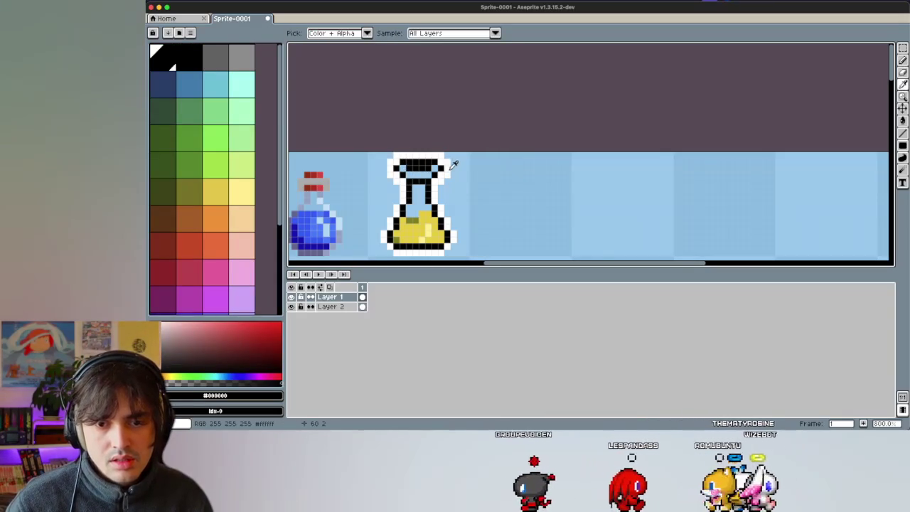
key(e)
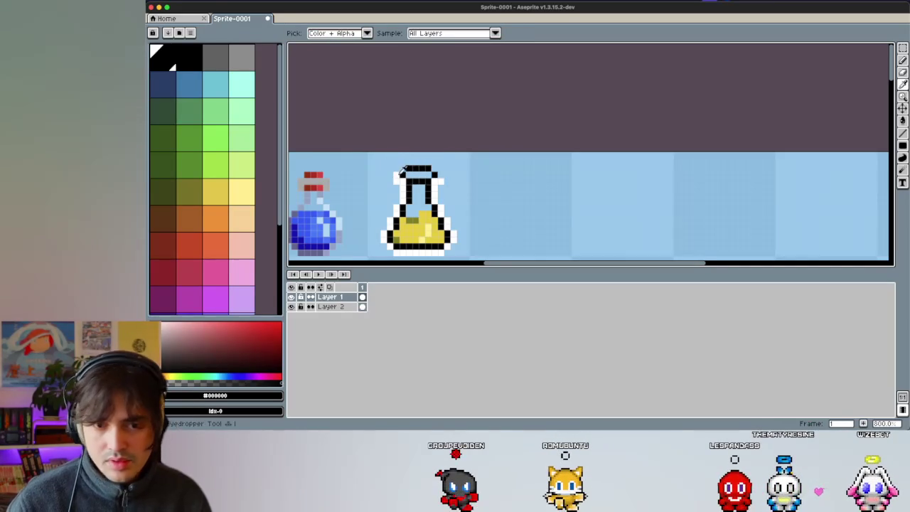
alt+click(402, 177)
key(ctrl)
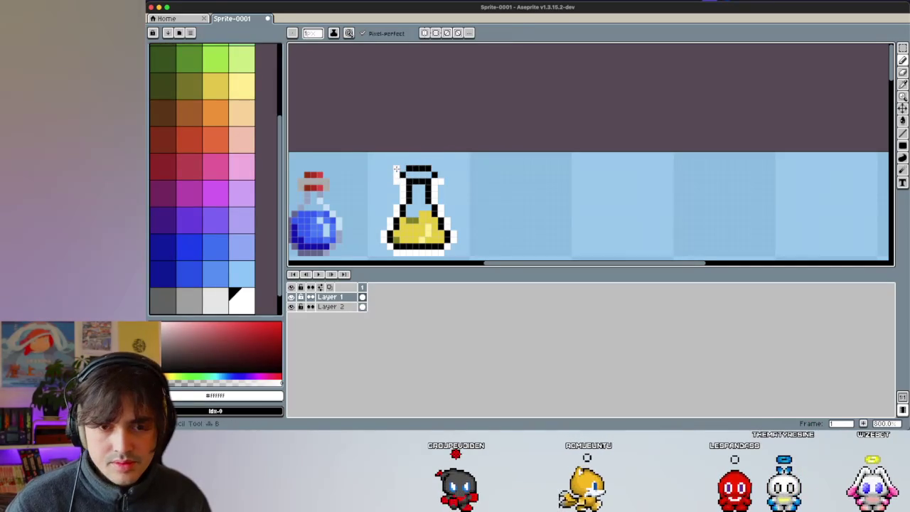
drag(400, 164, 434, 162)
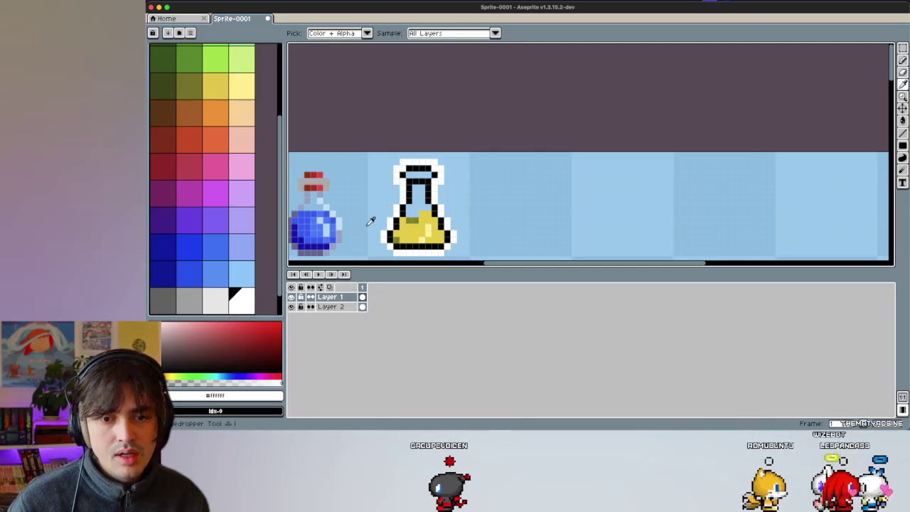
alt+click(340, 178)
key(b)
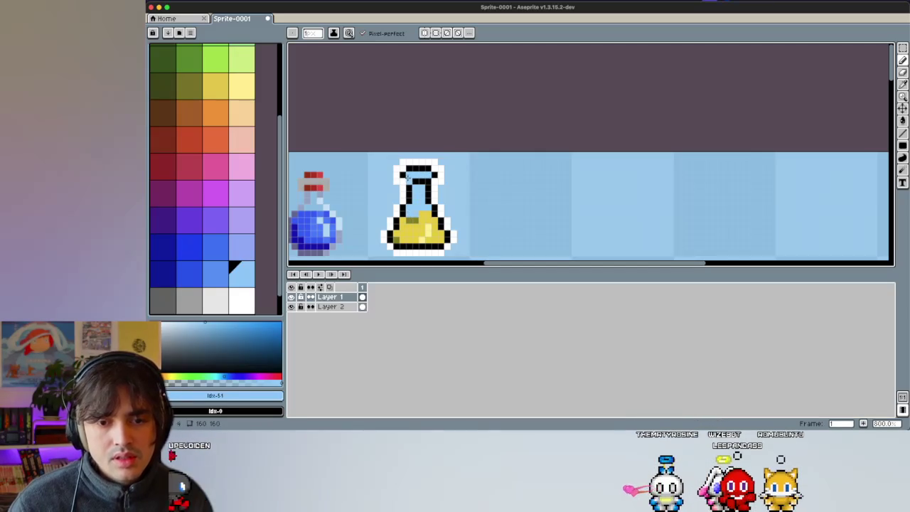
scroll(407, 176, down, 1)
click(332, 308)
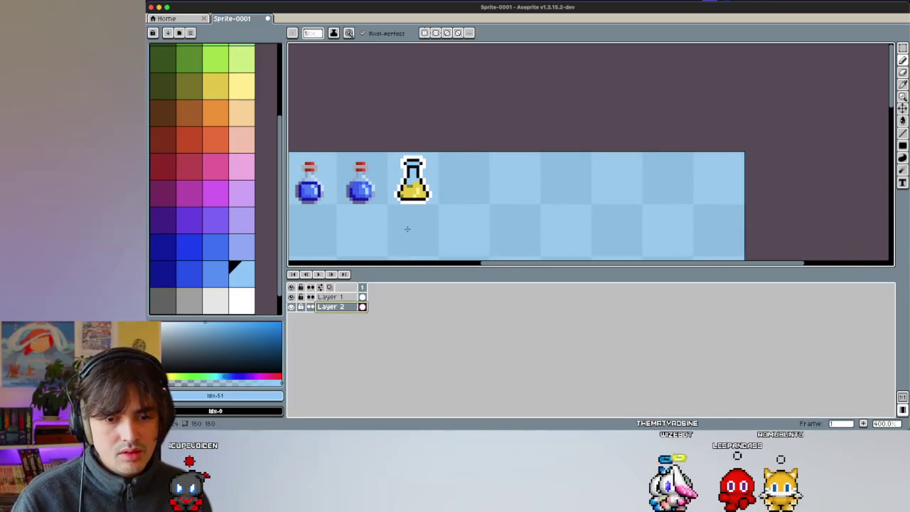
Step: Fill the background on Layer 2 with a grey filled rectangle
scroll(414, 214, down, 4)
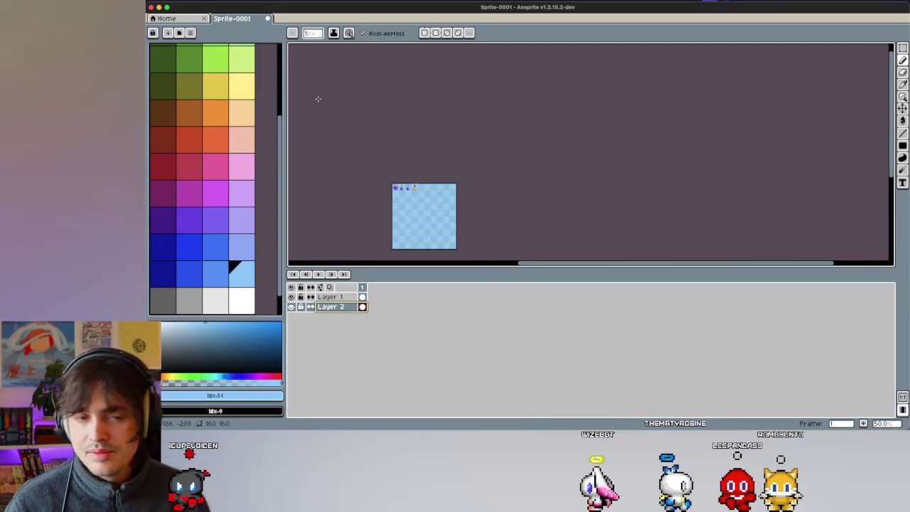
click(903, 145)
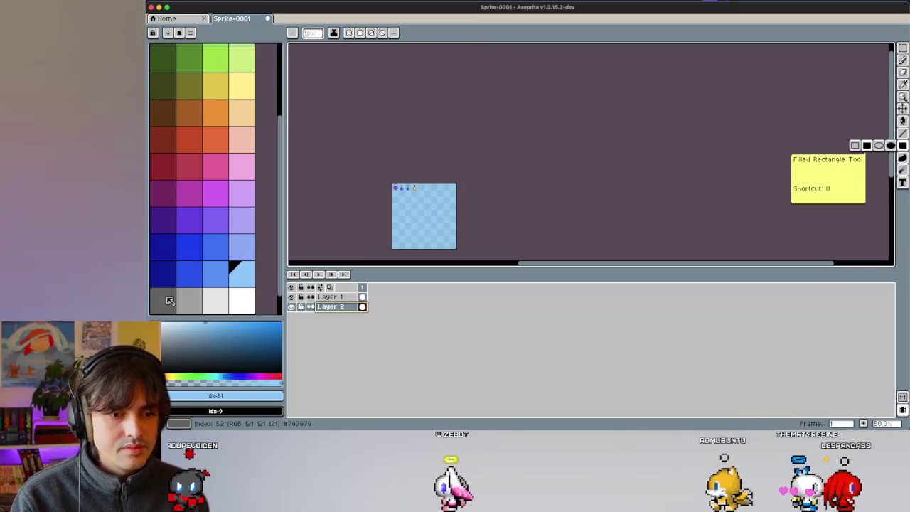
key(0)
mouse_move(414, 205)
mouse_down()
mouse_move(389, 241)
mouse_move(463, 235)
mouse_up()
scroll(414, 180, up, 4)
scroll(427, 183, up, 3)
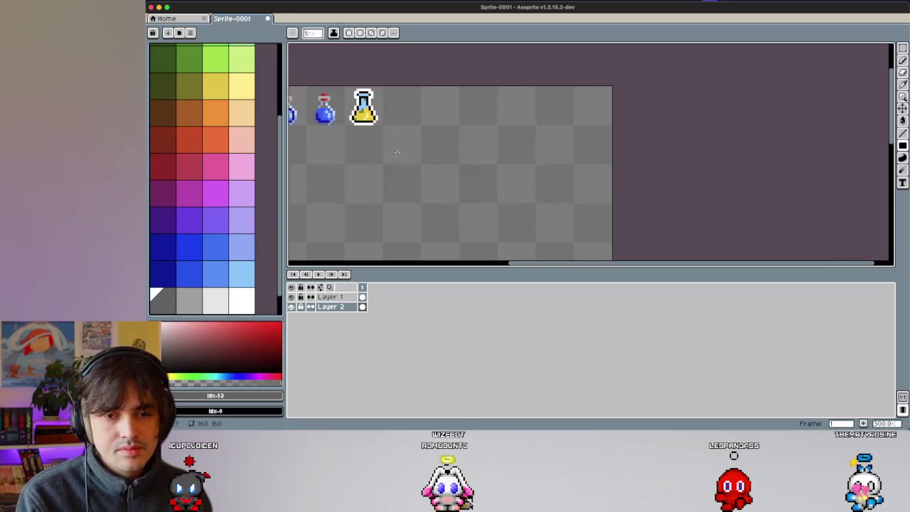
Step: Try dark blue rectangle fills over the background, then undo them
click(173, 279)
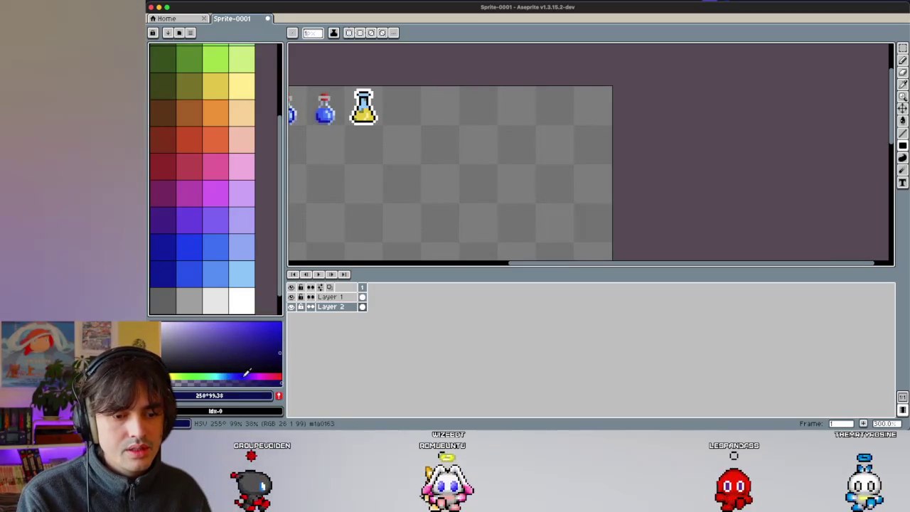
scroll(402, 174, down, 3)
scroll(402, 174, down, 1)
mouse_move(348, 151)
mouse_down()
mouse_move(416, 213)
mouse_move(478, 152)
mouse_up()
scroll(408, 178, down, 5)
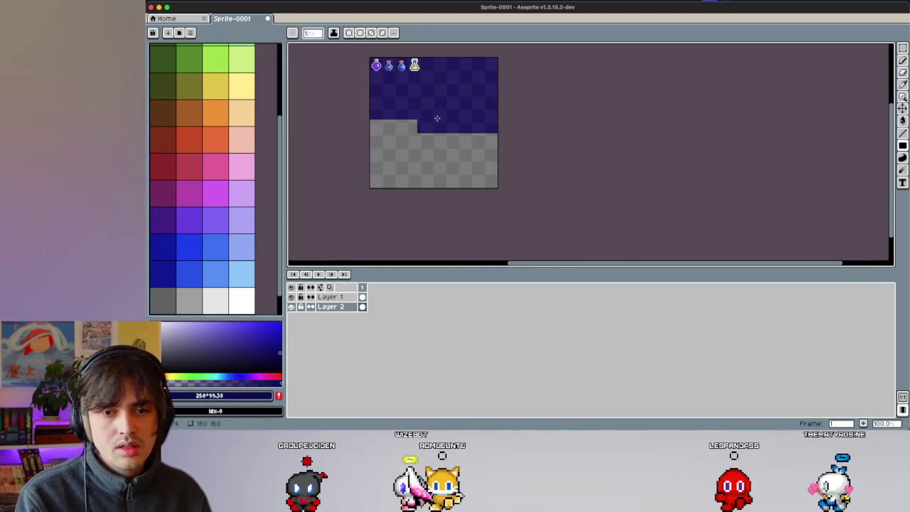
drag(317, 209, 437, 119)
key(ctrl+z)
key(ctrl+z)
key(ctrl+z)
key(m)
scroll(423, 131, up, 1)
scroll(430, 126, up, 1)
scroll(434, 122, up, 2)
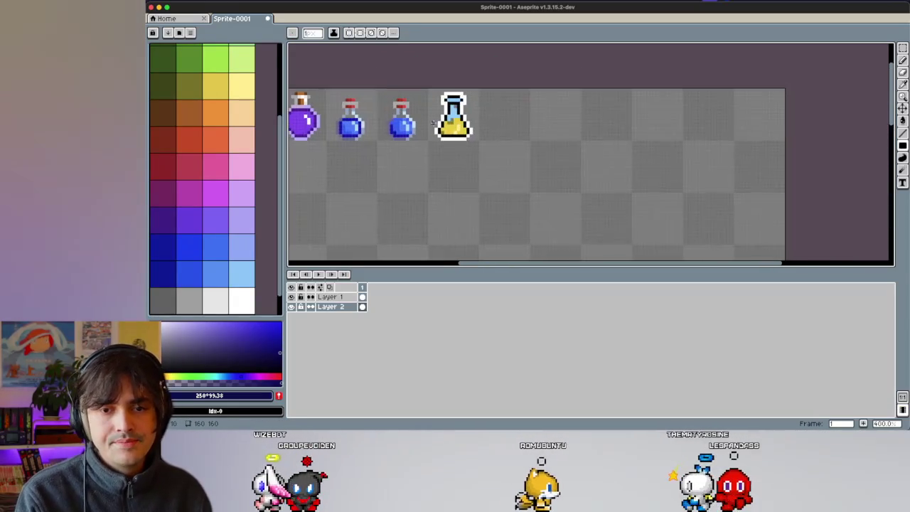
scroll(433, 124, up, 3)
key(u)
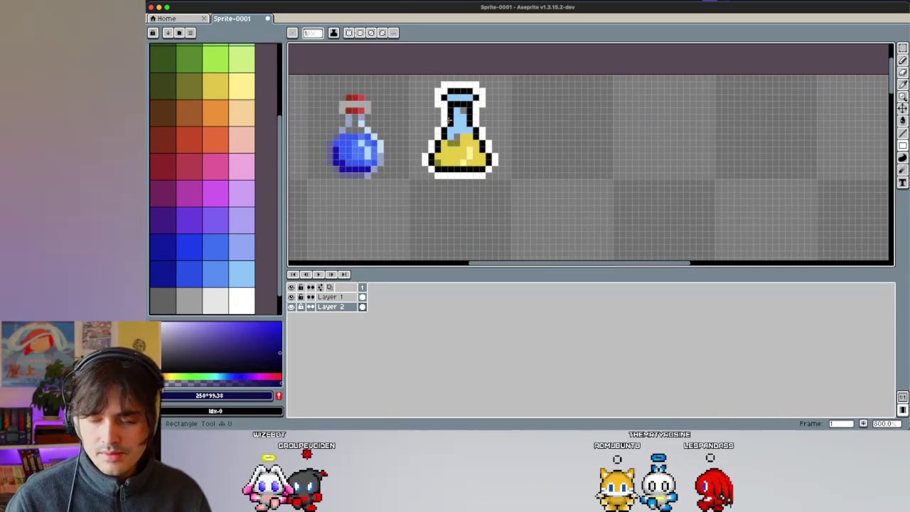
Step: Sample the flask's light blue, then pick muted and medium blues from the palette
key(i)
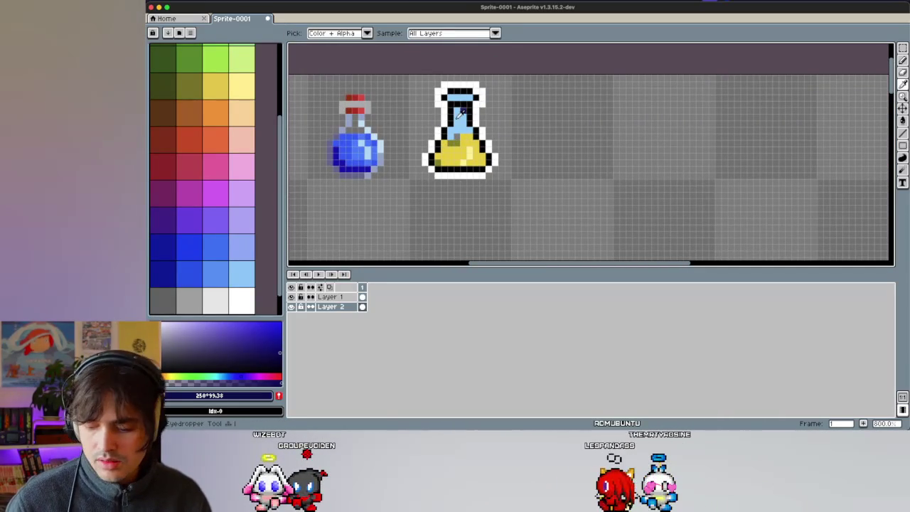
click(461, 113)
key(b)
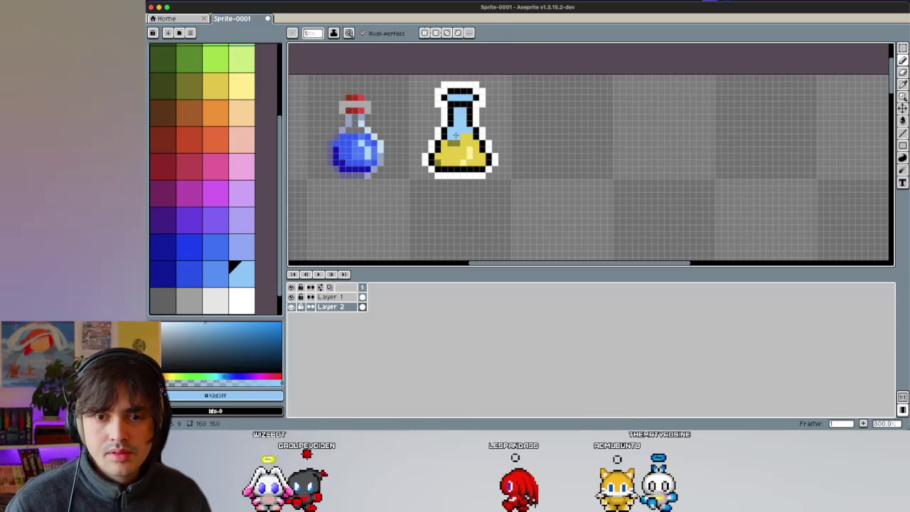
key(i)
scroll(459, 131, up, 2)
scroll(462, 128, up, 1)
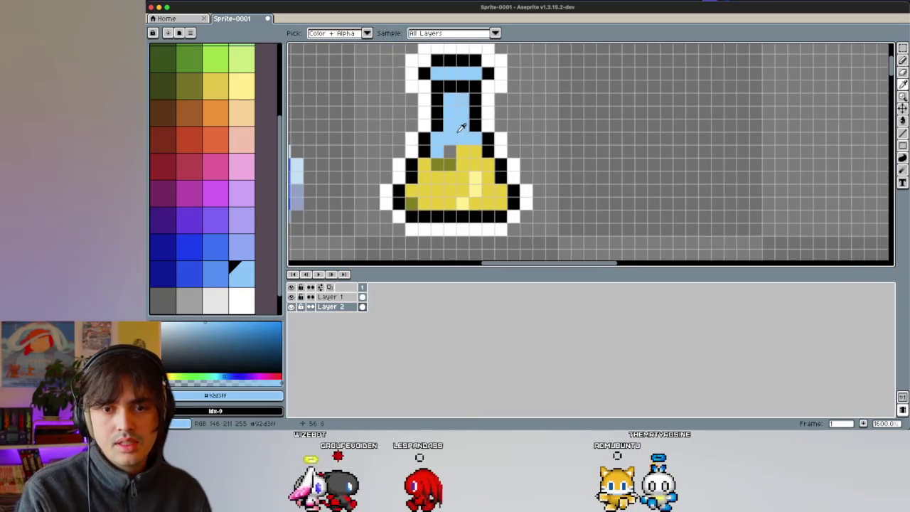
click(188, 324)
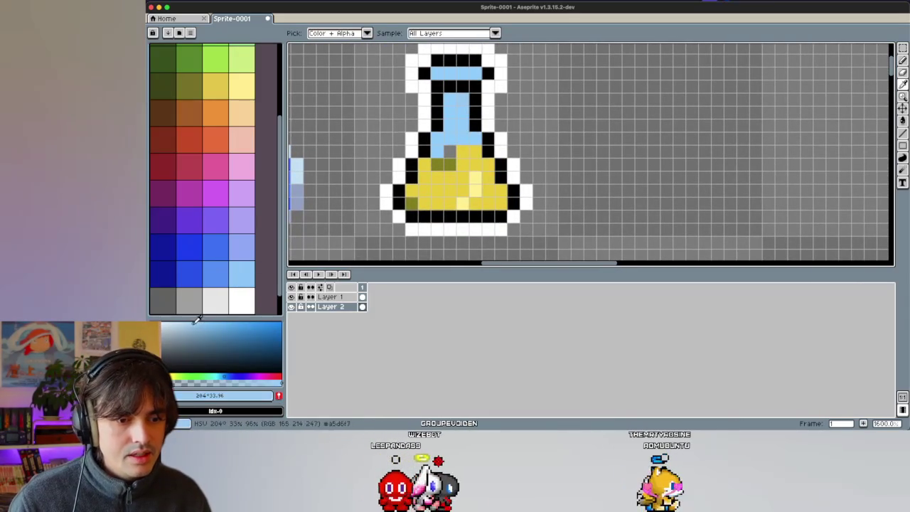
click(220, 277)
key(b)
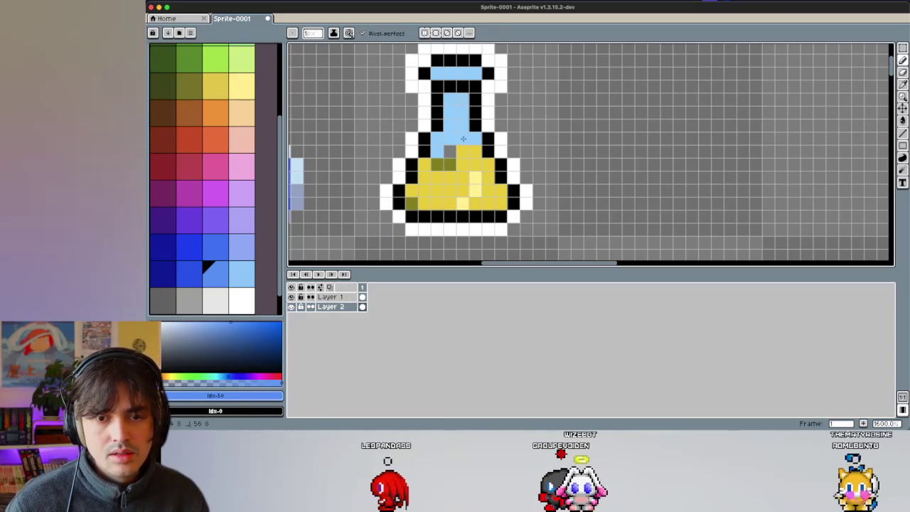
Step: On Layer 1, repaint the flask neck's liquid row in darker blue
alt+click(466, 128)
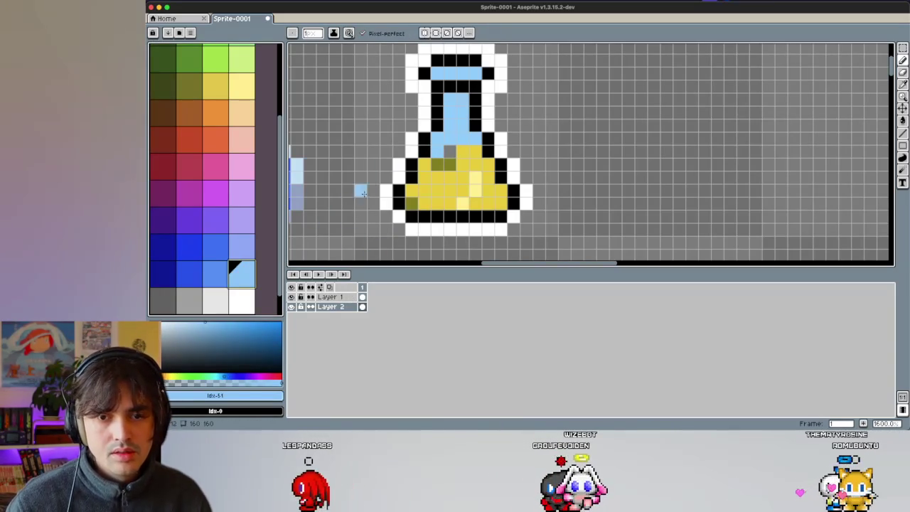
click(348, 296)
click(217, 275)
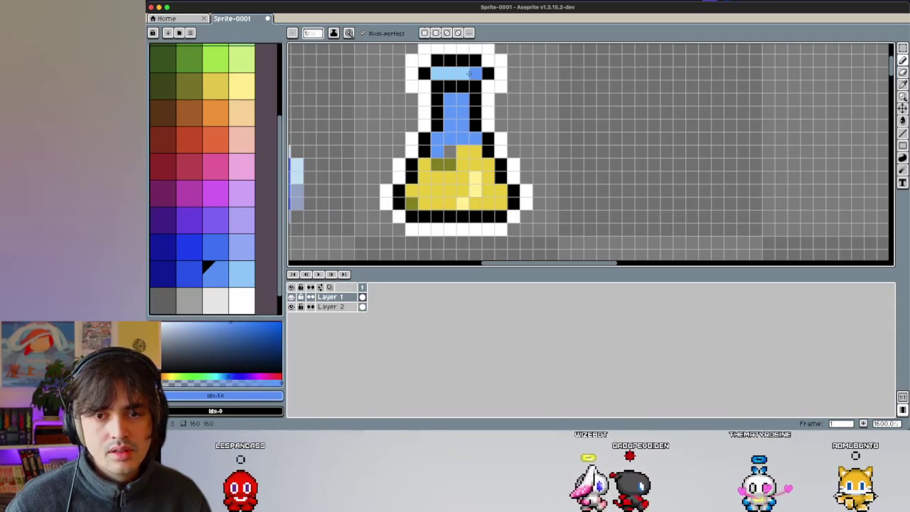
drag(440, 74, 474, 74)
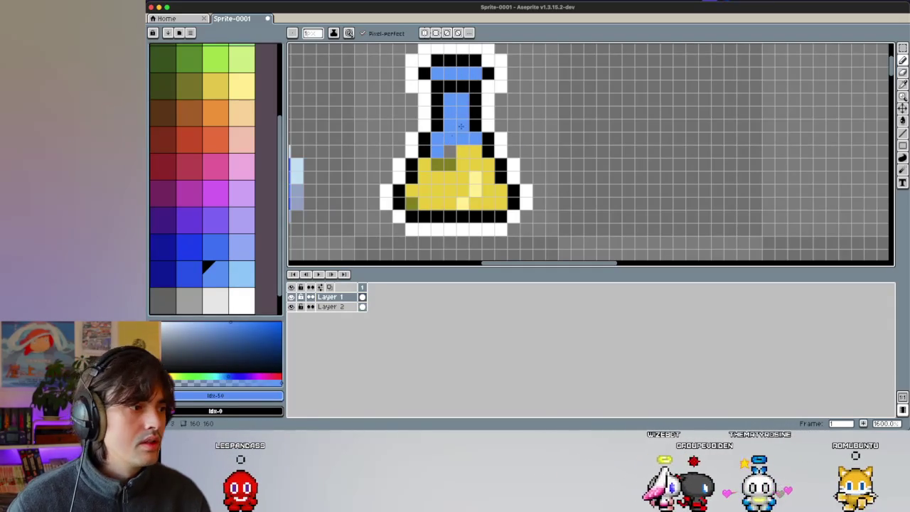
Step: Lighten flask-neck pixels to light blue, then restore two of them to blue
key(i)
alt+click(413, 140)
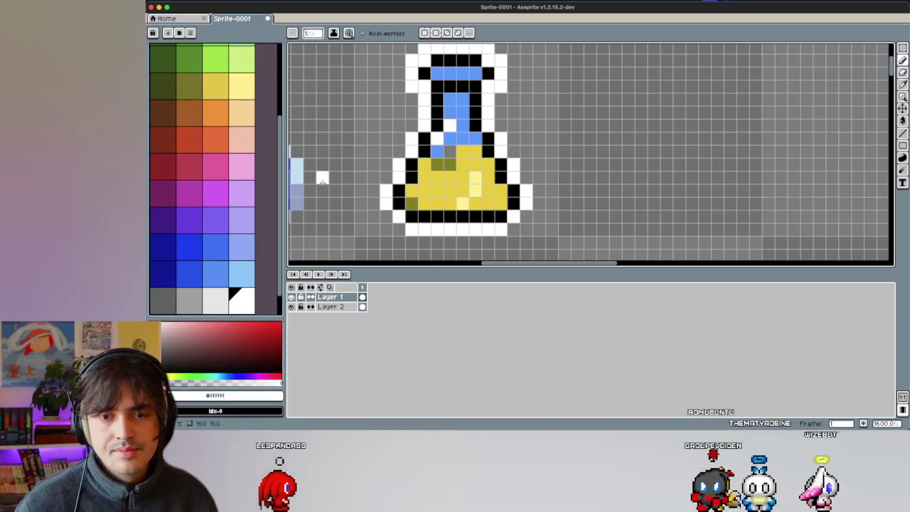
click(248, 266)
click(450, 137)
click(449, 111)
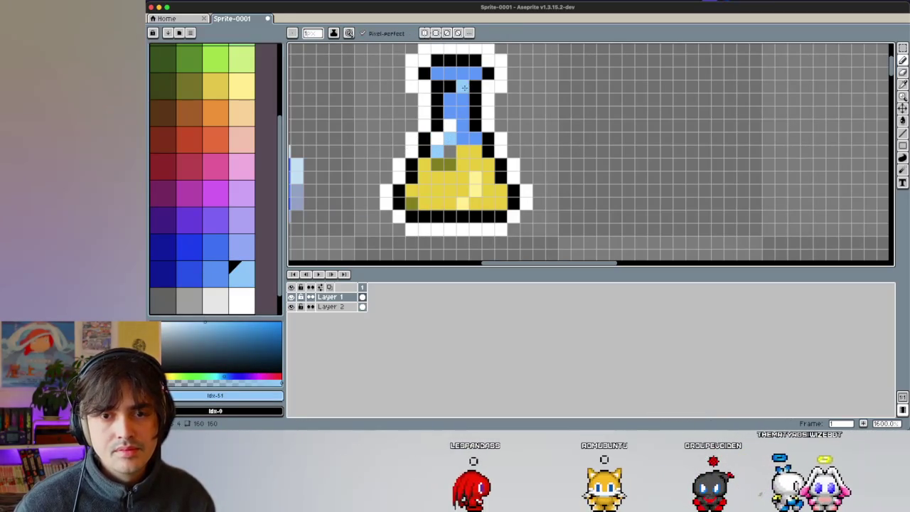
click(459, 84)
alt+click(463, 107)
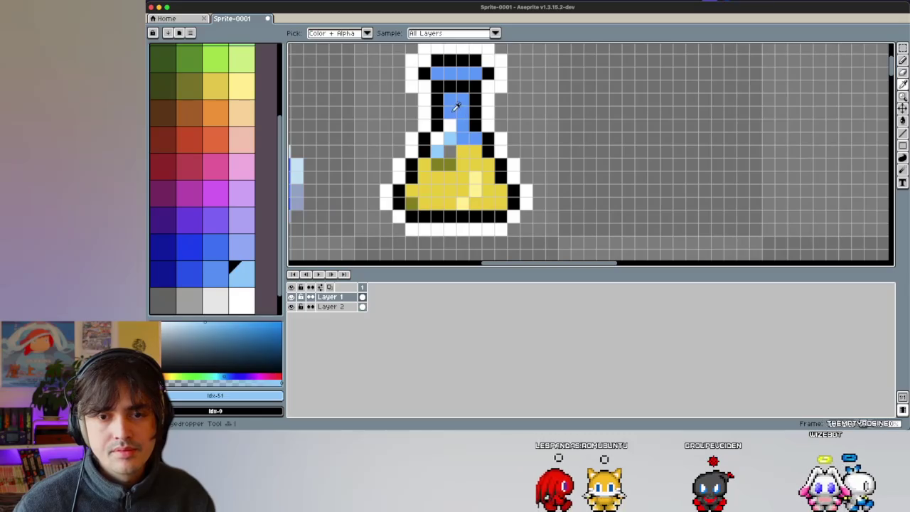
drag(449, 111, 450, 125)
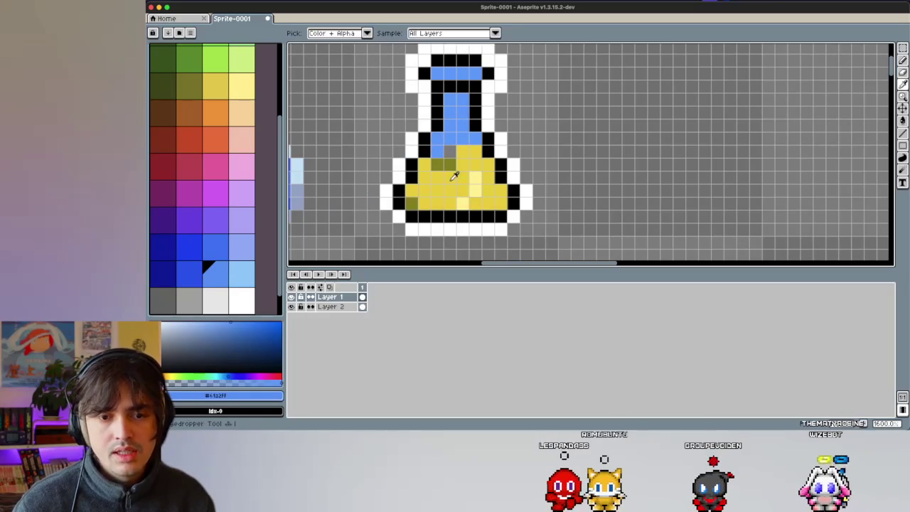
Step: Add a light-blue highlight to the flask's top row
click(246, 299)
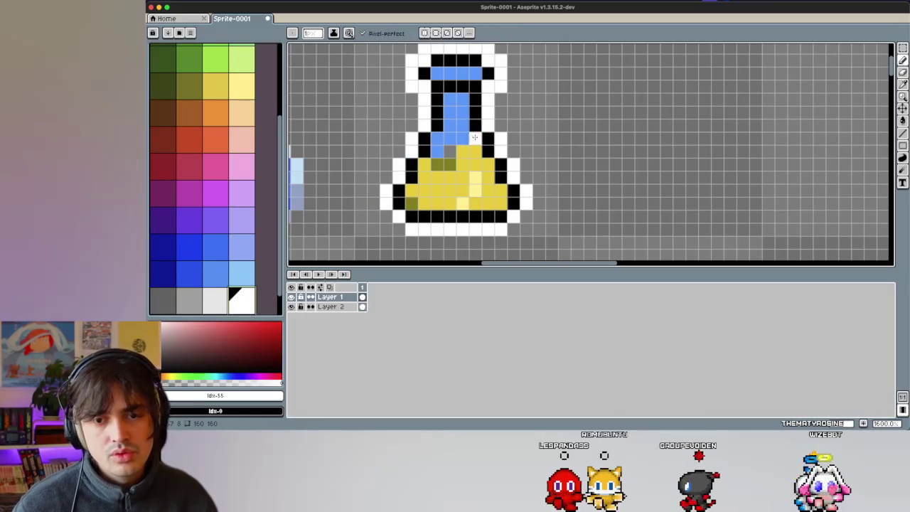
click(248, 282)
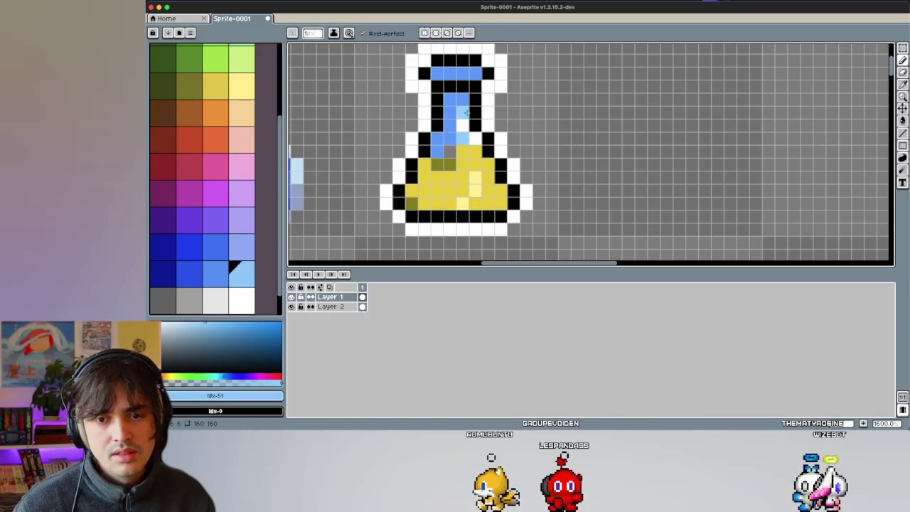
click(462, 73)
alt+click(429, 134)
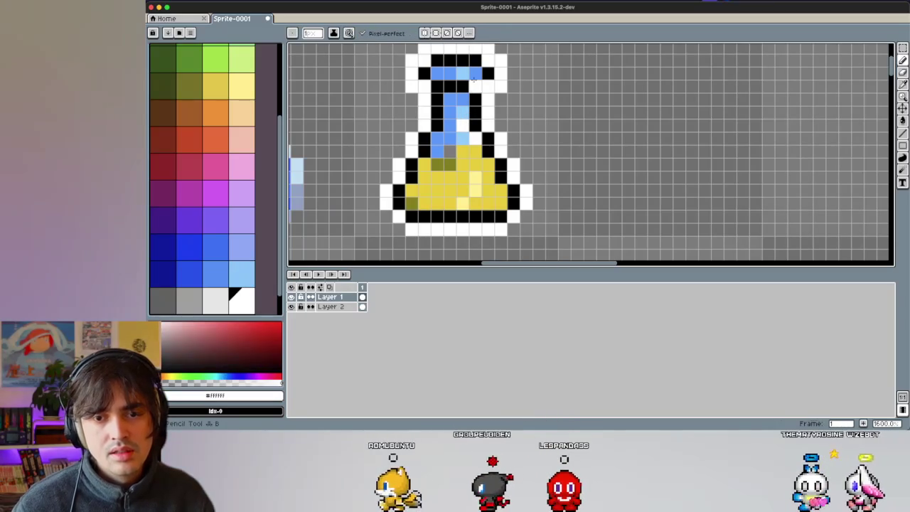
scroll(487, 191, down, 5)
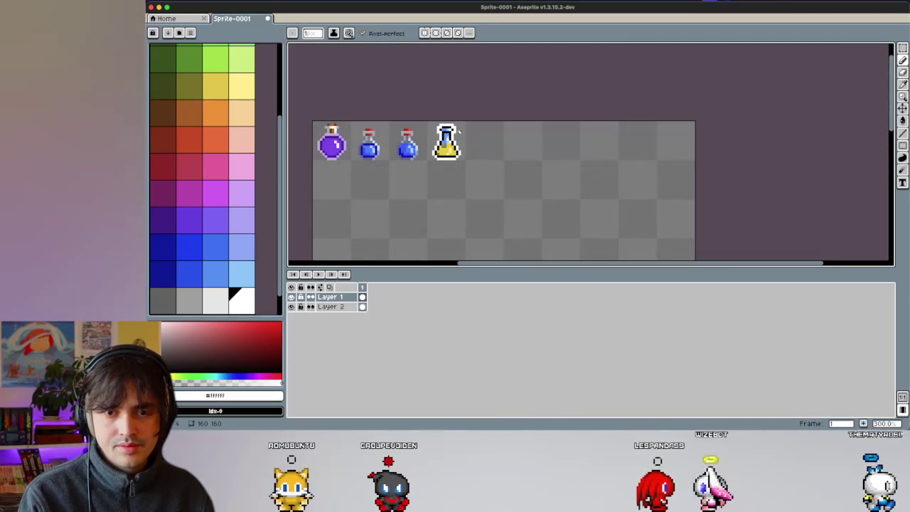
scroll(446, 140, up, 4)
scroll(446, 140, up, 1)
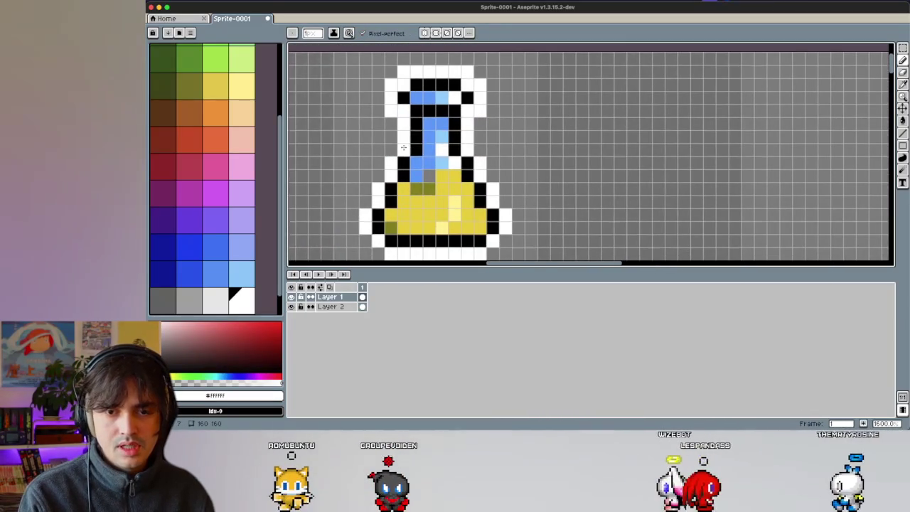
Step: Try a dark blue pixel on the flask and undo the stray pixel
alt+click(442, 143)
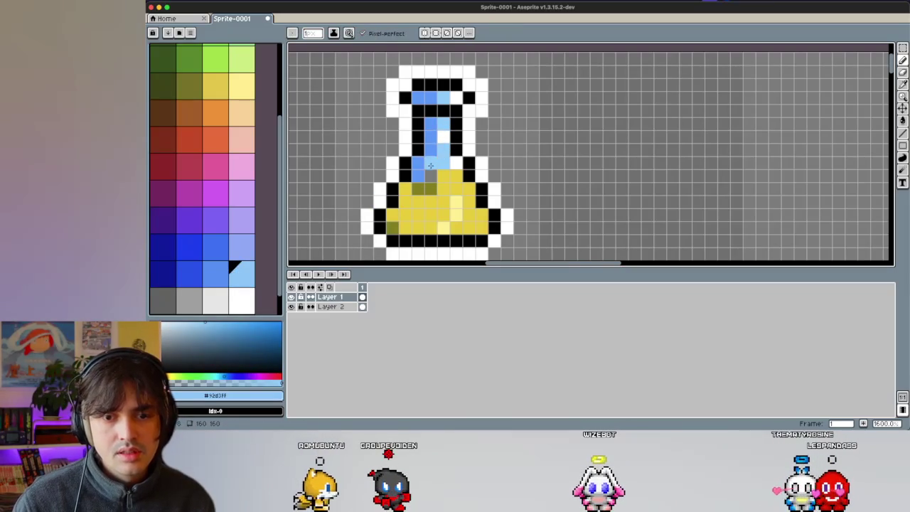
key(alt)
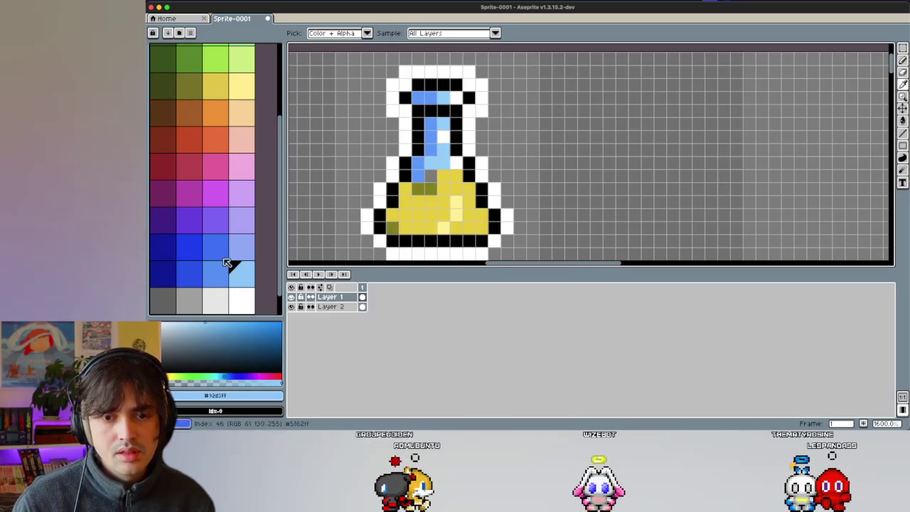
click(186, 266)
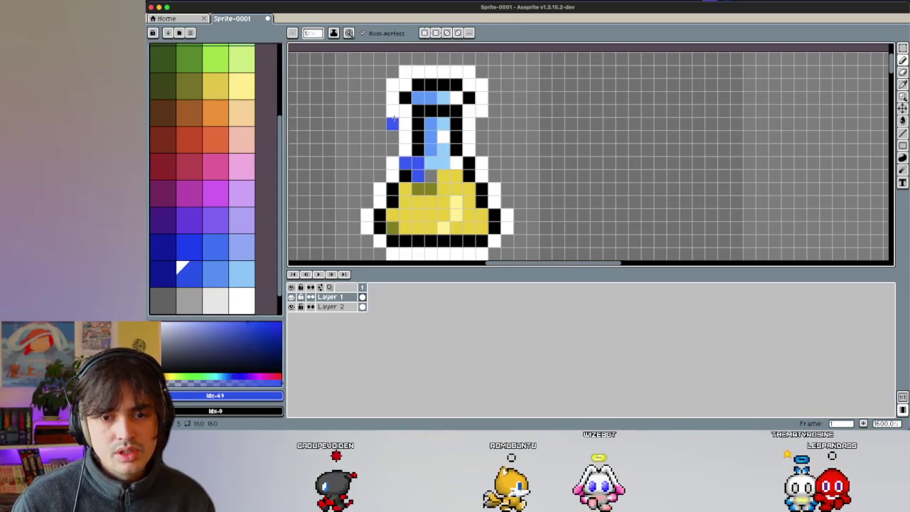
key(ctrl+z)
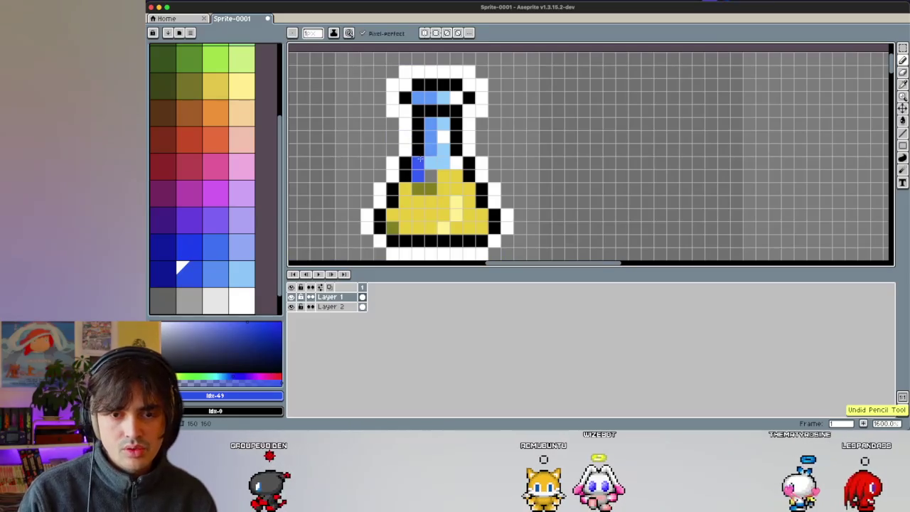
scroll(420, 160, down, 2)
scroll(403, 157, down, 2)
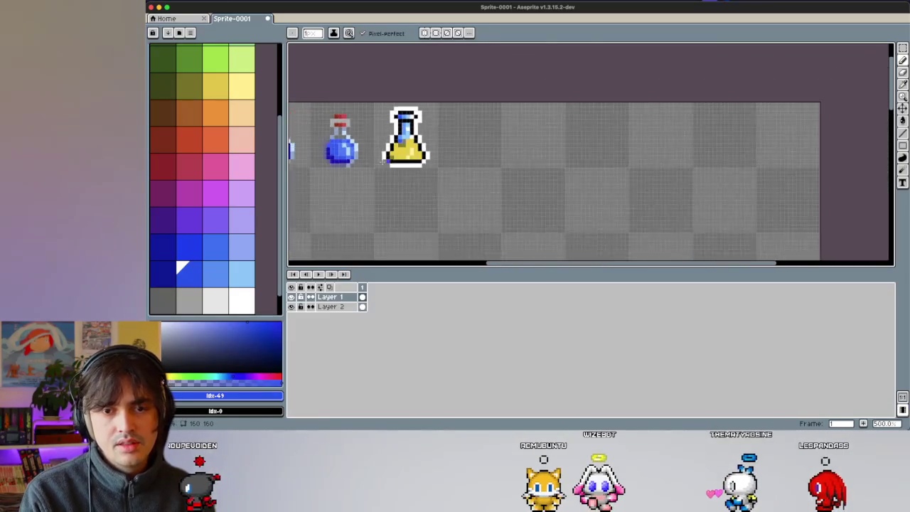
scroll(387, 248, down, 2)
scroll(387, 248, down, 1)
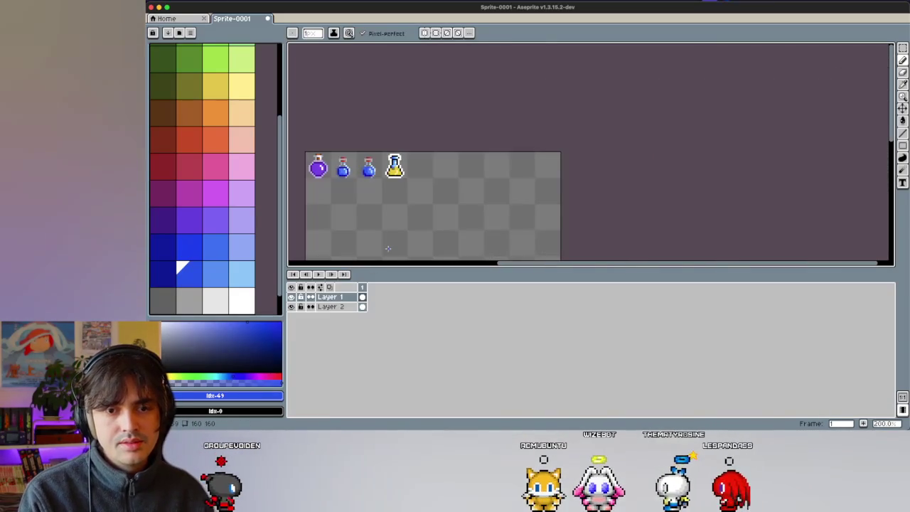
scroll(401, 157, up, 3)
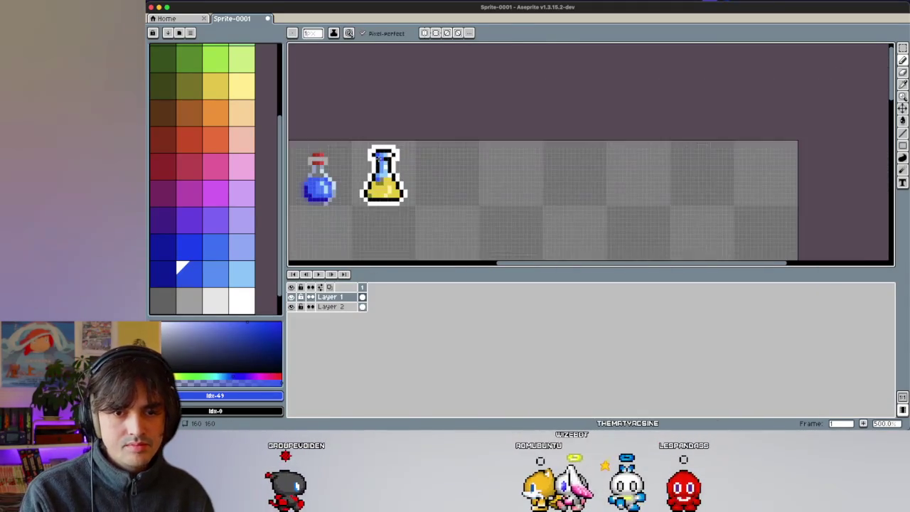
scroll(390, 158, up, 1)
scroll(390, 159, up, 4)
Step: Test the neck's blue on a liquid pixel, then undo it
key(i)
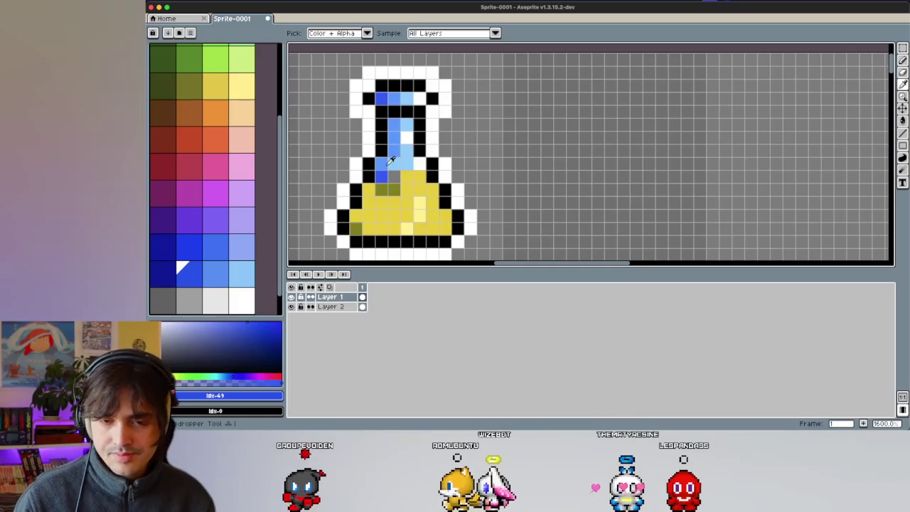
click(390, 161)
key(b)
click(395, 186)
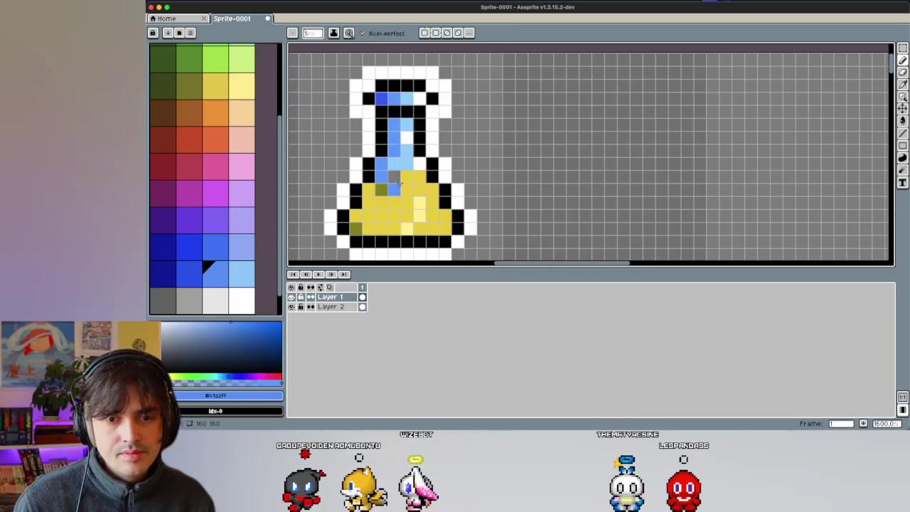
key(ctrl+z)
Step: Sample the olive shadow colour and paint olive shadow where the neck meets the liquid
key(i)
click(394, 188)
key(b)
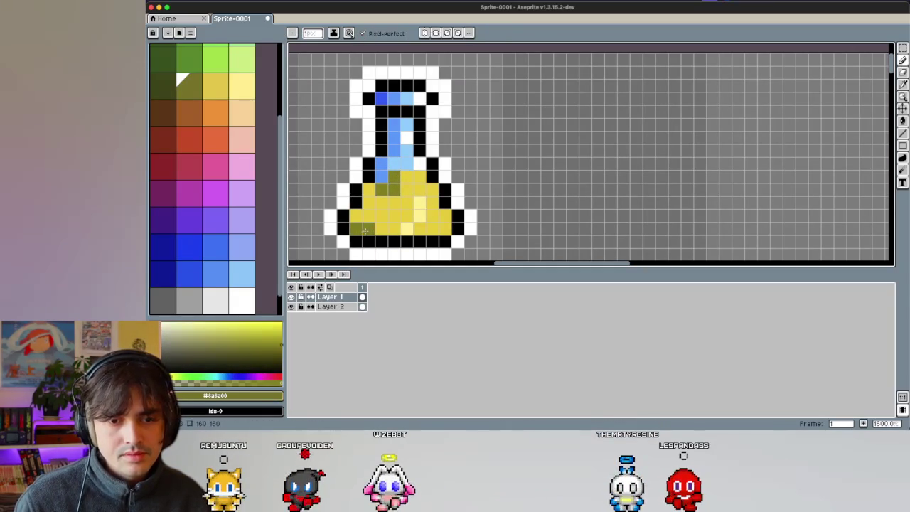
alt+click(418, 213)
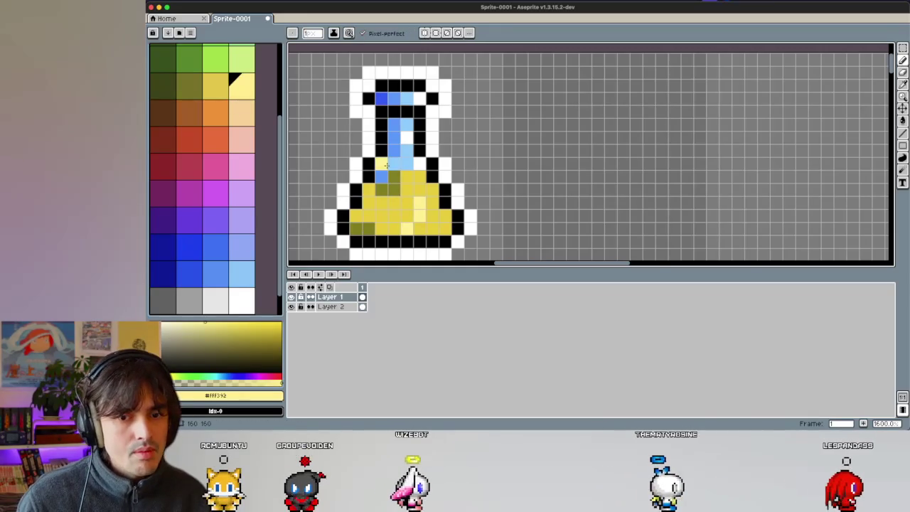
scroll(384, 174, down, 1)
scroll(384, 174, down, 5)
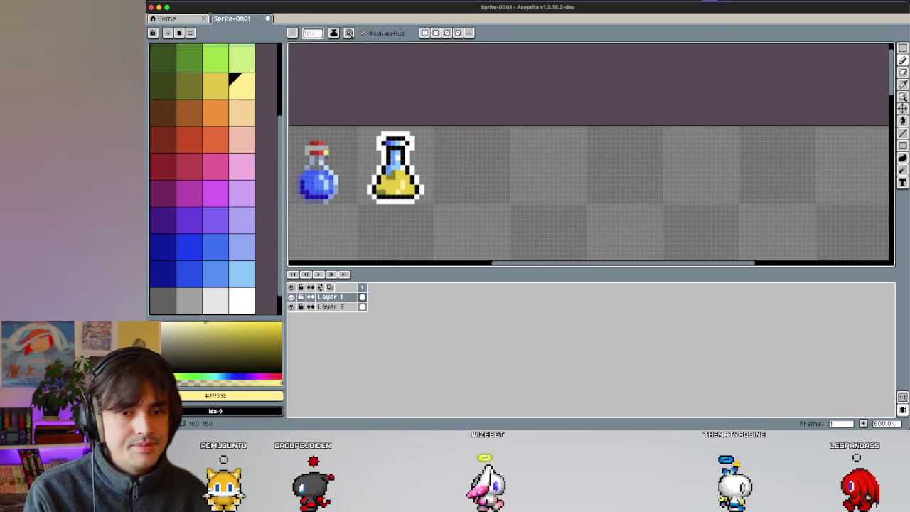
scroll(349, 181, up, 3)
scroll(349, 181, down, 3)
scroll(377, 225, up, 1)
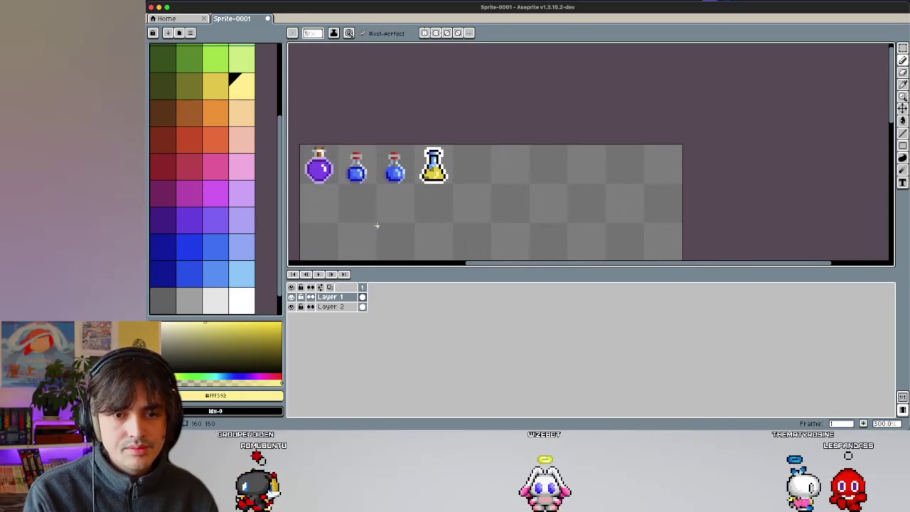
scroll(377, 221, down, 2)
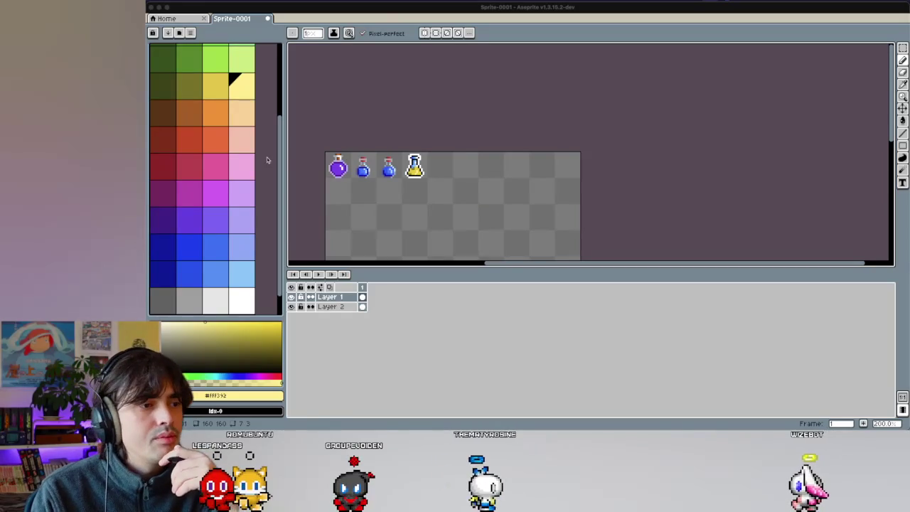
scroll(452, 189, up, 1)
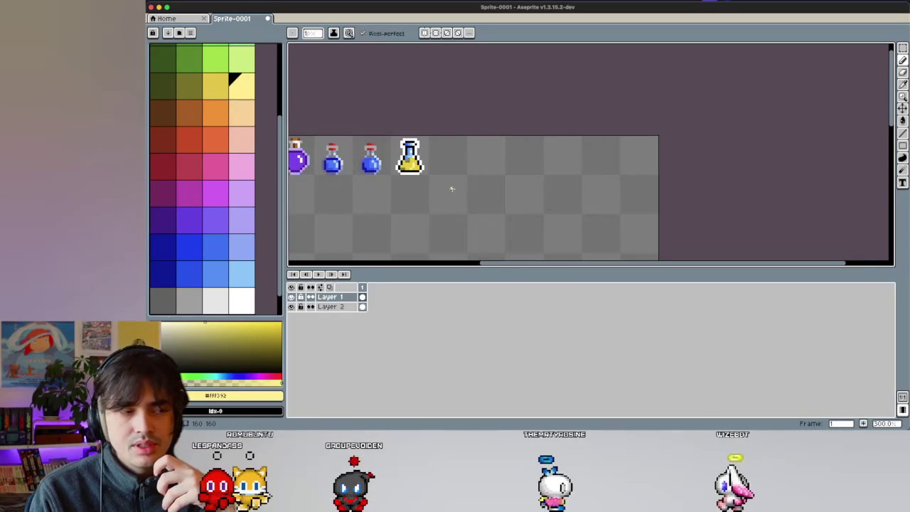
scroll(452, 189, up, 1)
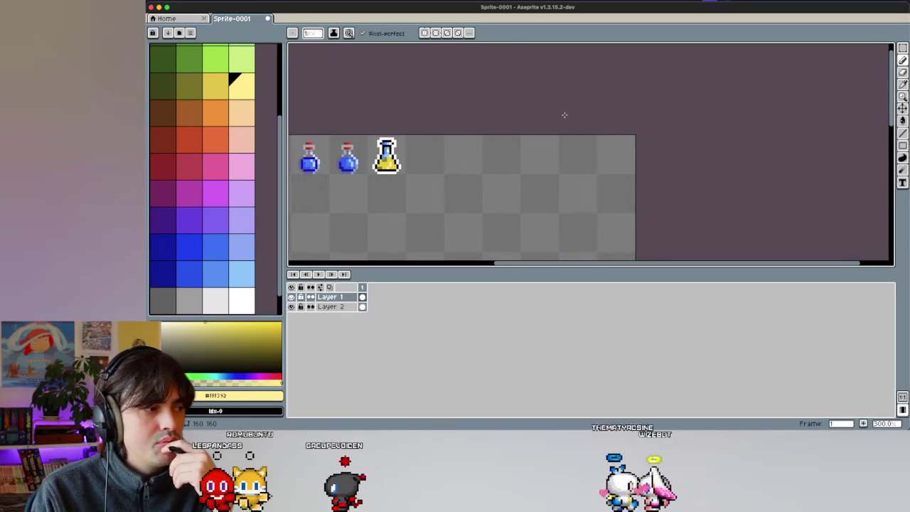
scroll(415, 158, up, 2)
scroll(415, 158, up, 2)
click(419, 157)
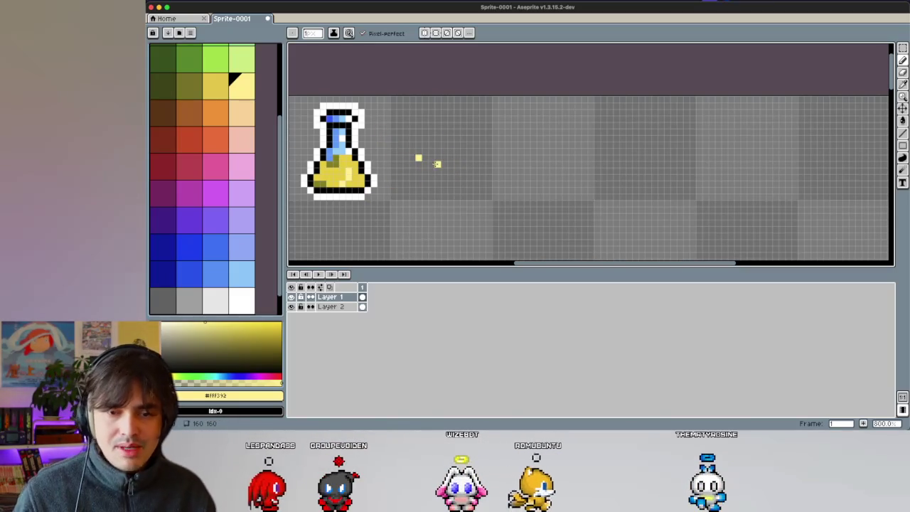
key(ctrl+z)
scroll(411, 138, down, 3)
scroll(411, 143, up, 2)
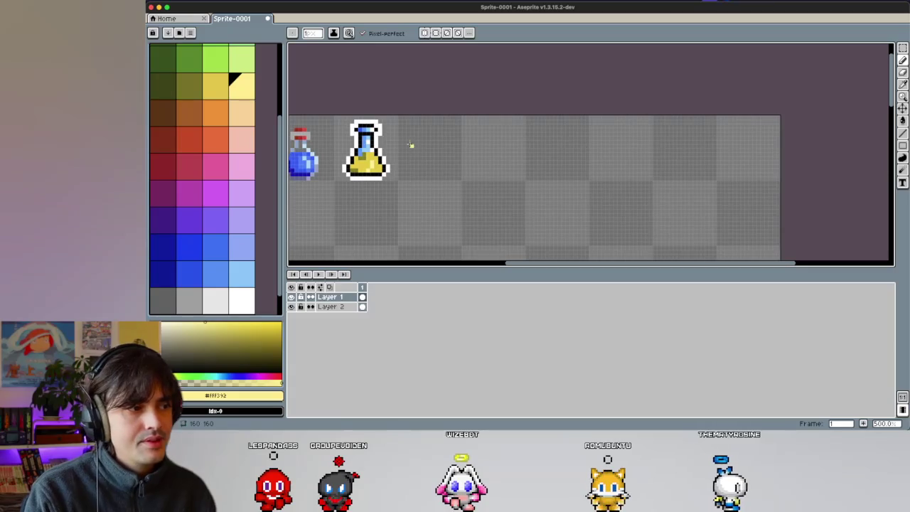
Step: Duplicate the yellow-liquid flask and place the copy to its right
key(m)
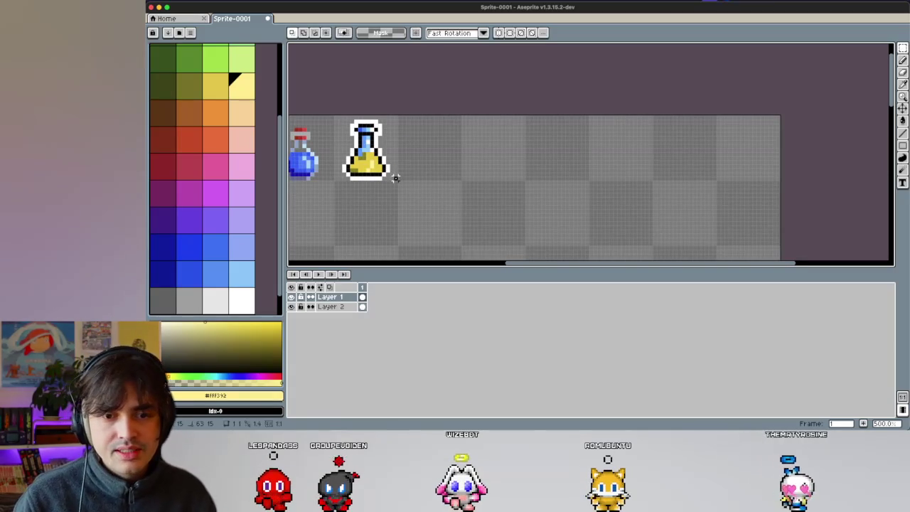
mouse_move(397, 179)
mouse_down()
mouse_move(335, 130)
mouse_move(426, 154)
mouse_up()
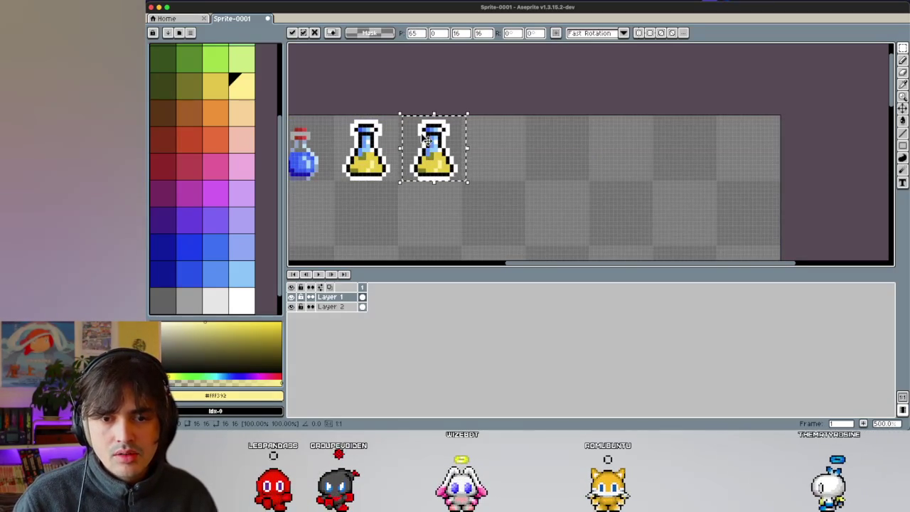
click(422, 196)
scroll(433, 142, up, 3)
scroll(453, 114, up, 2)
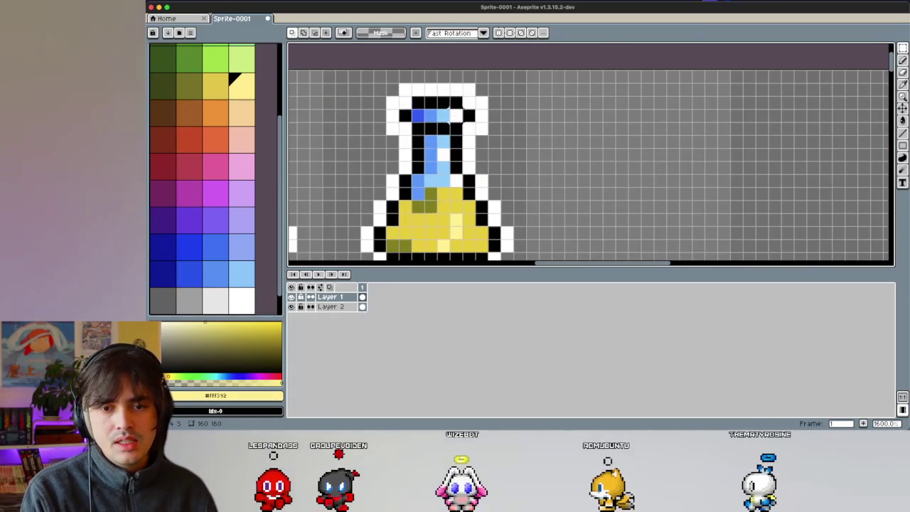
Step: Repaint the copy's neck top in light blue, sampling the neck's medium blue
key(b)
alt+click(435, 116)
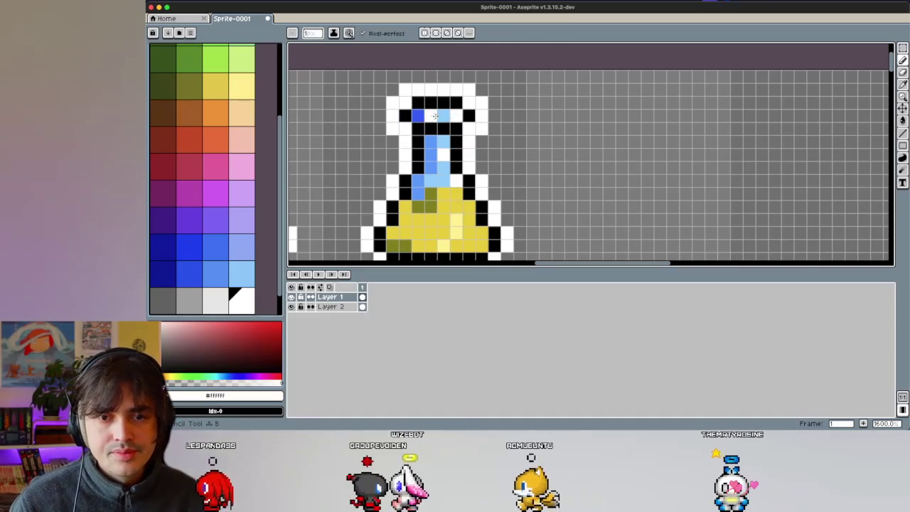
alt+click(441, 116)
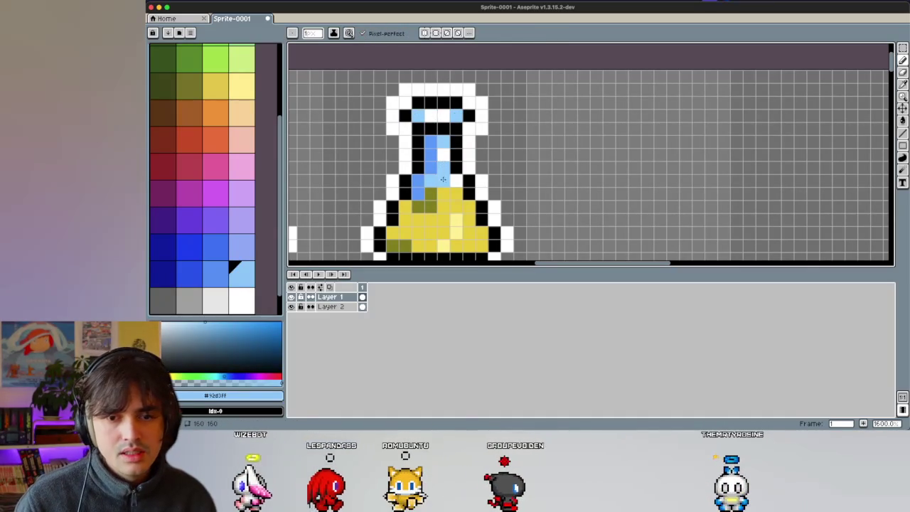
key(alt)
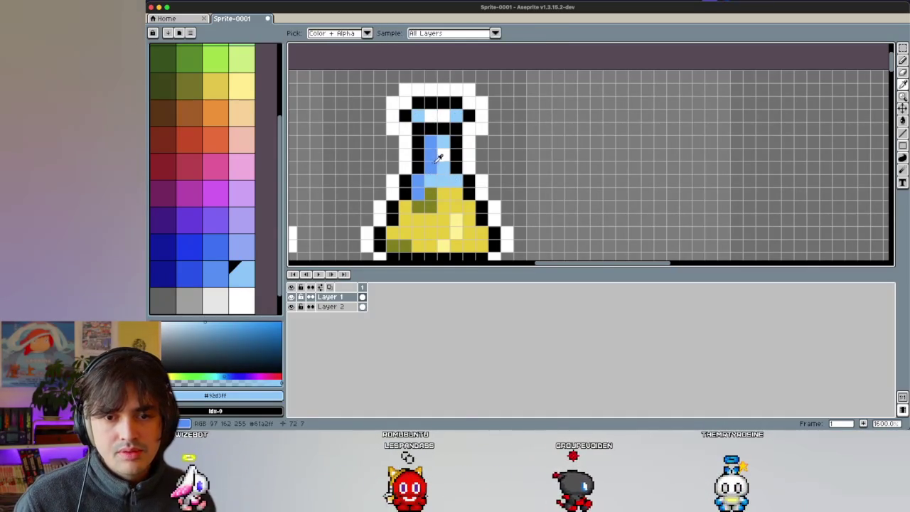
alt+click(438, 157)
alt+click(433, 172)
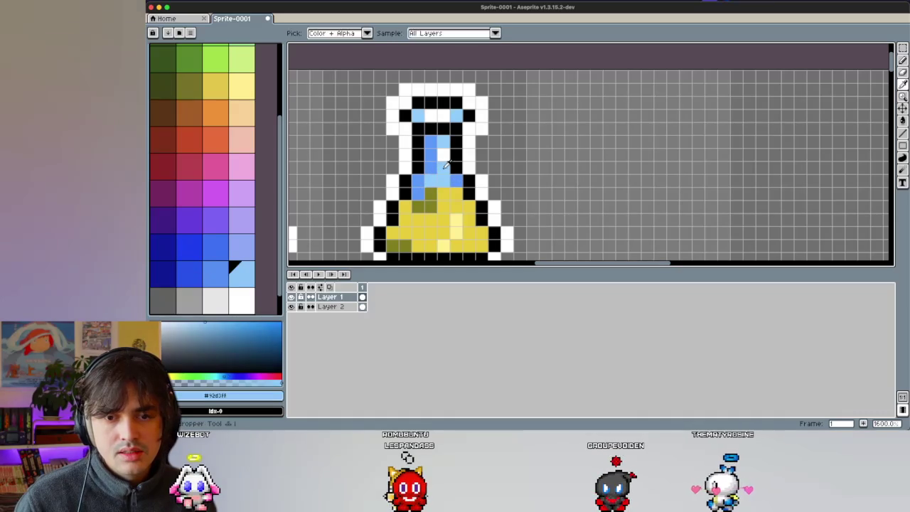
alt+click(430, 156)
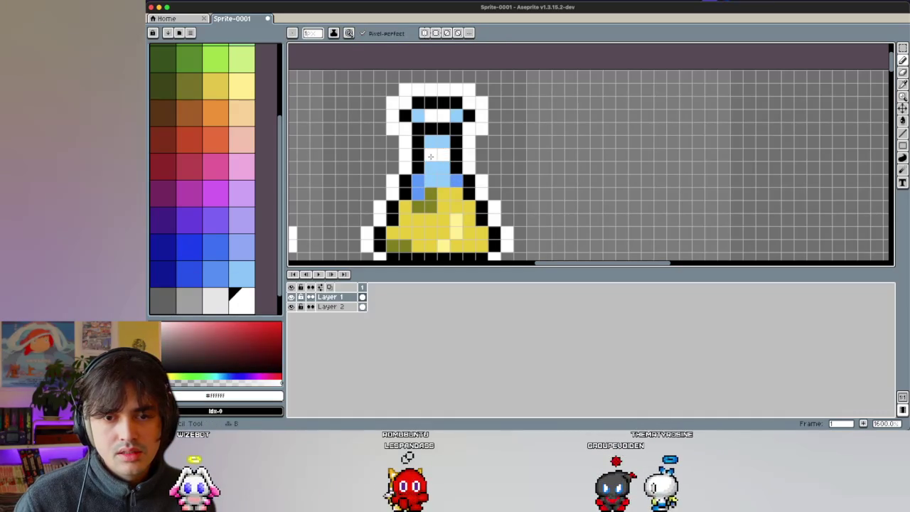
scroll(425, 162, down, 3)
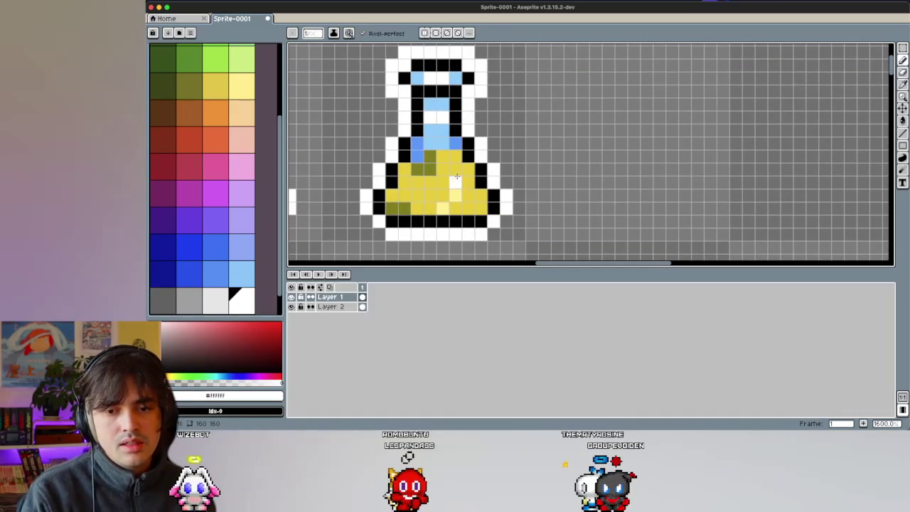
alt+click(438, 184)
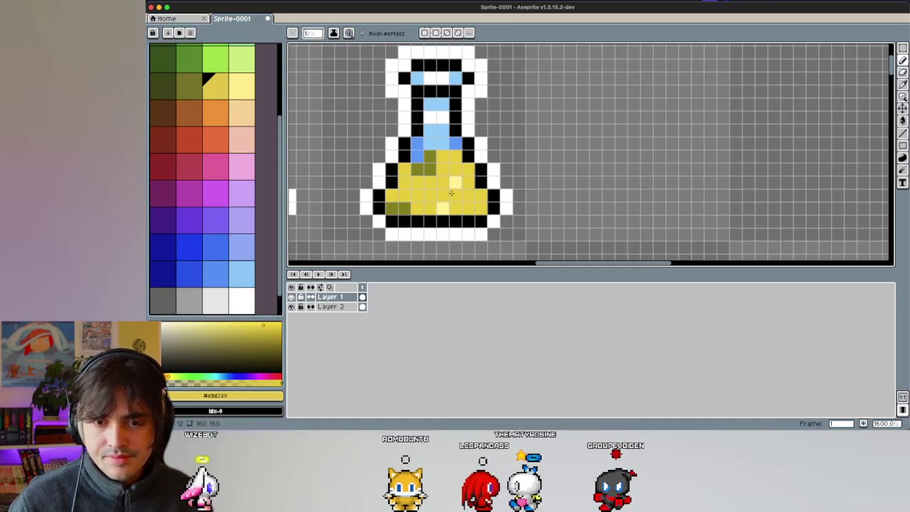
alt+click(458, 187)
drag(429, 181, 446, 181)
alt+click(458, 187)
click(442, 206)
alt+click(432, 165)
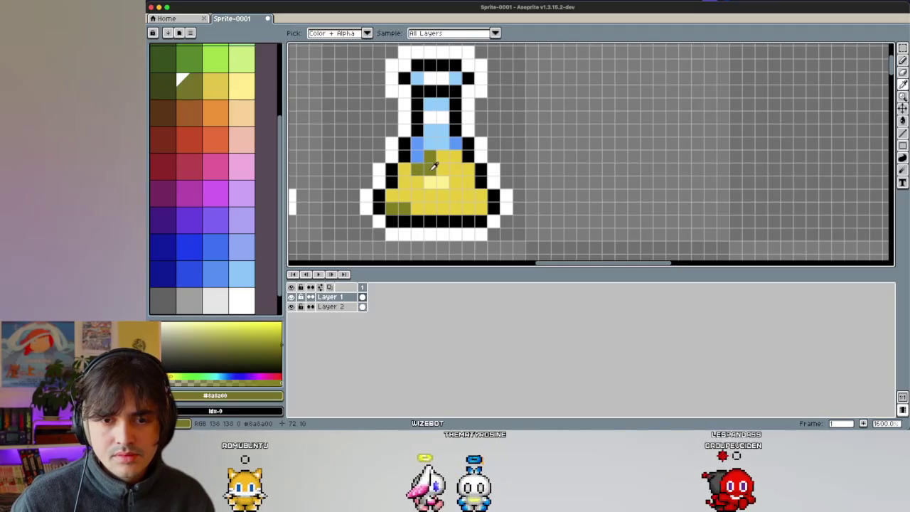
alt+click(435, 164)
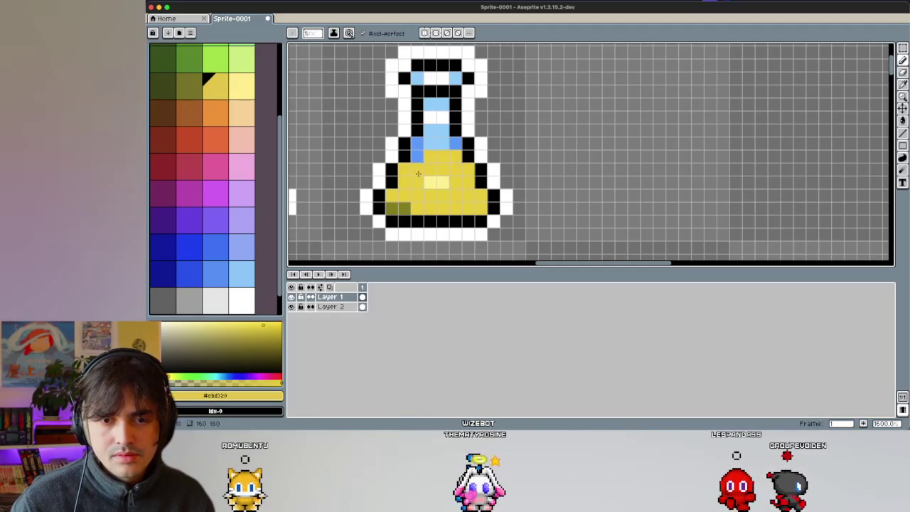
alt+click(388, 196)
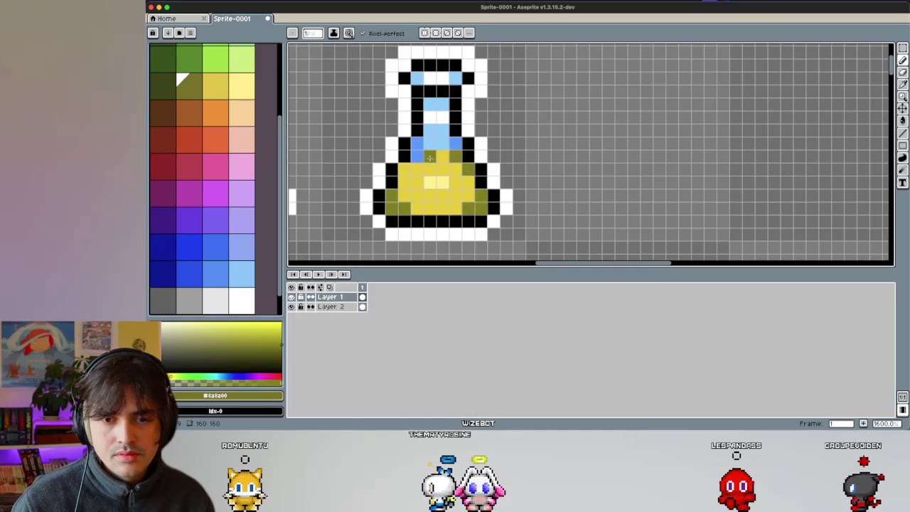
scroll(405, 199, down, 4)
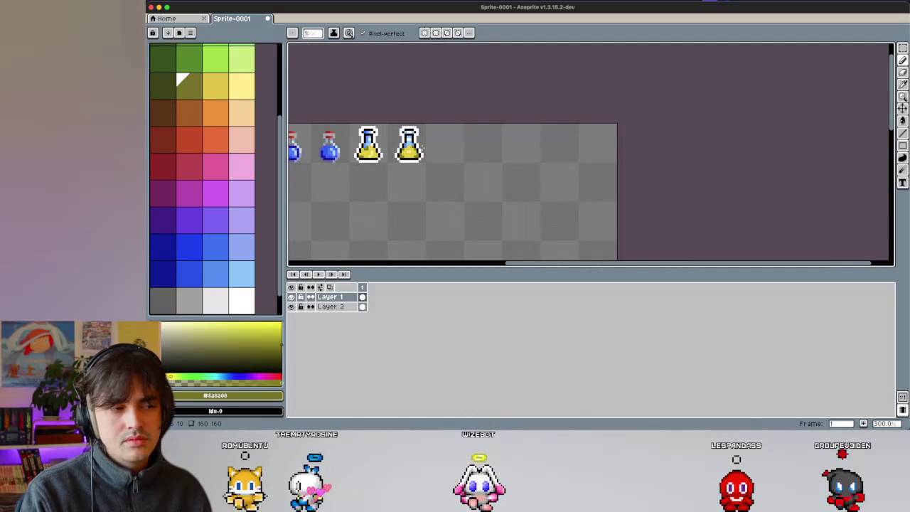
scroll(409, 135, up, 1)
scroll(409, 135, up, 2)
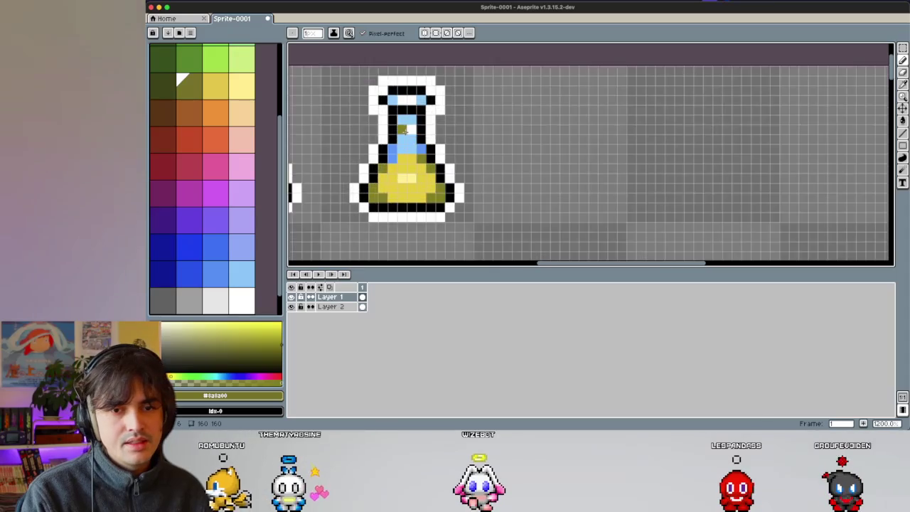
scroll(409, 135, up, 2)
scroll(409, 130, down, 3)
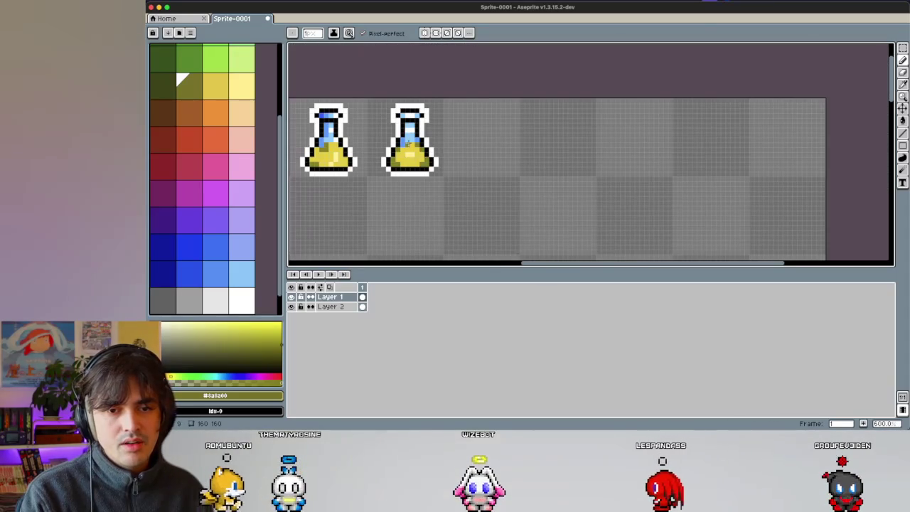
Step: Shift the left half of the right flask one pixel left to widen it
scroll(388, 100, up, 1)
key(m)
drag(374, 98, 419, 194)
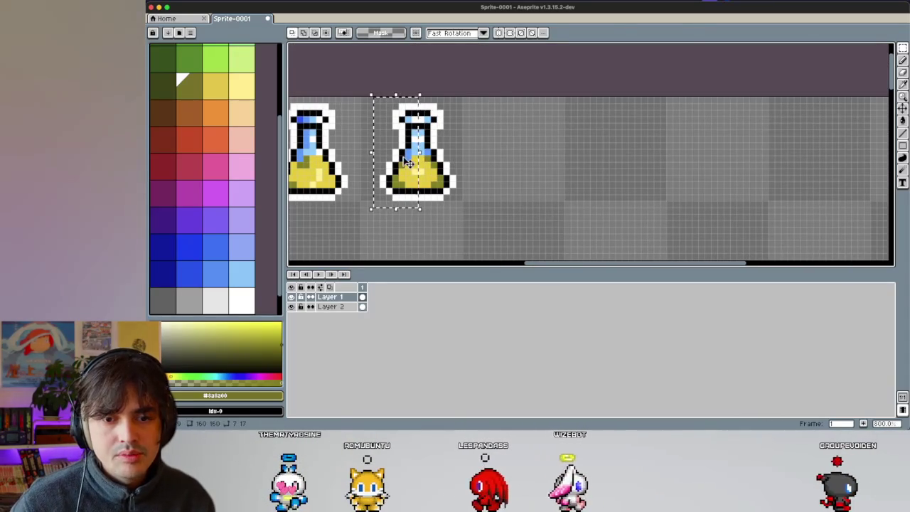
drag(403, 156, 400, 162)
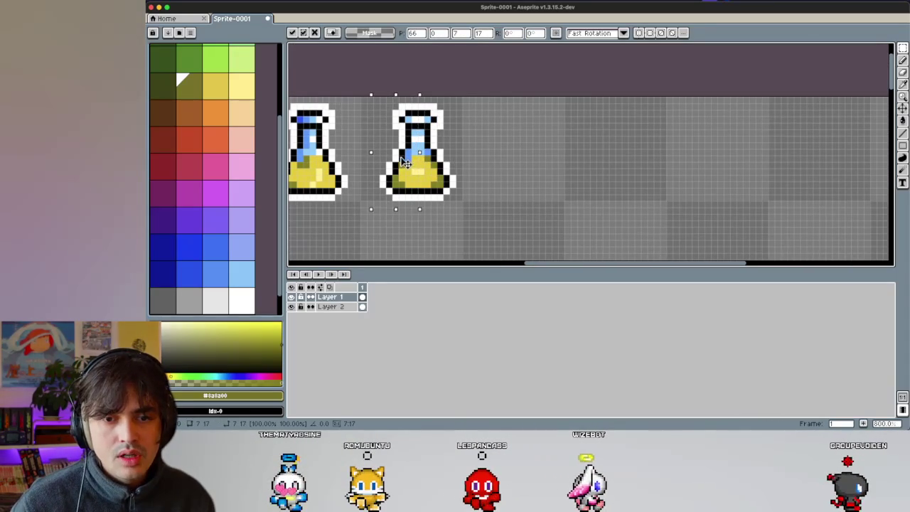
click(482, 156)
scroll(416, 154, up, 1)
scroll(416, 154, up, 2)
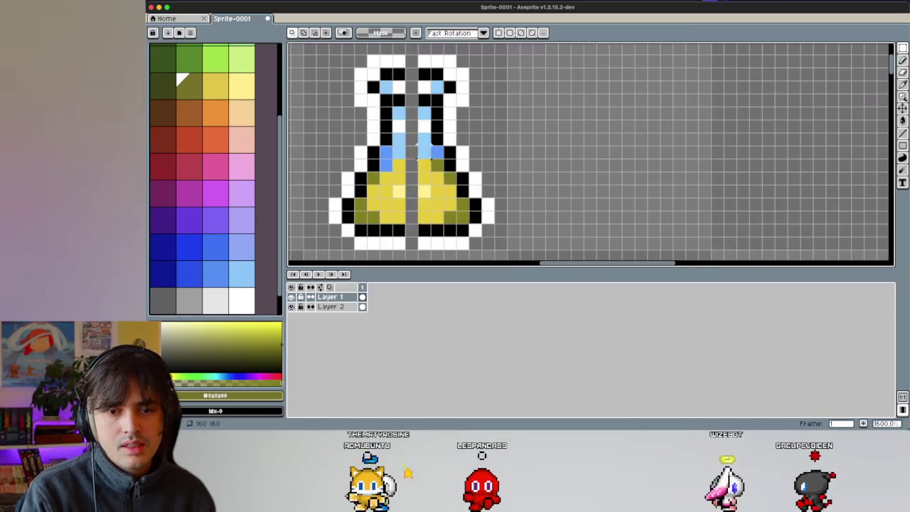
Step: Whiten the stray black pixel below the flask and fill the top outline gap
key(i)
click(420, 228)
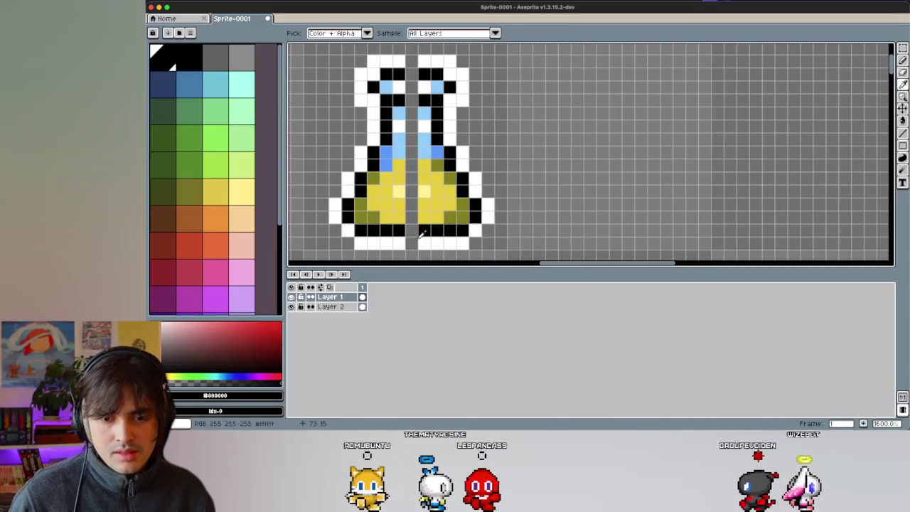
key(b)
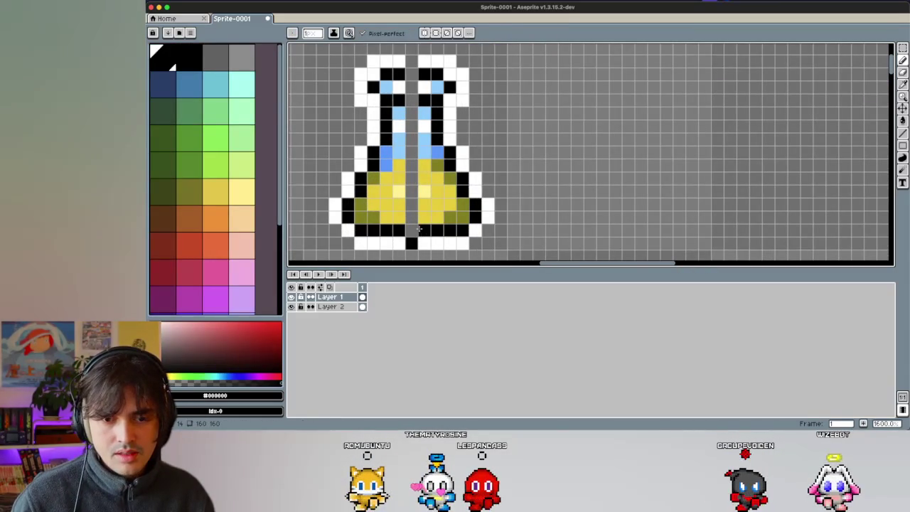
alt+click(404, 243)
click(410, 244)
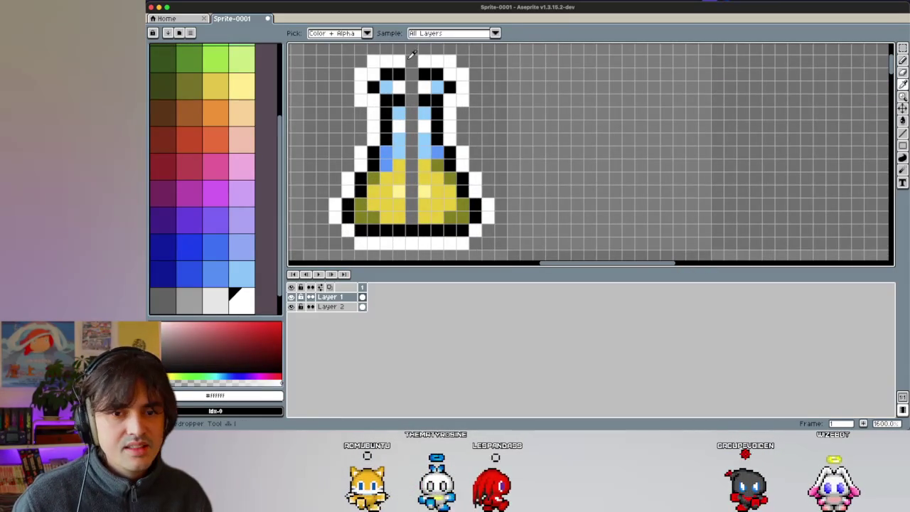
alt+click(399, 74)
alt+click(412, 63)
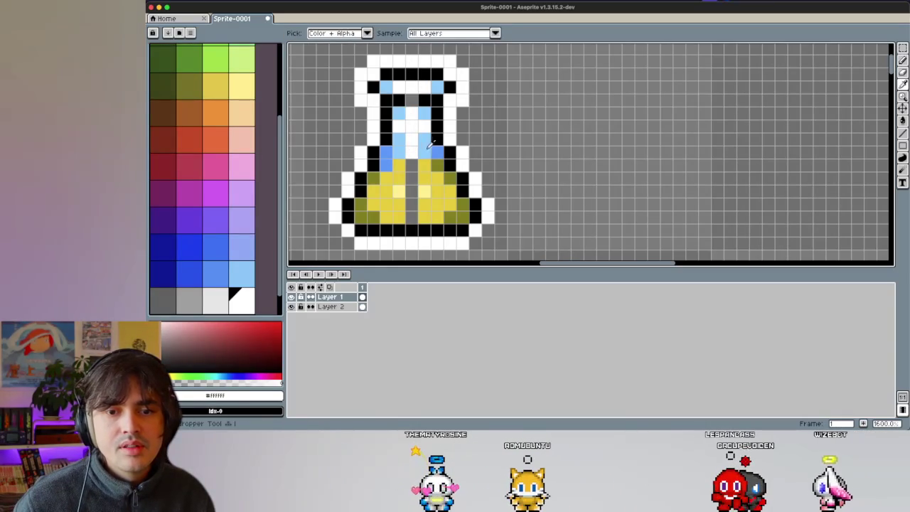
Step: Turn the left and right neck seam pixels medium blue, then sample the yellow liquid
alt+click(425, 126)
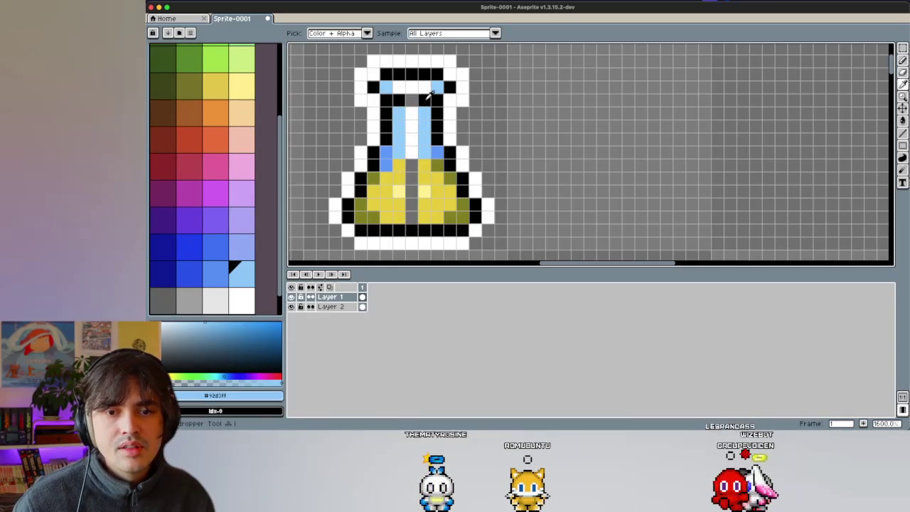
alt+click(413, 99)
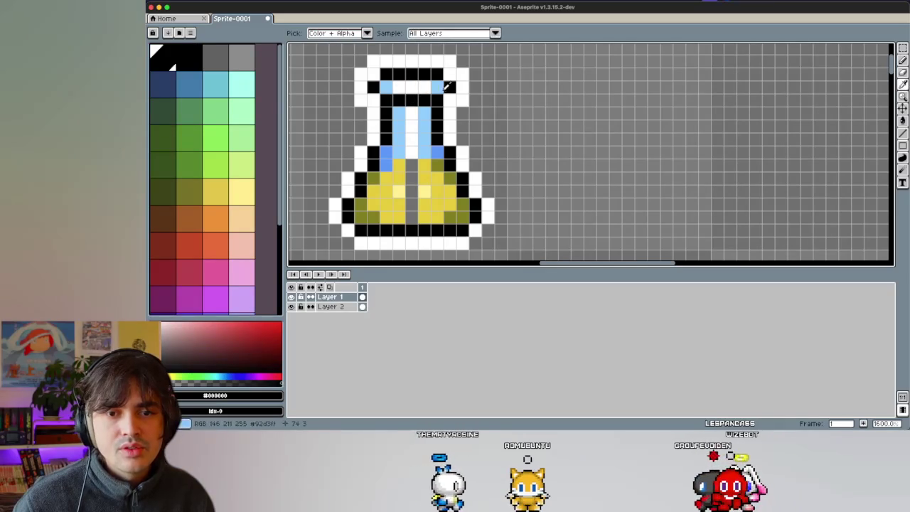
alt+click(439, 150)
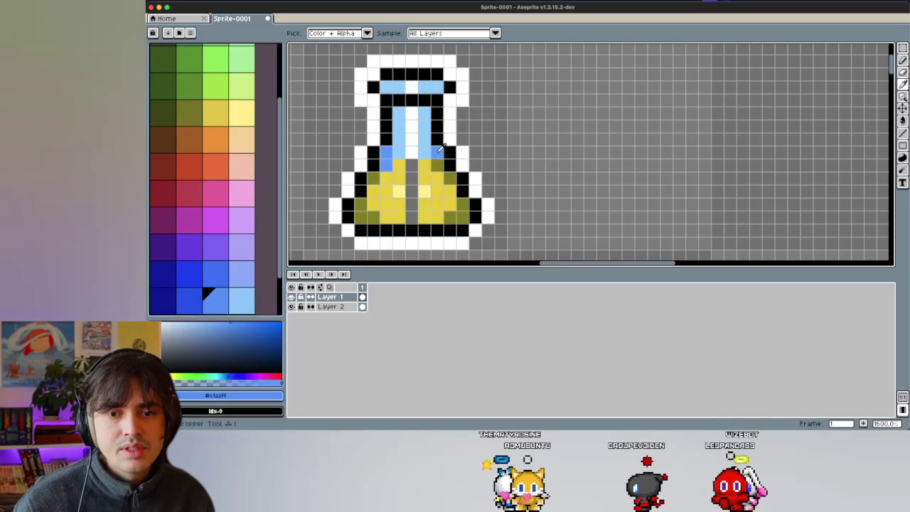
click(436, 86)
click(388, 87)
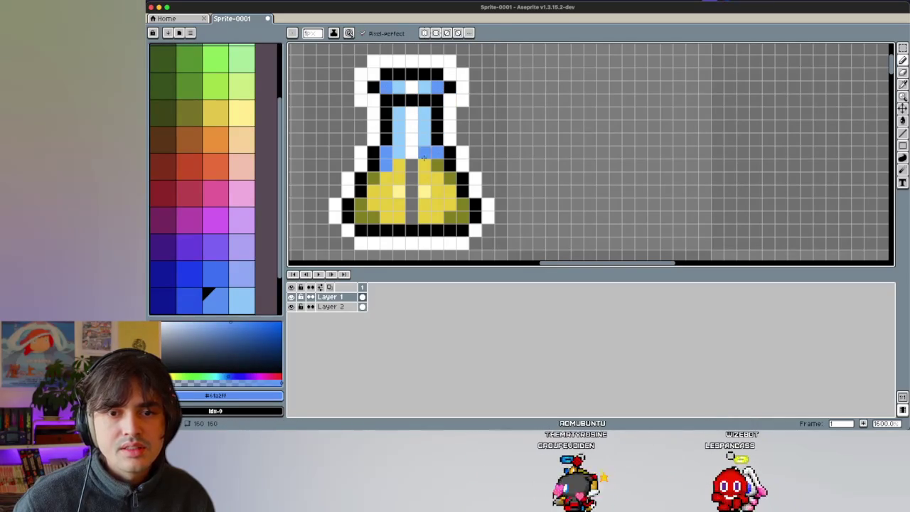
alt+click(416, 180)
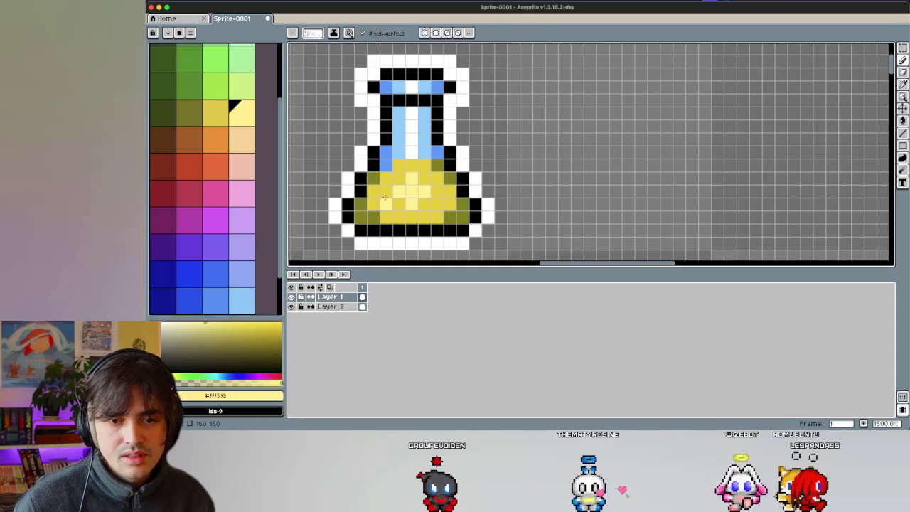
Step: Zoom around the right flask and sample its light sky-blue glass colour
scroll(370, 140, down, 5)
scroll(377, 147, up, 4)
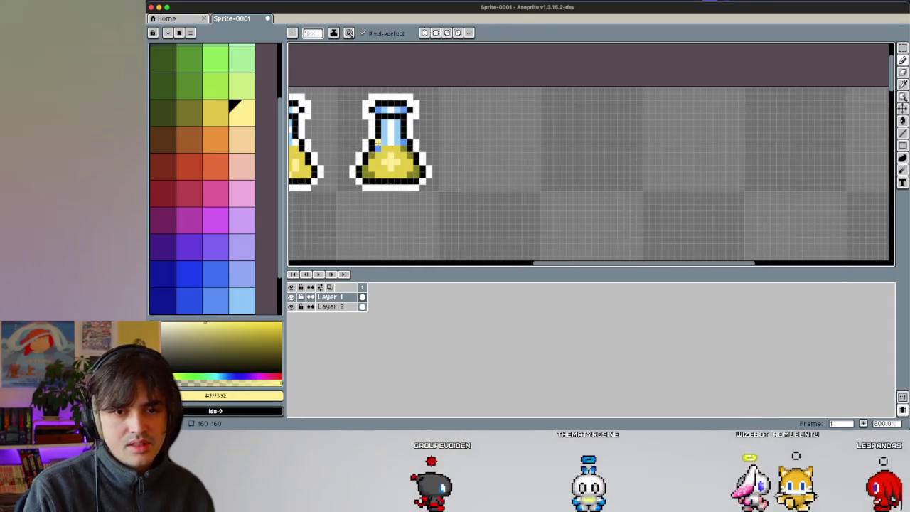
alt+click(398, 137)
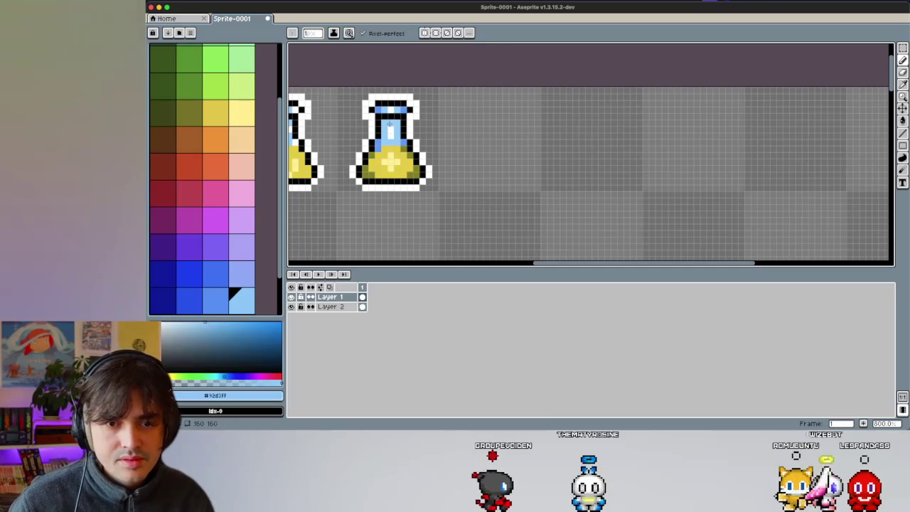
scroll(410, 167, down, 4)
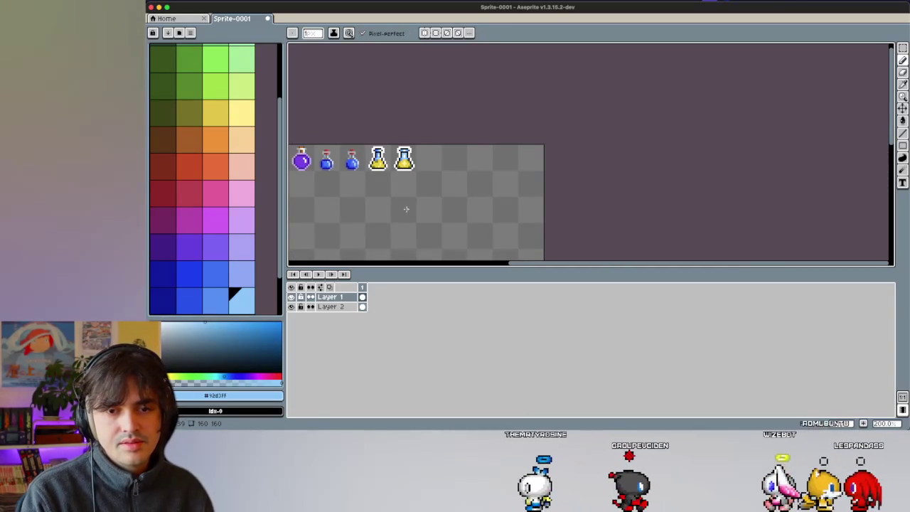
Step: Redraw the right flask's cross-shaped highlight, alternating light and darker yellow
scroll(403, 164, up, 3)
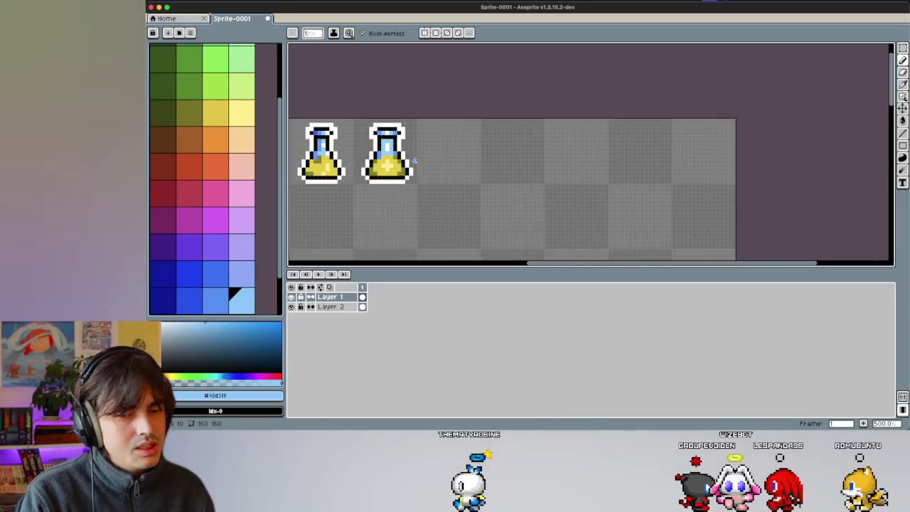
scroll(402, 164, up, 4)
alt+click(411, 157)
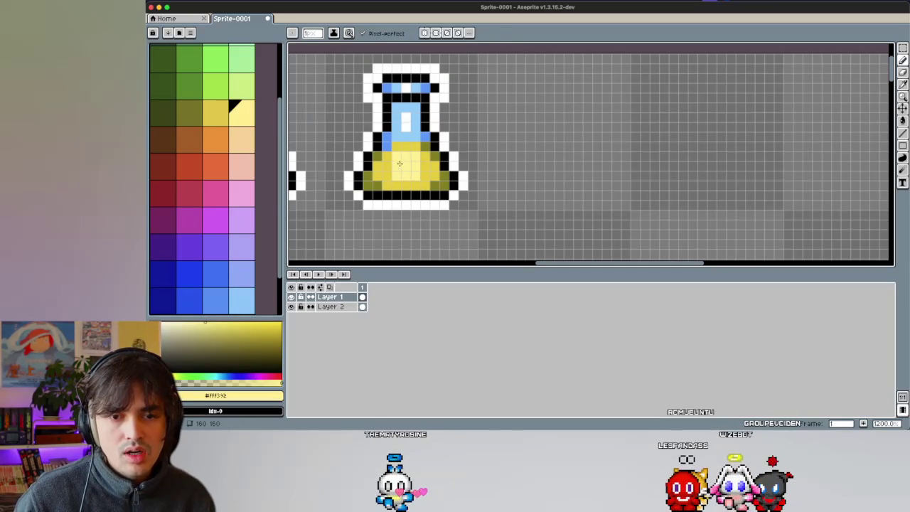
alt+click(409, 157)
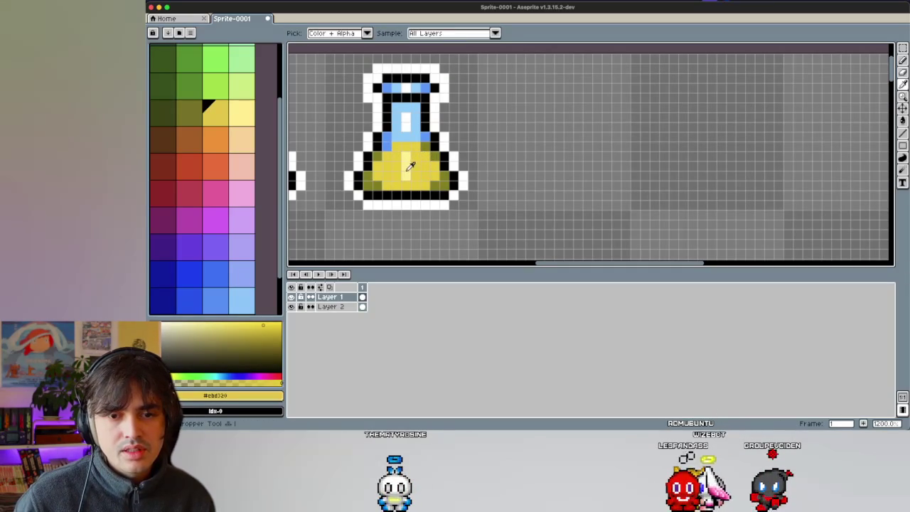
alt+click(403, 159)
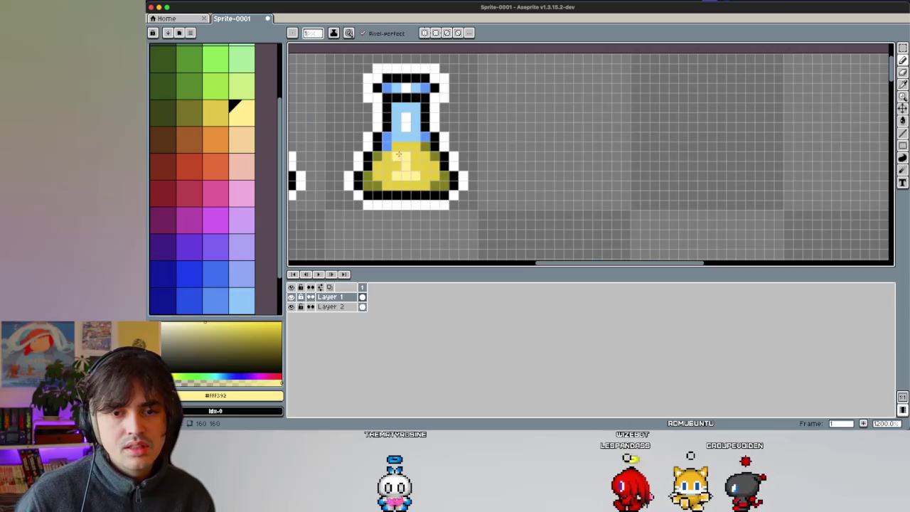
scroll(404, 160, down, 5)
scroll(427, 185, down, 2)
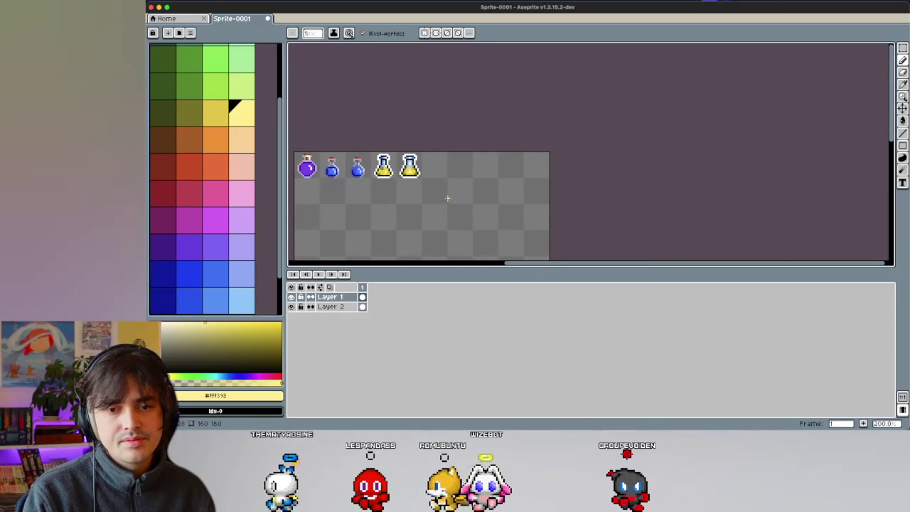
scroll(410, 163, up, 1)
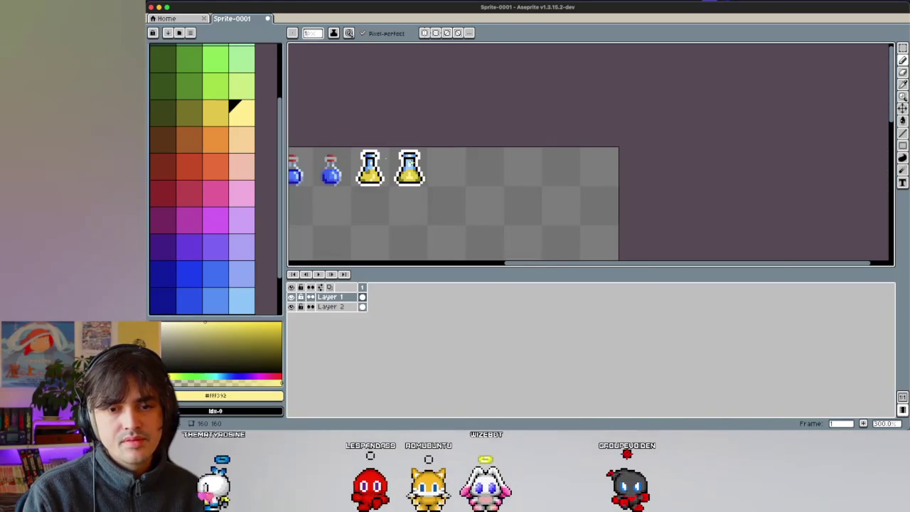
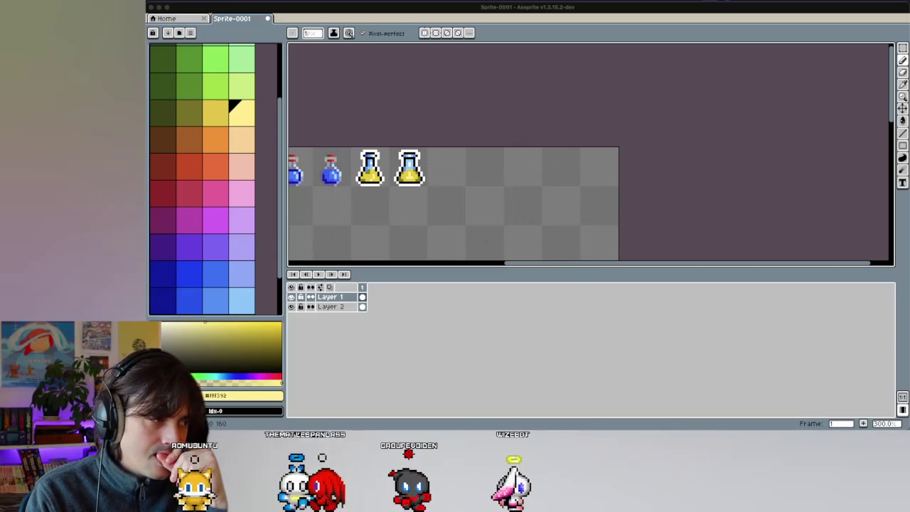
Step: Draw the new bottle's black base line and the lower part of its left side
scroll(465, 167, up, 2)
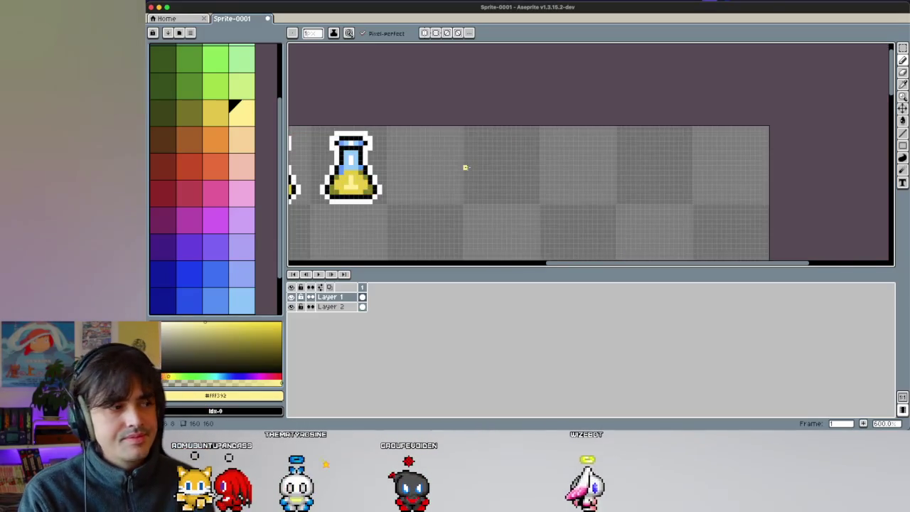
scroll(364, 158, up, 2)
scroll(412, 163, up, 2)
scroll(429, 167, down, 4)
scroll(403, 175, up, 1)
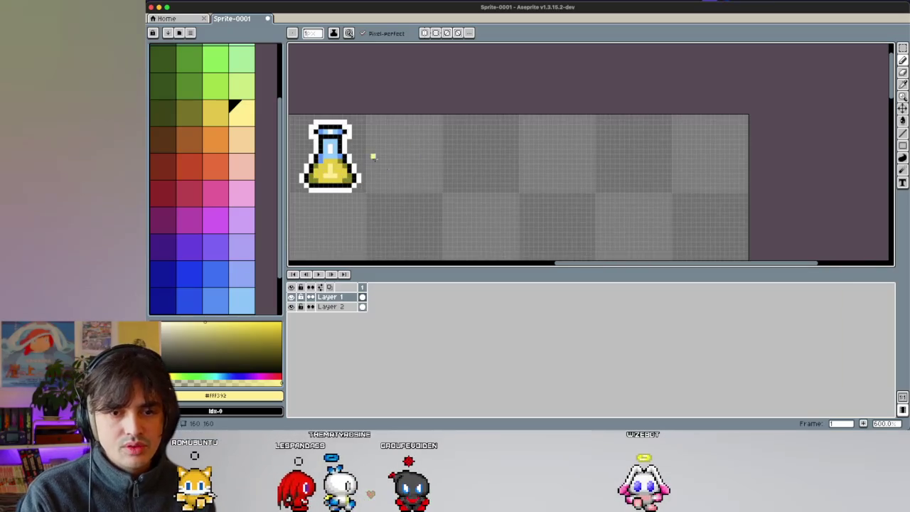
drag(405, 194, 435, 193)
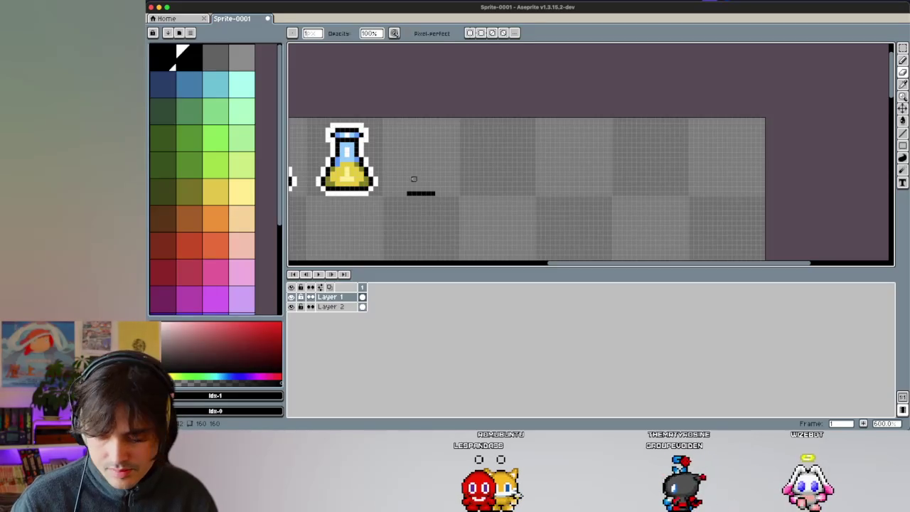
key(b)
drag(403, 183, 405, 191)
Step: Extend the bottle's left side upward and draw its black shoulders
scroll(412, 195, up, 3)
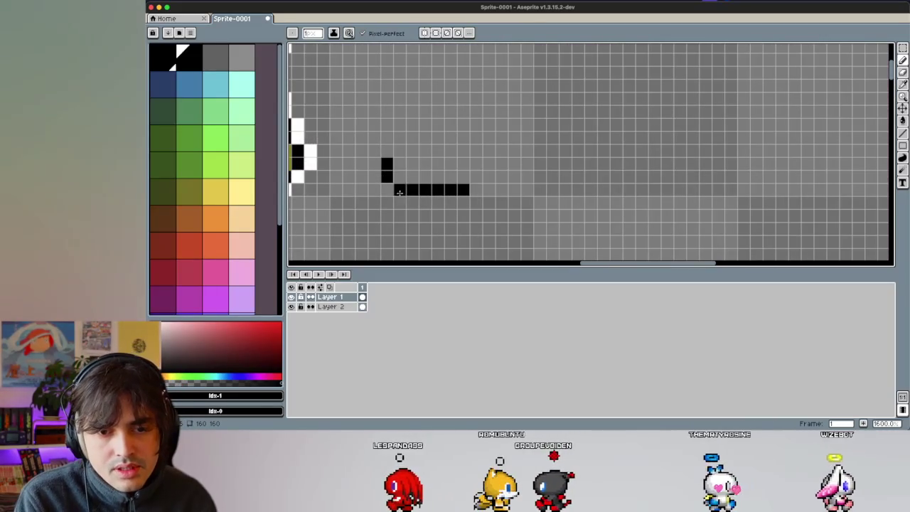
scroll(413, 182, up, 2)
click(386, 183)
drag(386, 169, 386, 143)
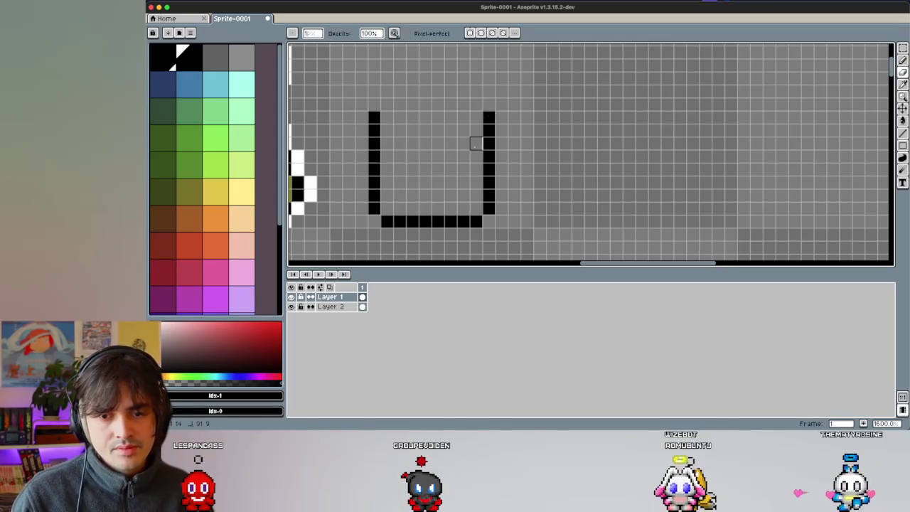
scroll(419, 118, down, 1)
scroll(425, 132, down, 1)
scroll(420, 142, up, 1)
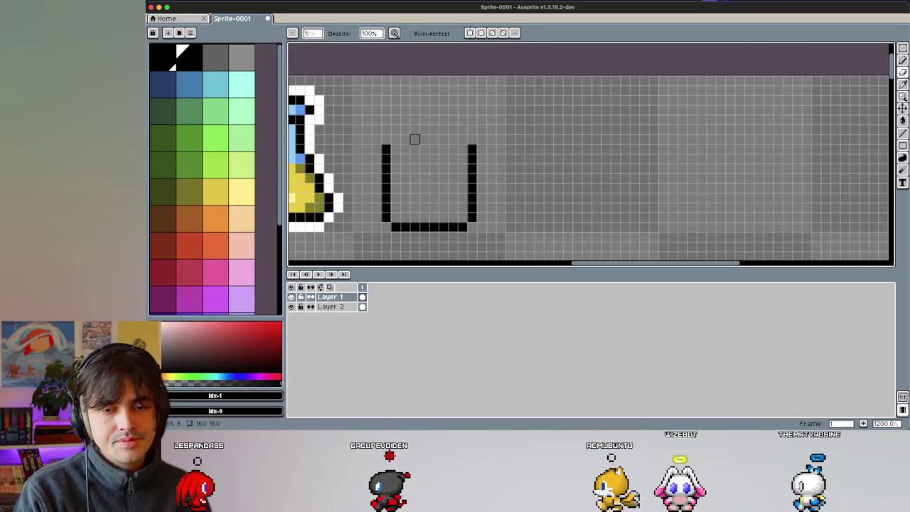
key(b)
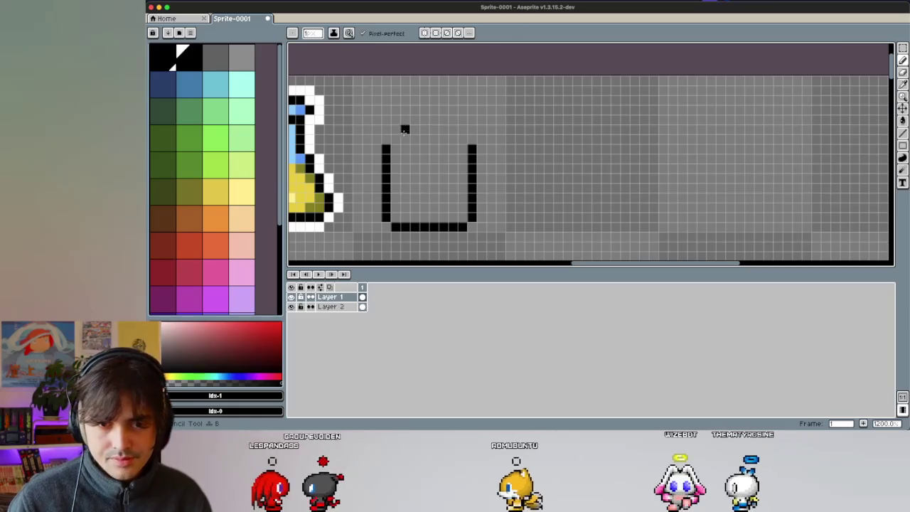
drag(395, 139, 442, 139)
click(423, 130)
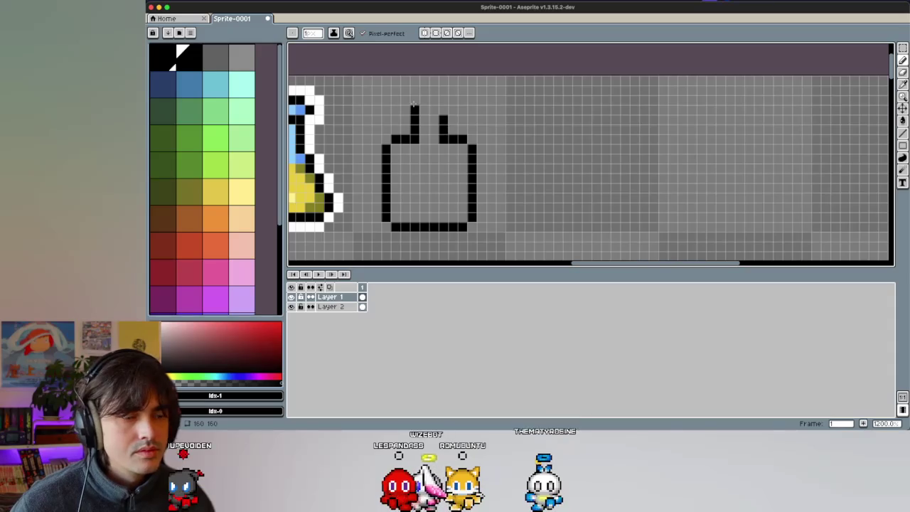
Step: Draw the bottle's narrow stepped neck and rim in black
scroll(423, 110, down, 2)
scroll(427, 132, up, 1)
scroll(427, 128, up, 1)
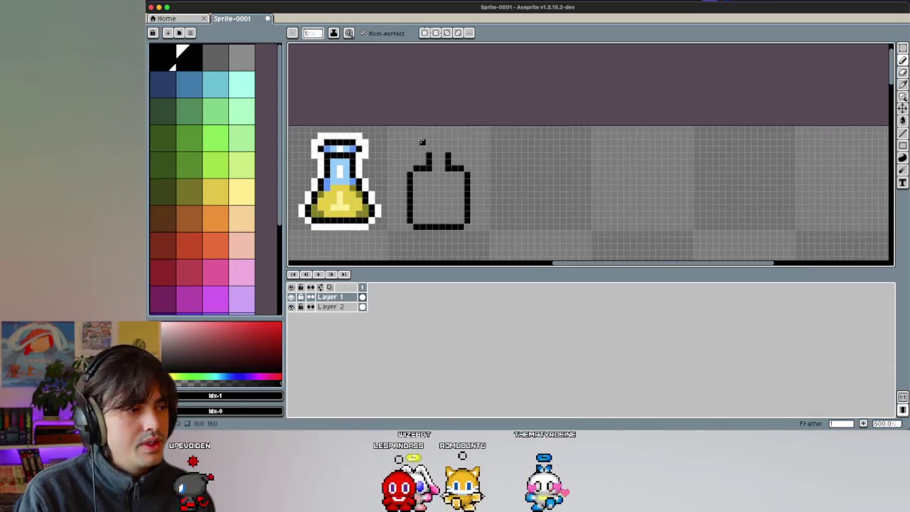
scroll(417, 147, up, 1)
scroll(418, 148, down, 1)
scroll(434, 142, up, 1)
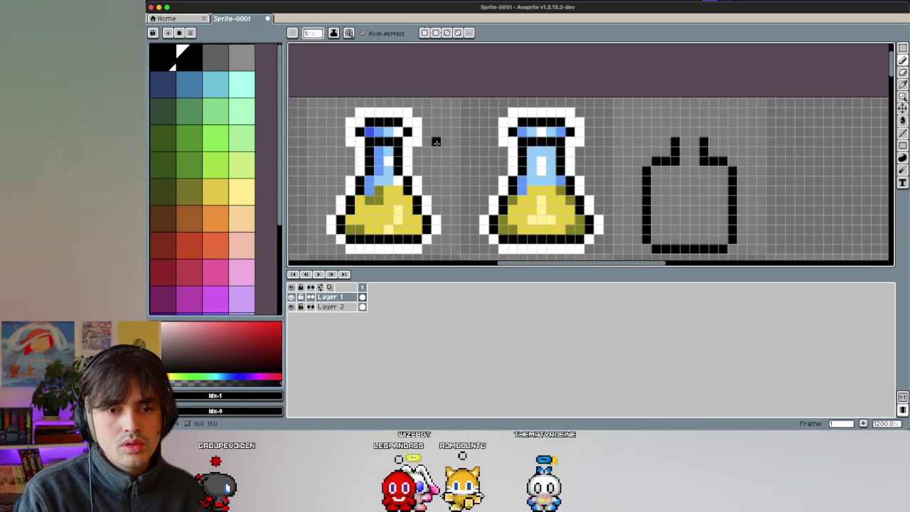
scroll(436, 142, down, 2)
scroll(439, 142, right, 2)
scroll(462, 139, up, 2)
scroll(489, 136, up, 1)
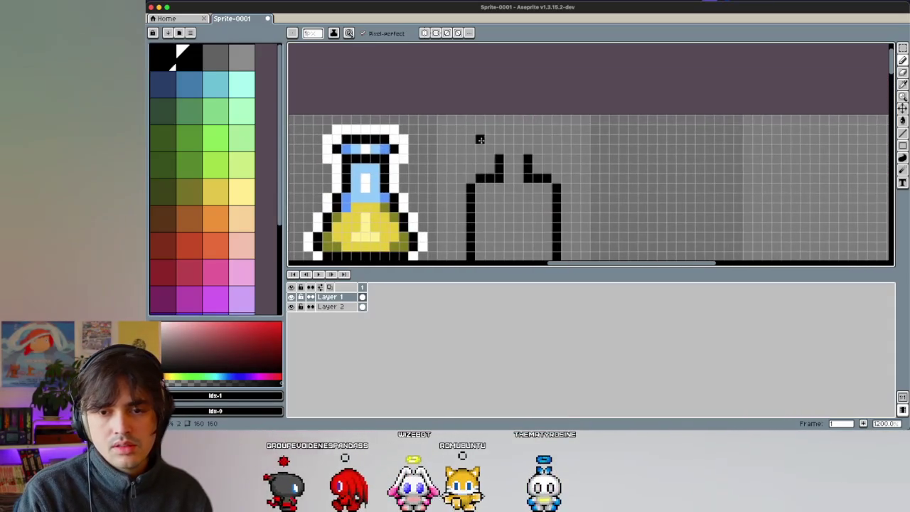
mouse_move(489, 146)
mouse_down()
mouse_move(520, 140)
mouse_move(536, 149)
mouse_up()
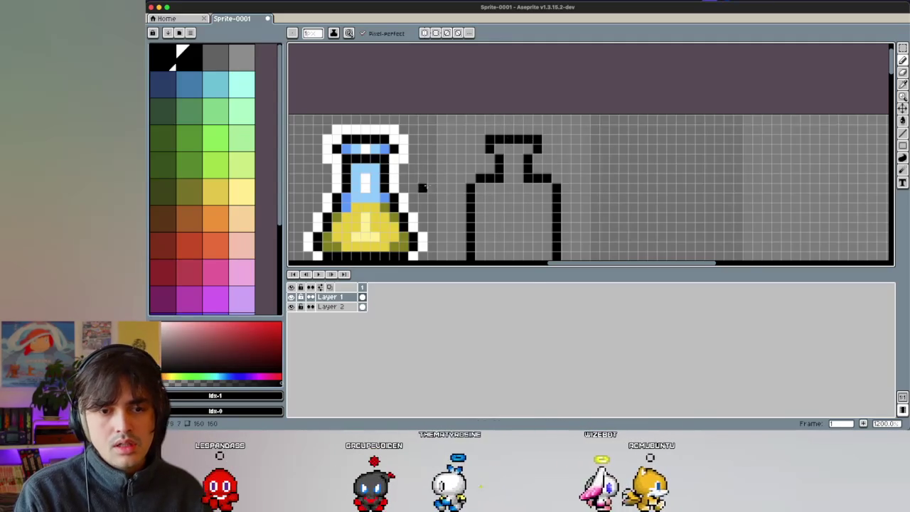
scroll(422, 187, down, 2)
scroll(320, 199, down, 1)
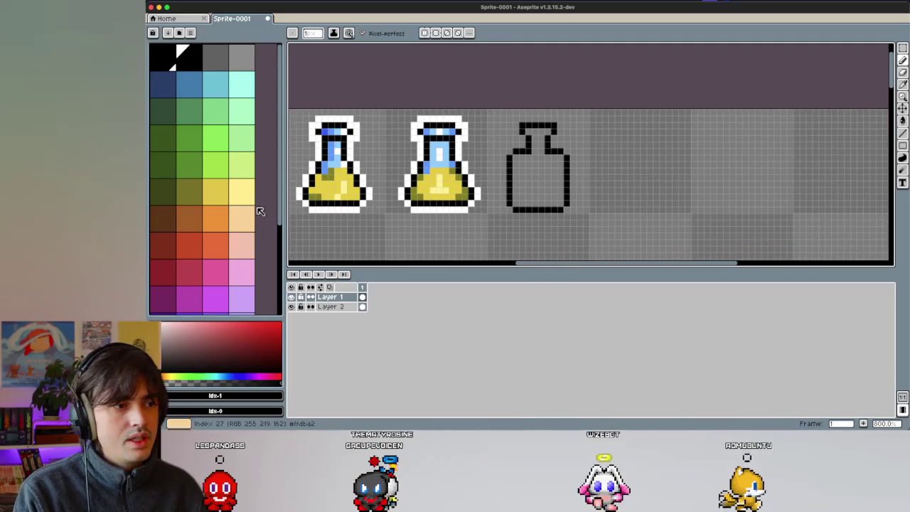
scroll(337, 199, left, 5)
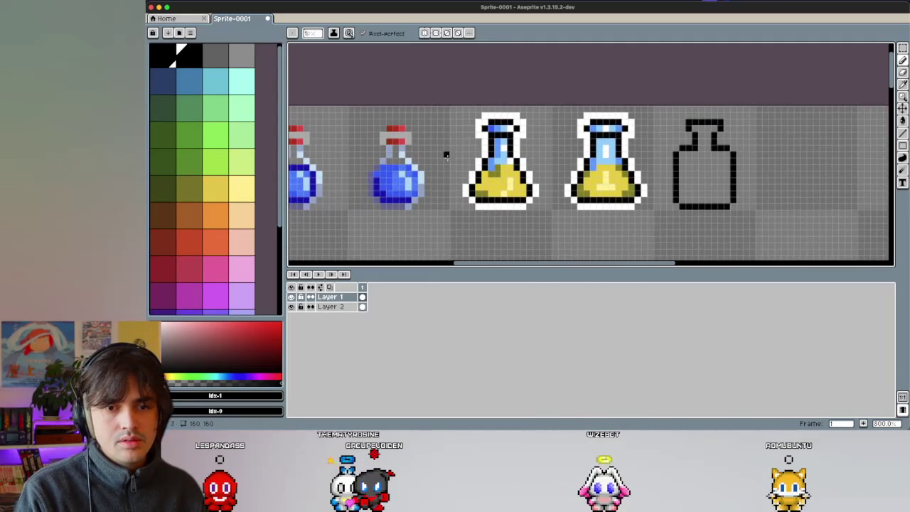
Step: Paint the cork's first pixels at the neck top in dark and lighter brown
scroll(445, 155, right, 5)
click(162, 213)
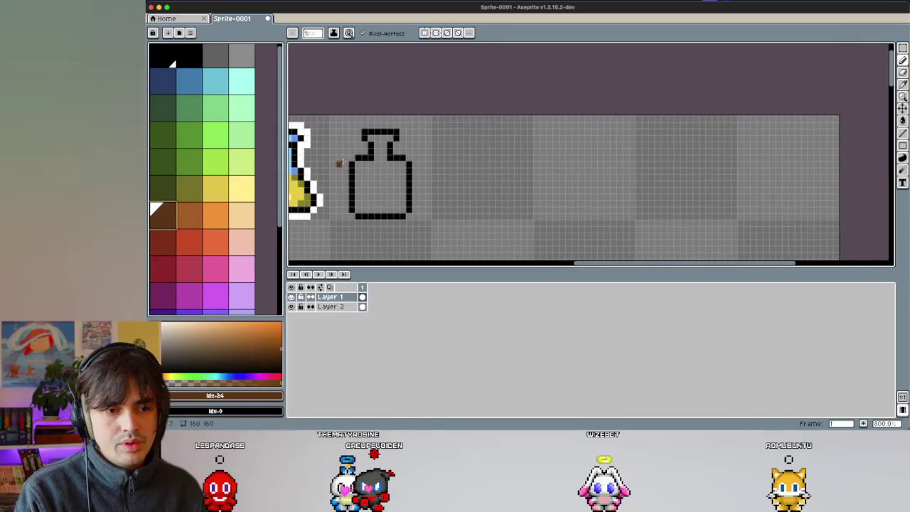
scroll(342, 160, up, 2)
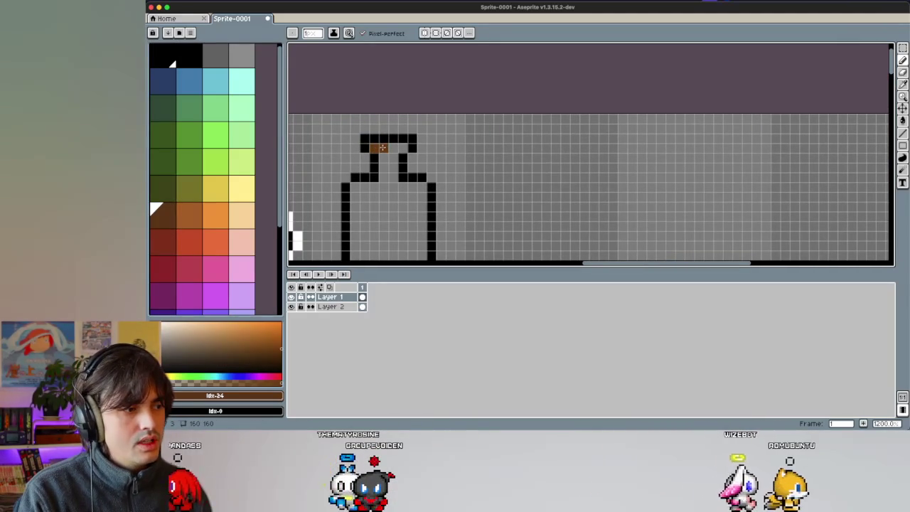
click(402, 148)
click(190, 214)
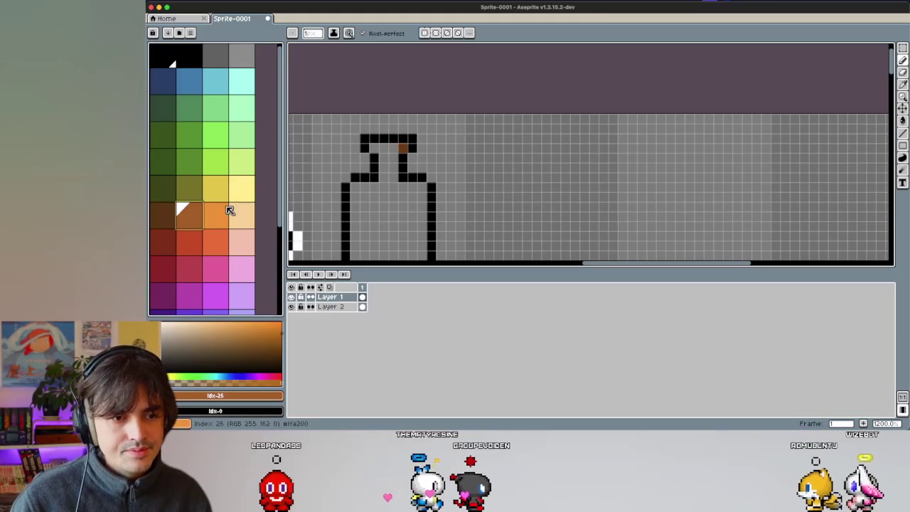
mouse_move(384, 148)
mouse_down()
mouse_move(398, 148)
mouse_move(371, 137)
mouse_move(393, 128)
mouse_up()
Step: Shade the cork's right corner dark brown and add mid-brown and orange pixels
click(251, 213)
key(bracketleft)
click(185, 217)
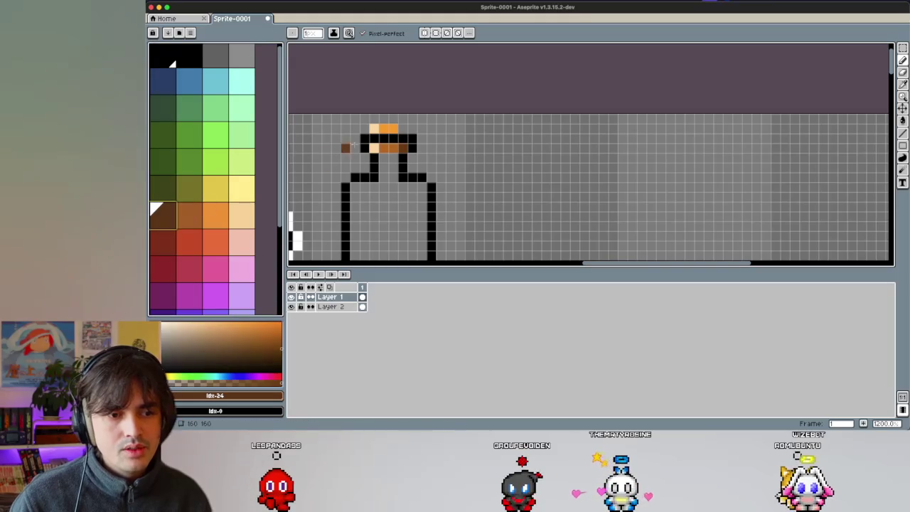
click(403, 128)
click(200, 222)
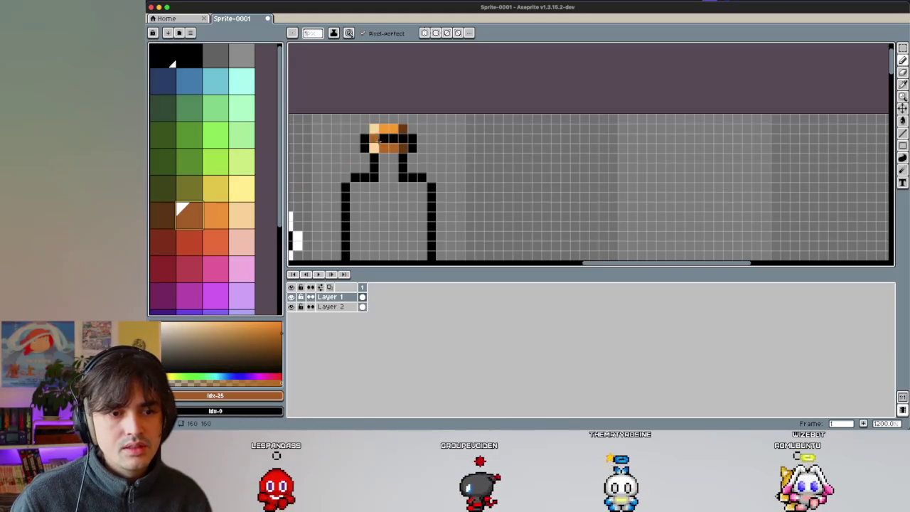
drag(393, 129, 384, 129)
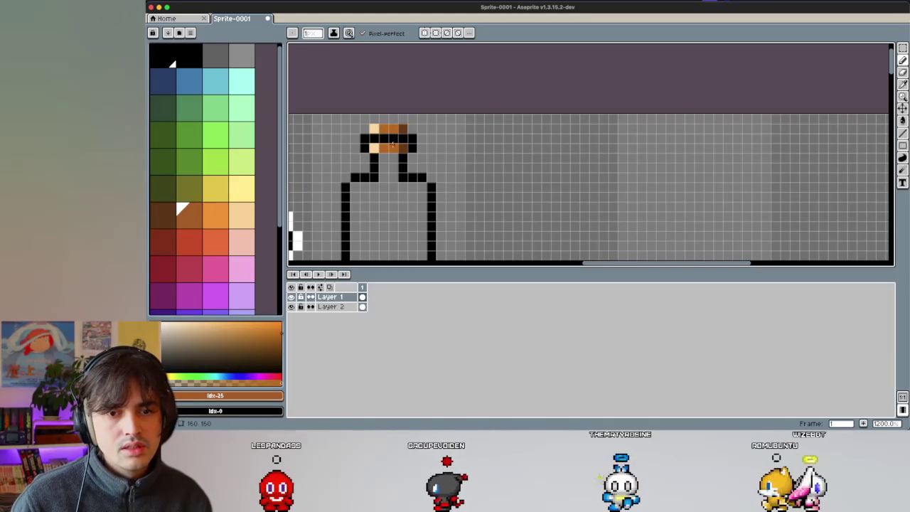
click(217, 219)
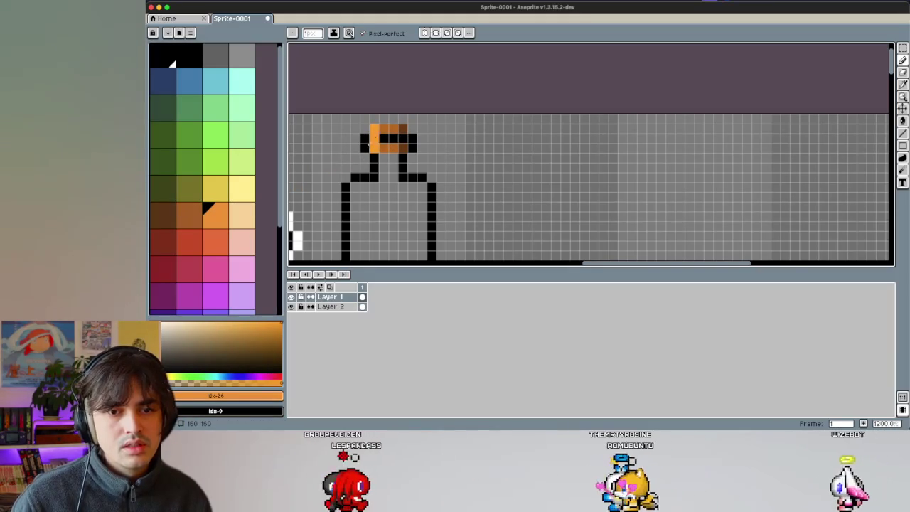
scroll(316, 167, down, 3)
scroll(371, 154, down, 1)
scroll(398, 161, up, 1)
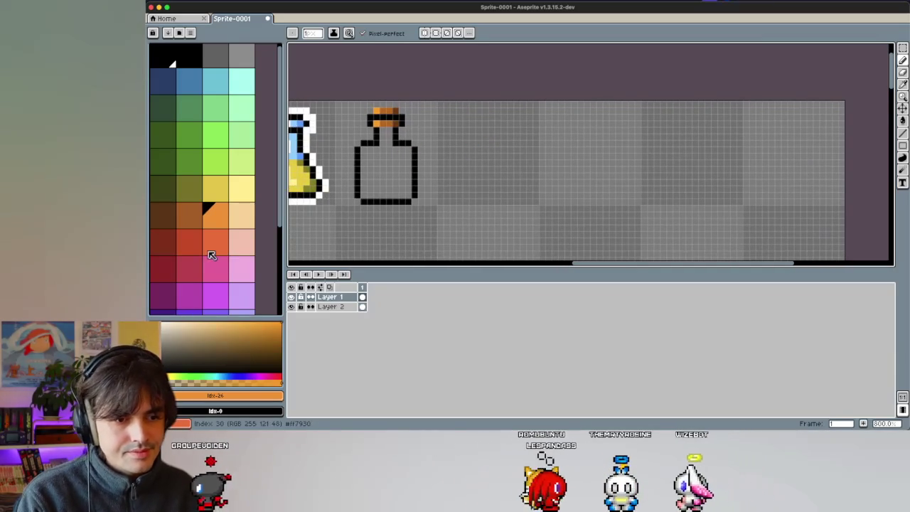
scroll(214, 252, down, 2)
scroll(377, 170, down, 2)
scroll(377, 170, down, 1)
scroll(377, 171, left, 2)
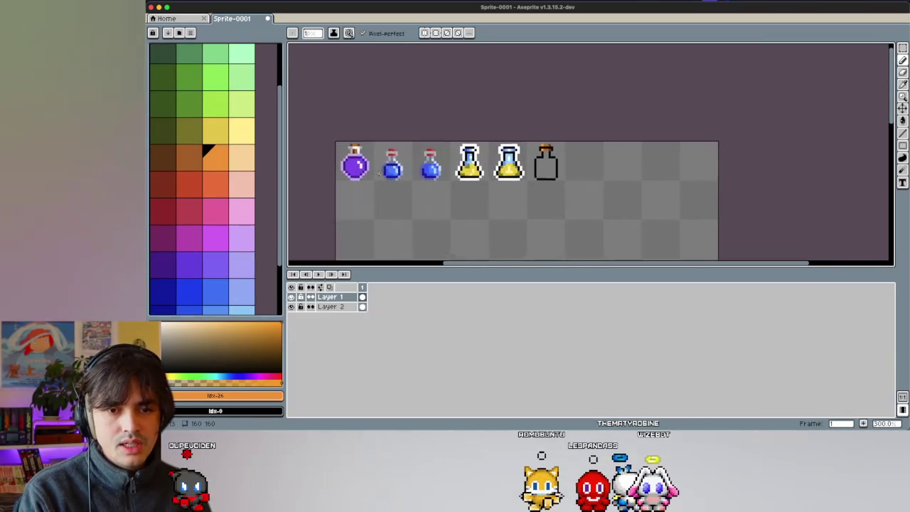
Step: Outline the liquid area in dark magenta and bucket-fill the bottle's lower half solid magenta
scroll(377, 170, right, 5)
scroll(402, 196, up, 1)
scroll(402, 195, right, 1)
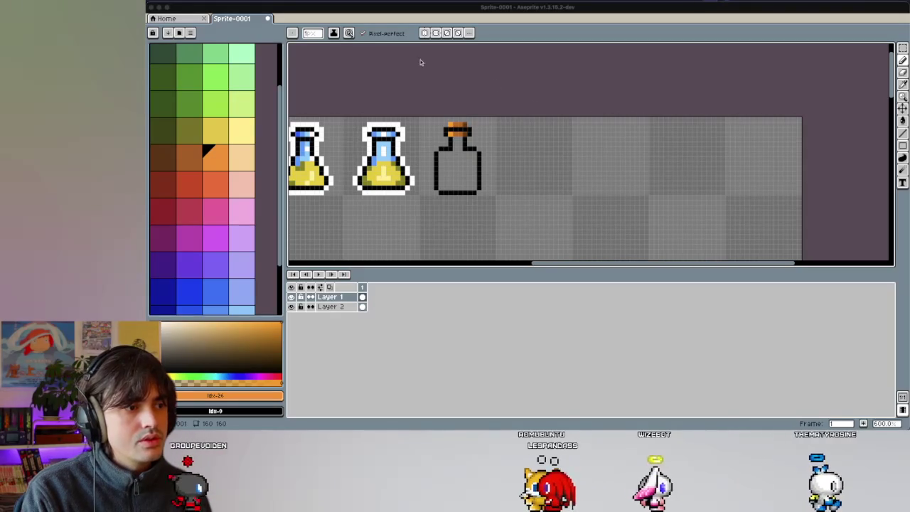
key(super+Tab)
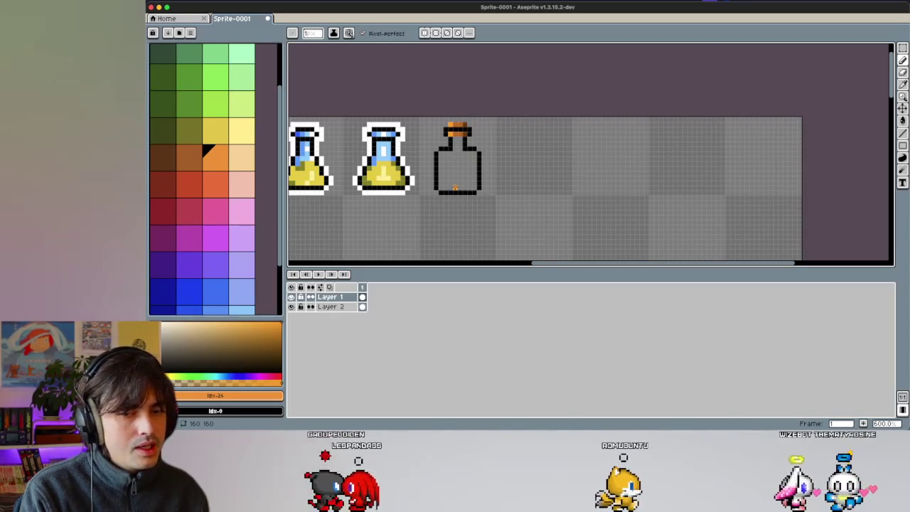
scroll(469, 168, up, 3)
scroll(470, 168, right, 2)
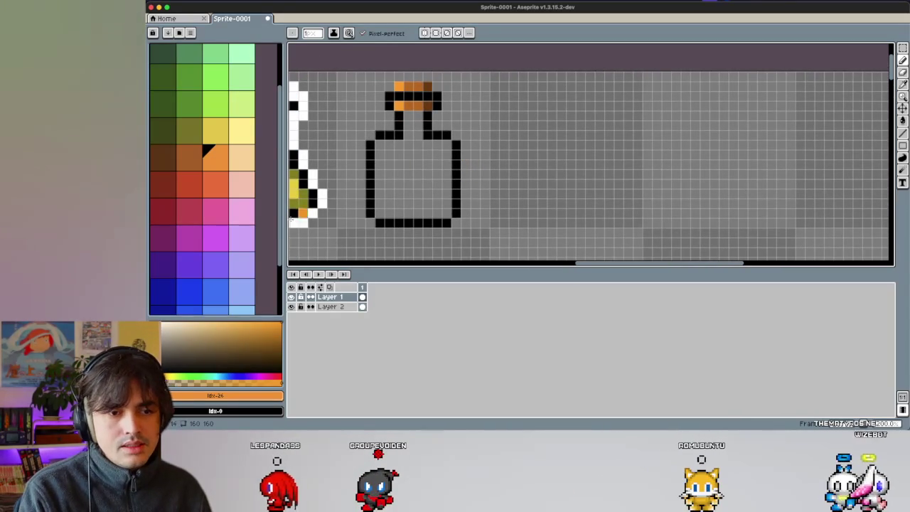
click(165, 239)
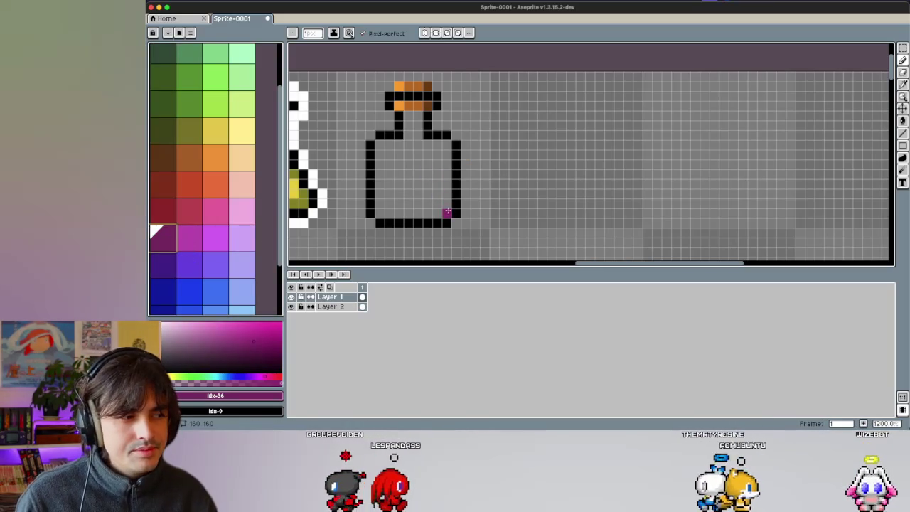
mouse_move(446, 212)
mouse_down()
mouse_move(381, 211)
mouse_move(445, 174)
mouse_up()
drag(376, 175, 386, 185)
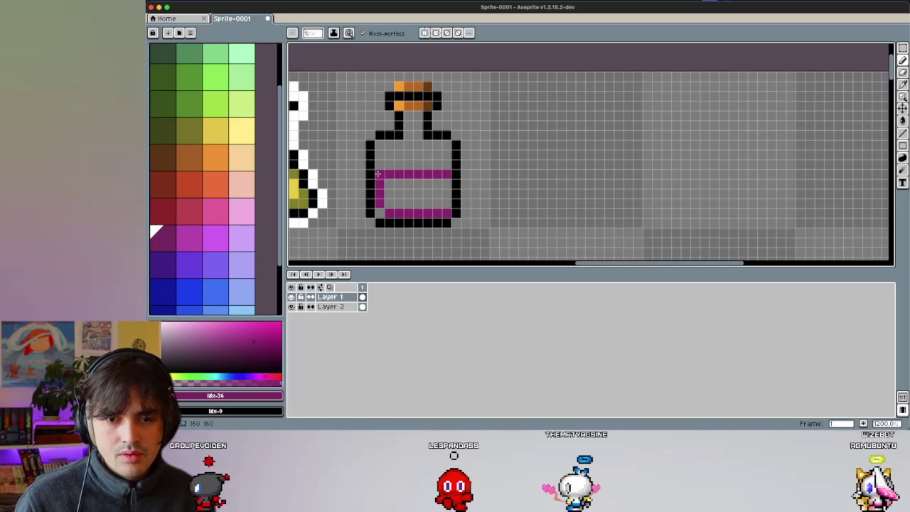
key(g)
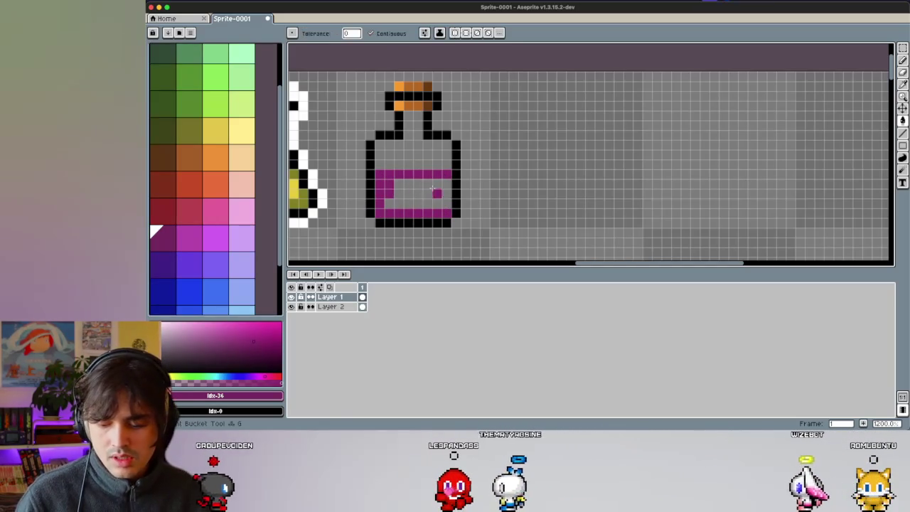
click(423, 194)
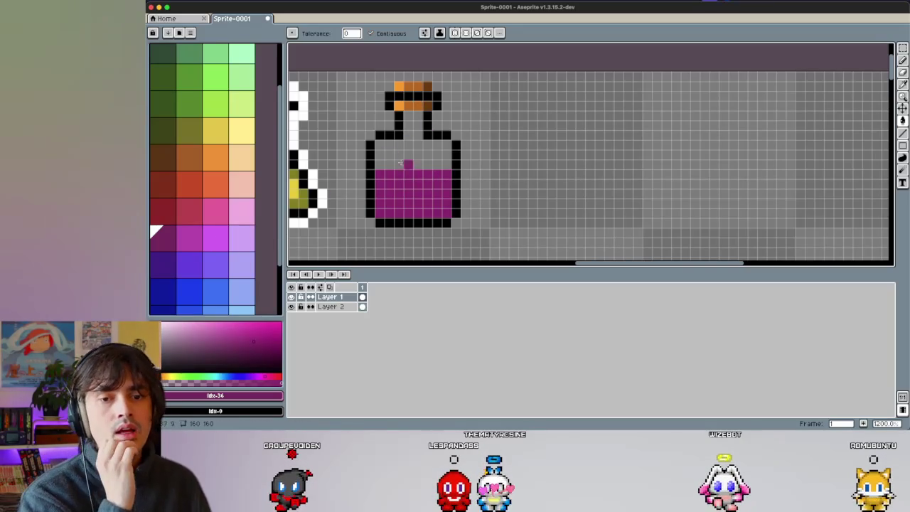
click(216, 244)
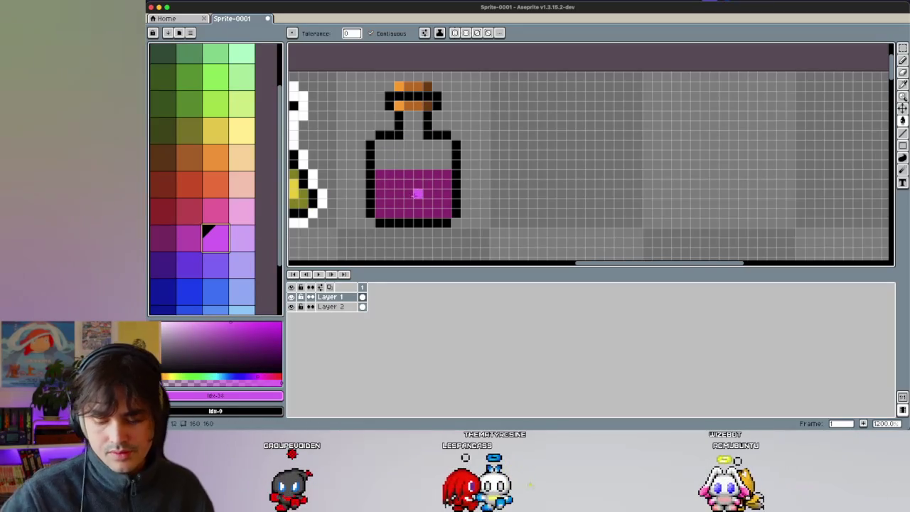
Step: Refill the liquid with lighter magenta and add darker magenta shading on its right part
click(417, 192)
click(192, 244)
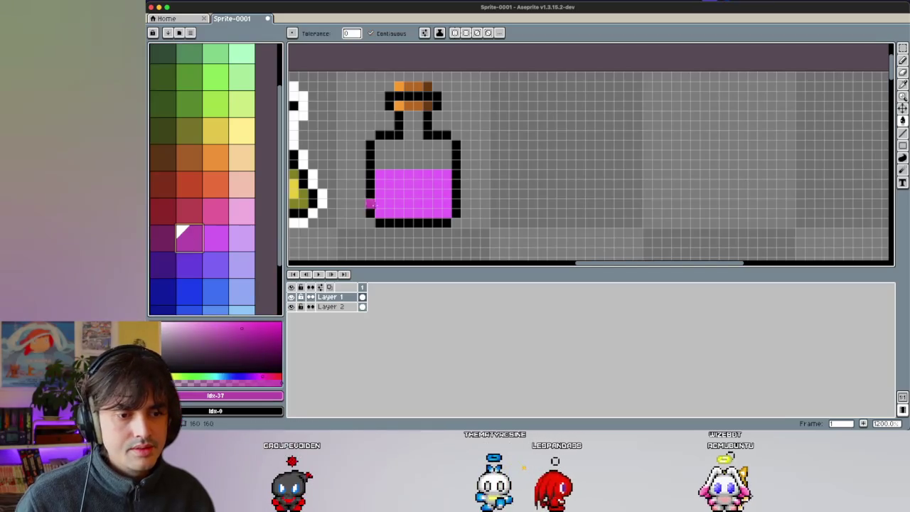
click(435, 209)
key(ctrl+z)
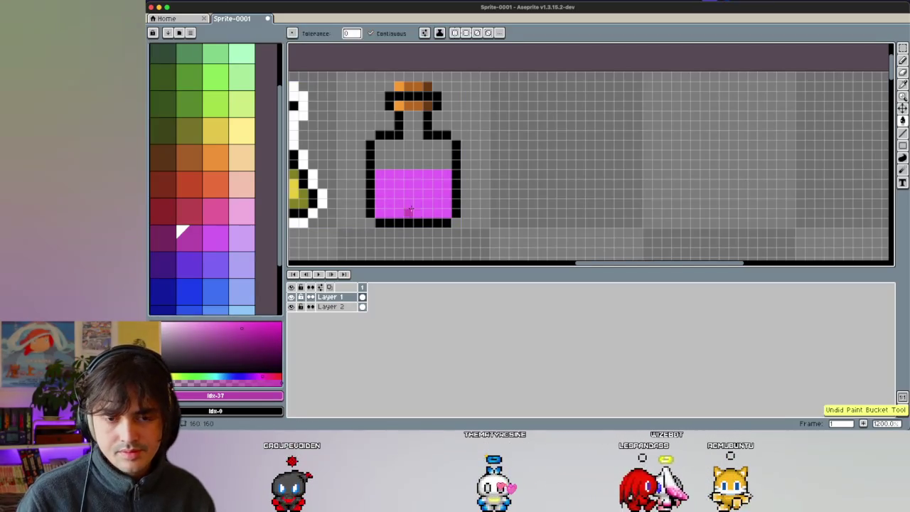
key(b)
drag(446, 215, 447, 179)
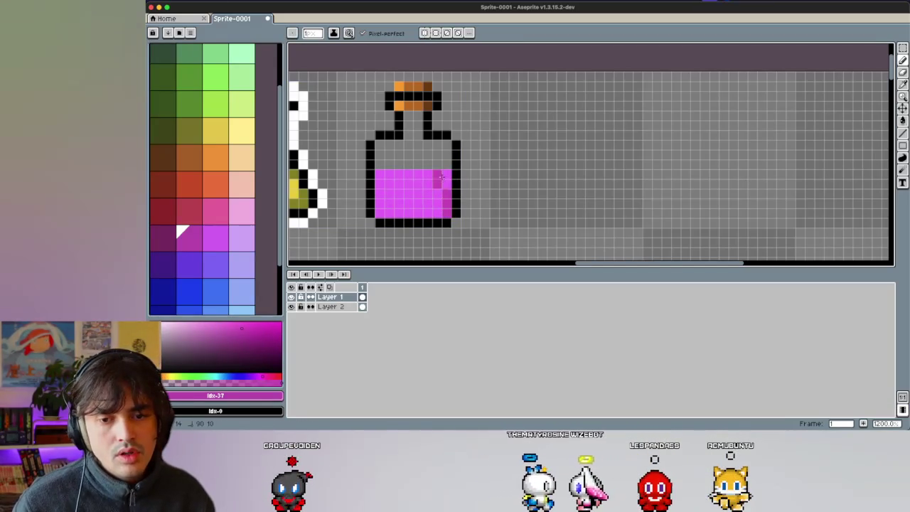
key(ctrl+z)
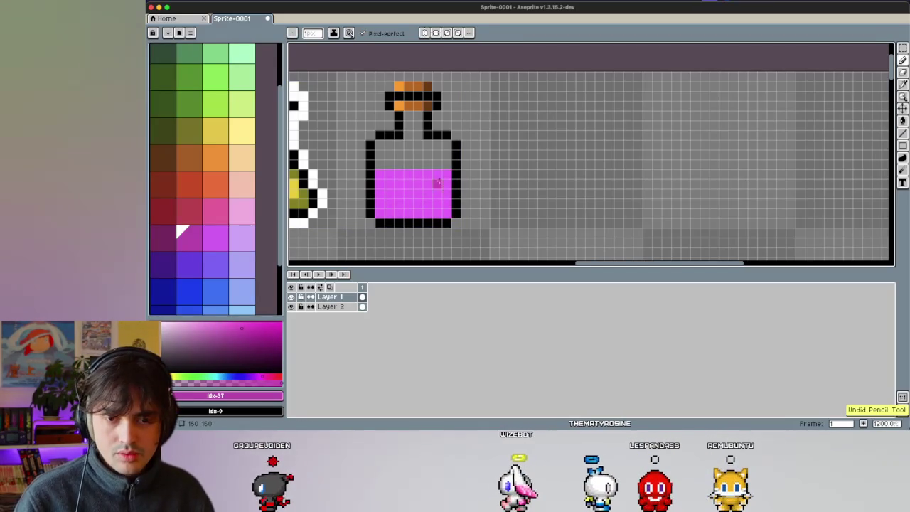
drag(430, 175, 427, 192)
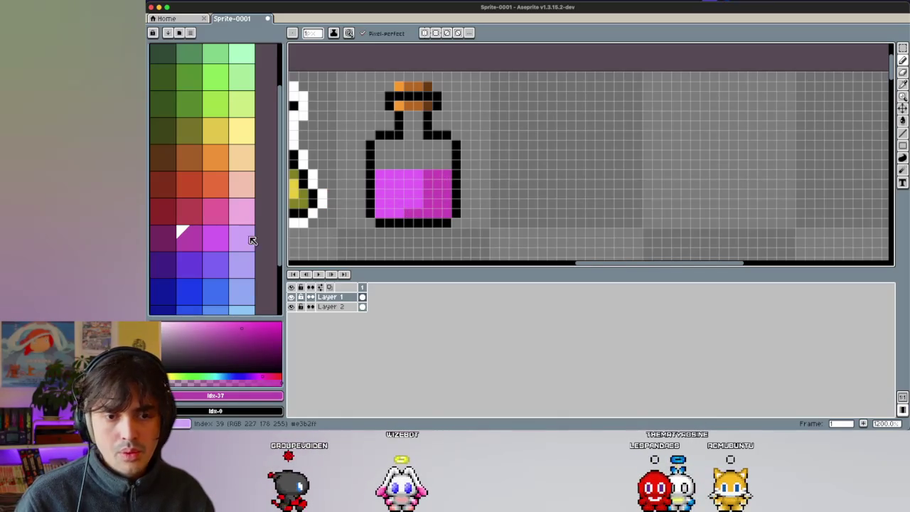
Step: Add white and light purple highlight pixels to the magenta liquid
alt+click(313, 184)
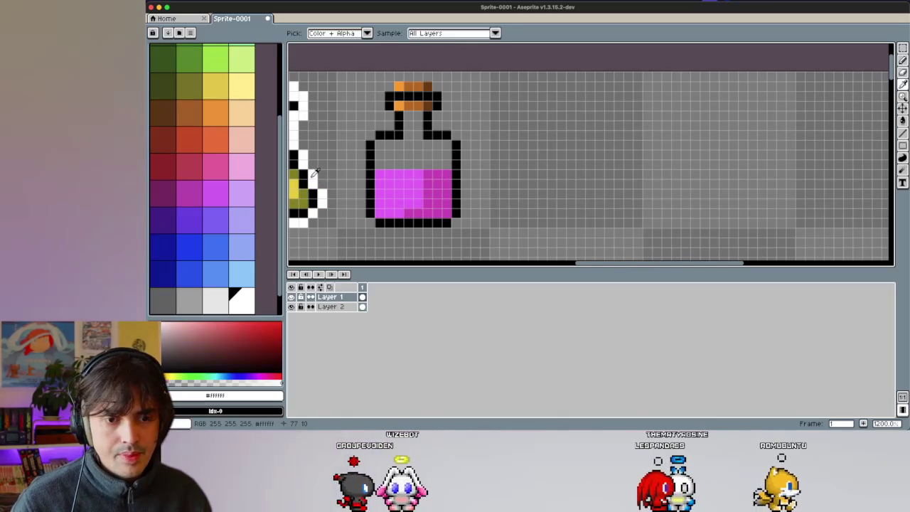
click(391, 192)
key(i)
click(241, 193)
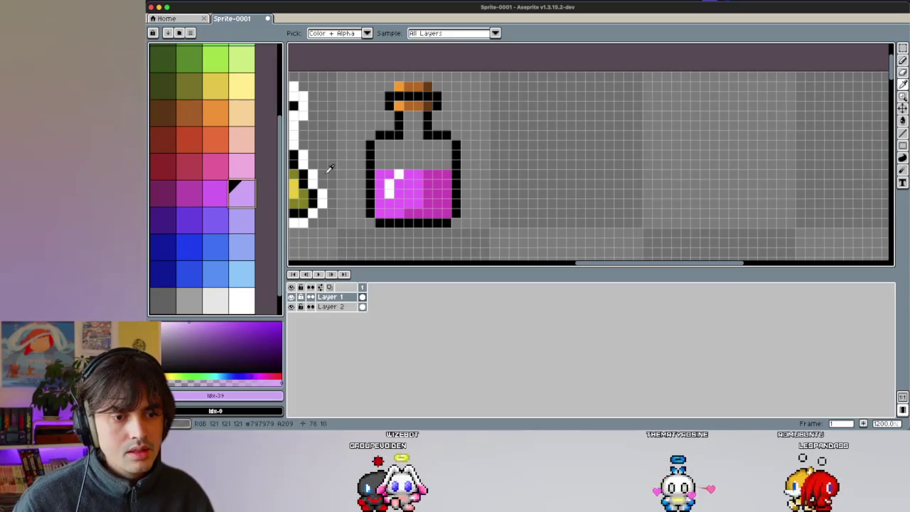
key(b)
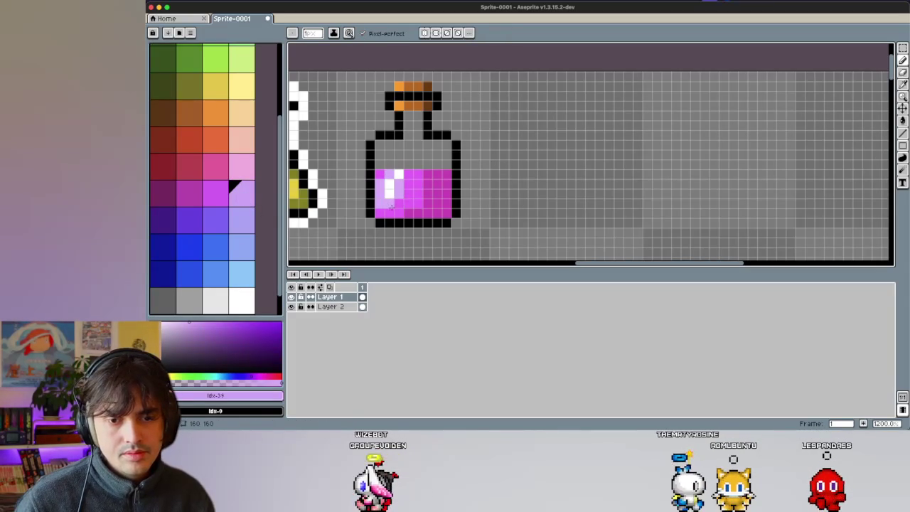
click(220, 195)
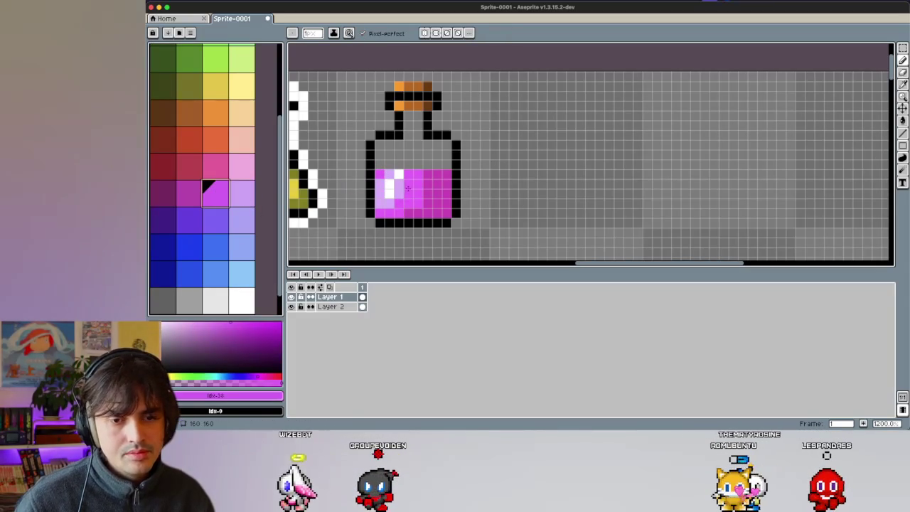
click(238, 192)
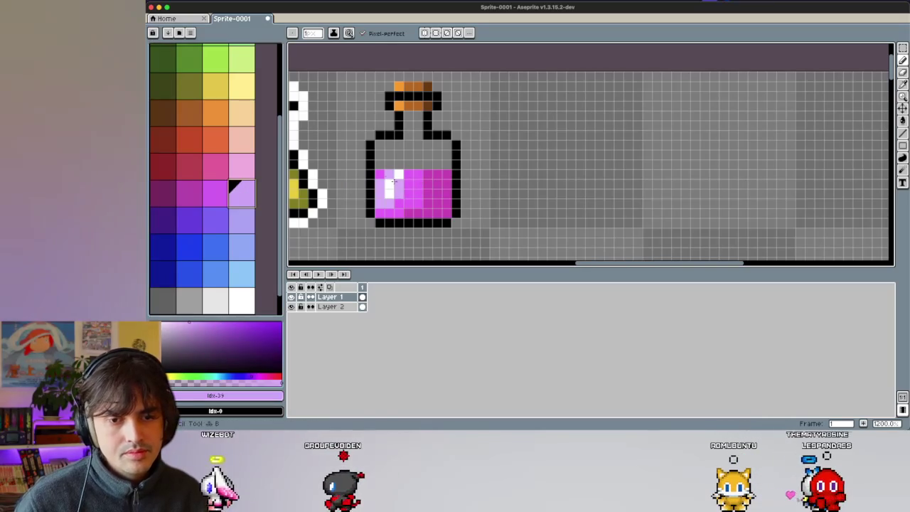
scroll(398, 168, down, 3)
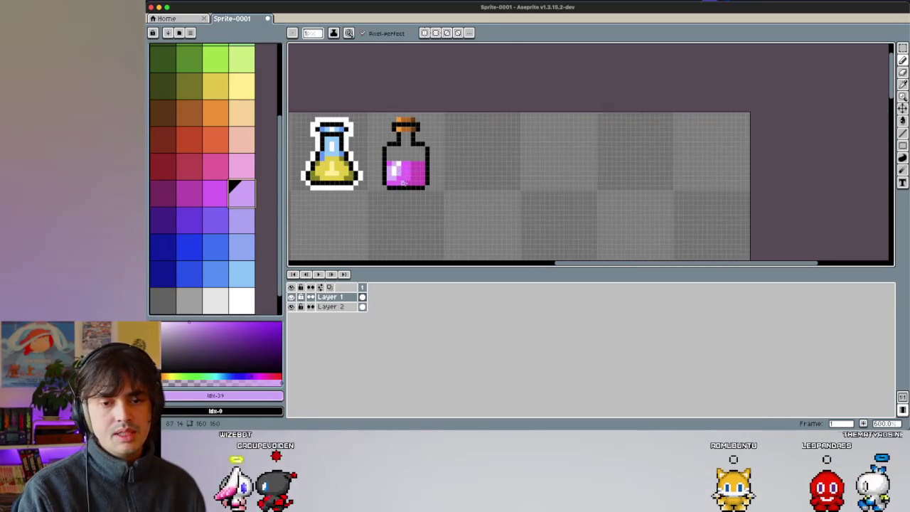
scroll(427, 167, up, 2)
scroll(427, 167, up, 1)
click(164, 197)
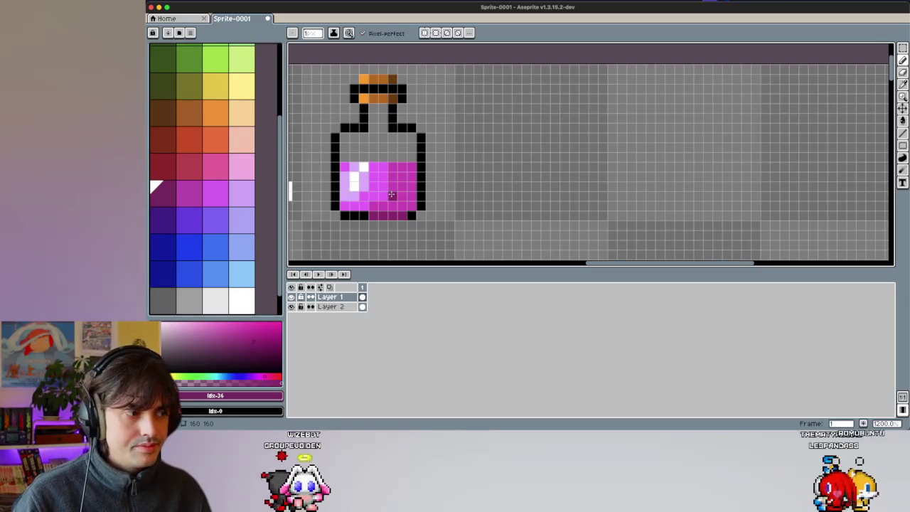
key(ctrl+z)
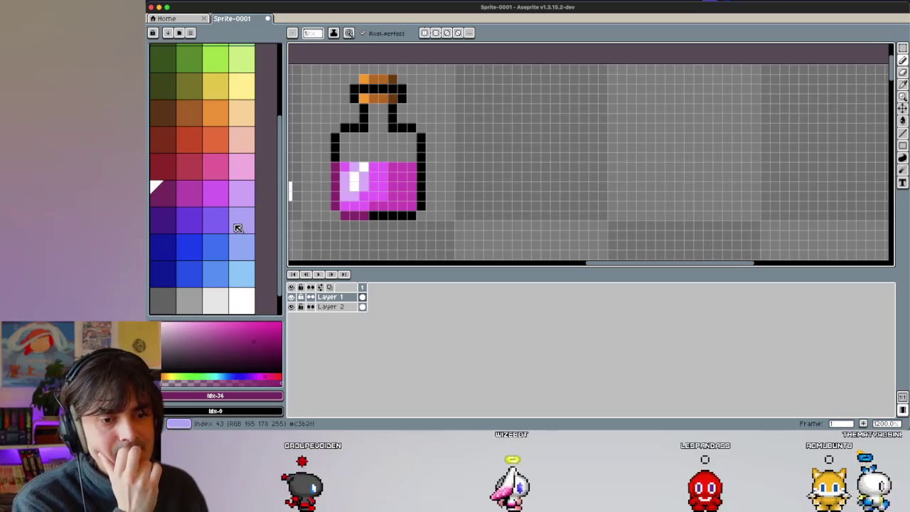
Step: Paint the bottle's empty upper glass mid grey with dark grey shading below the neck
scroll(202, 270, down, 2)
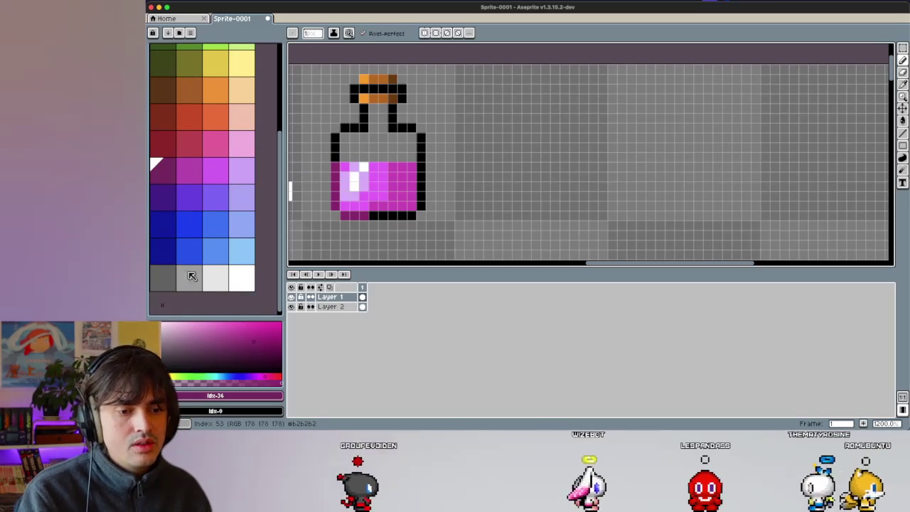
click(199, 285)
scroll(345, 149, up, 1)
drag(345, 149, 409, 150)
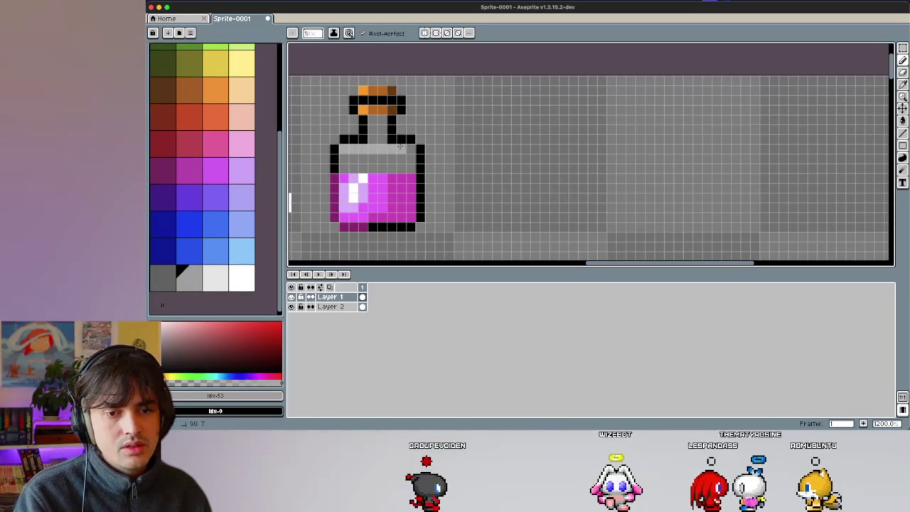
click(344, 167)
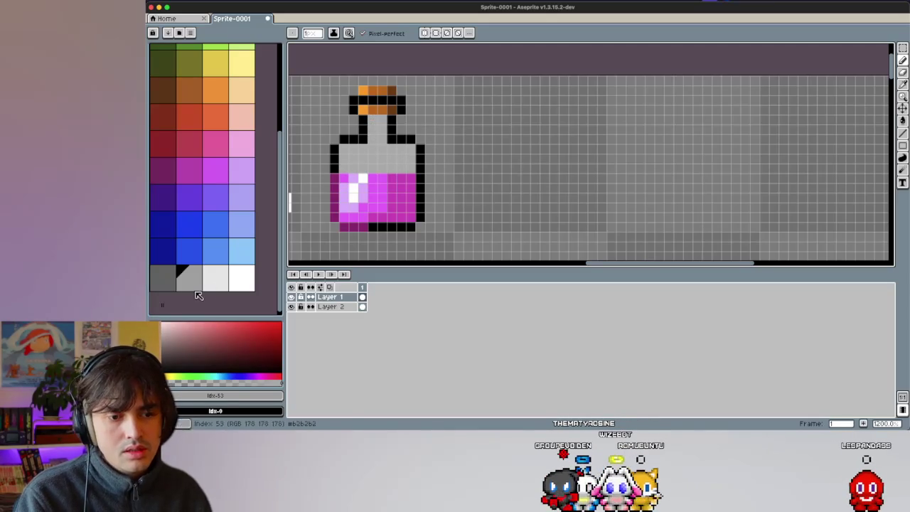
click(217, 281)
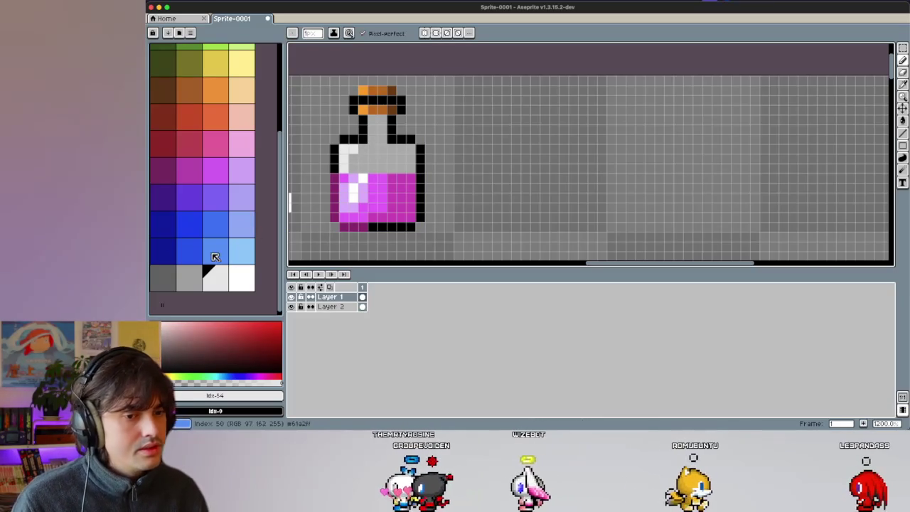
click(163, 278)
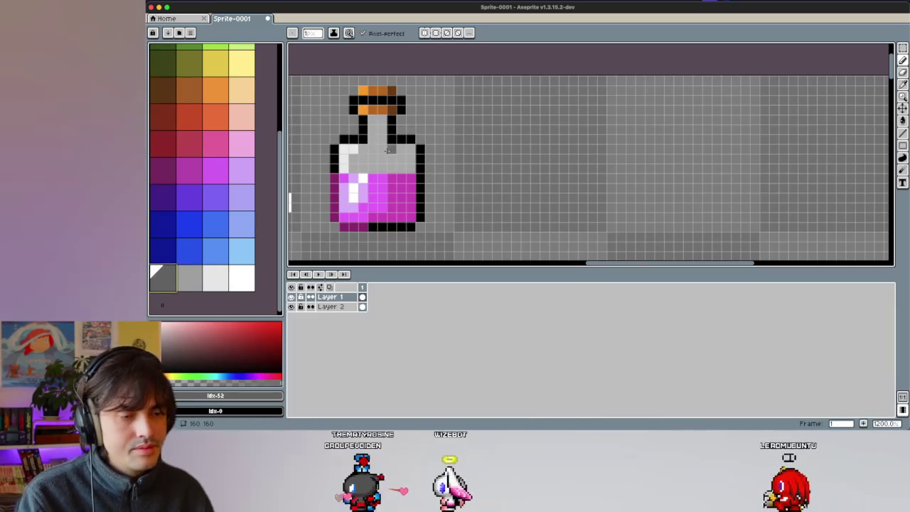
mouse_move(391, 151)
mouse_down()
mouse_move(392, 162)
mouse_move(410, 162)
mouse_up()
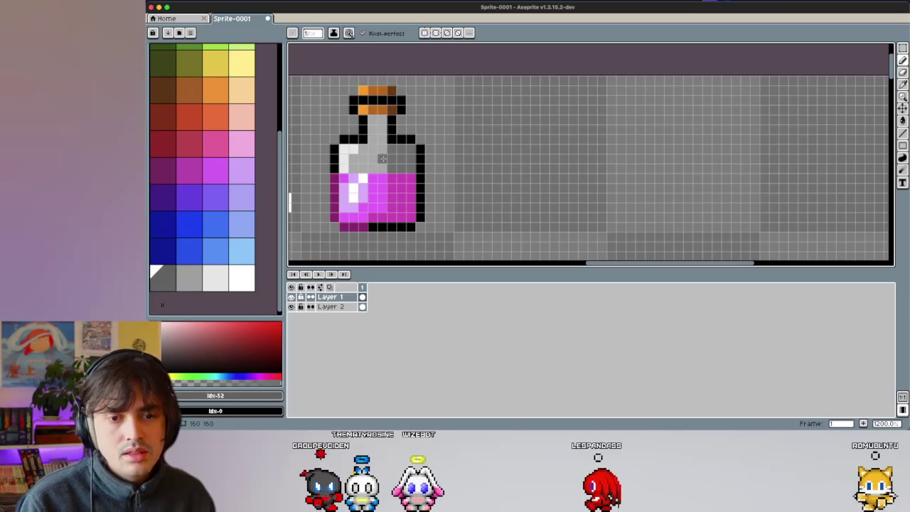
Step: Add white glints to the upper glass, resampling greys, then zoom out to all six potions
alt+click(383, 158)
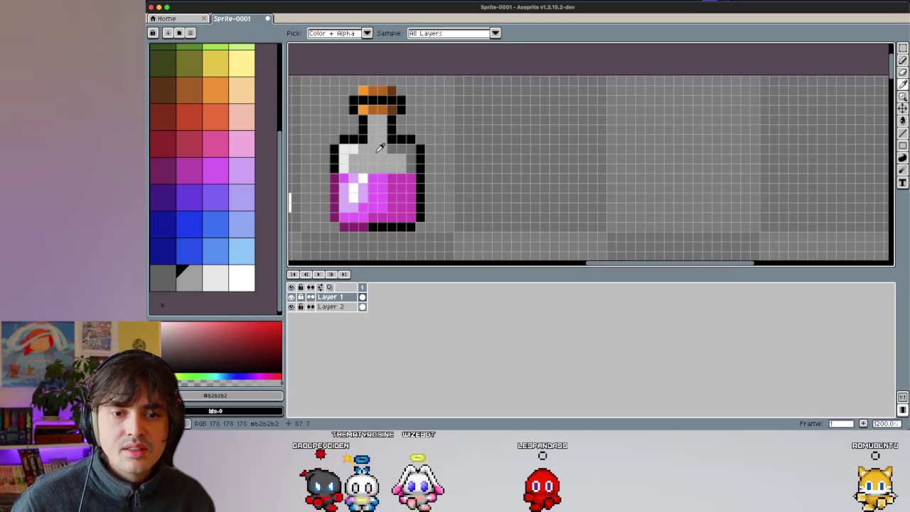
alt+click(354, 151)
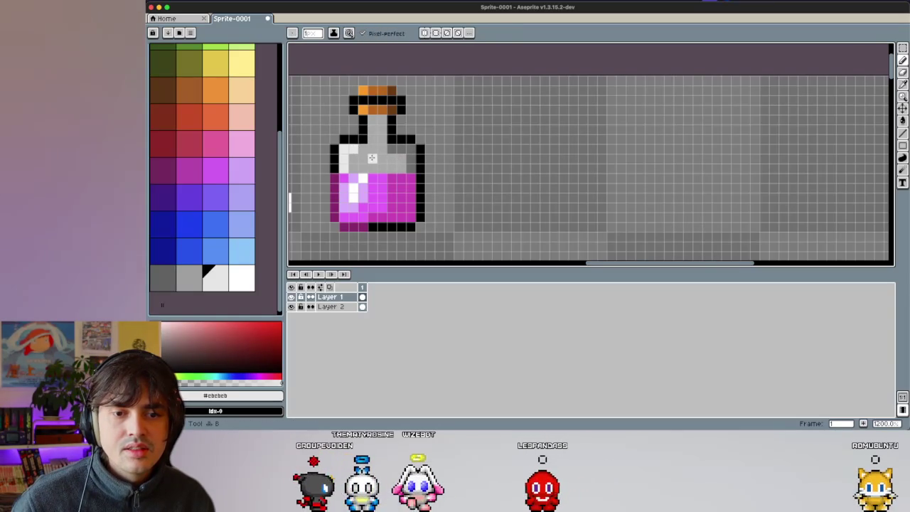
click(237, 274)
drag(373, 158, 382, 148)
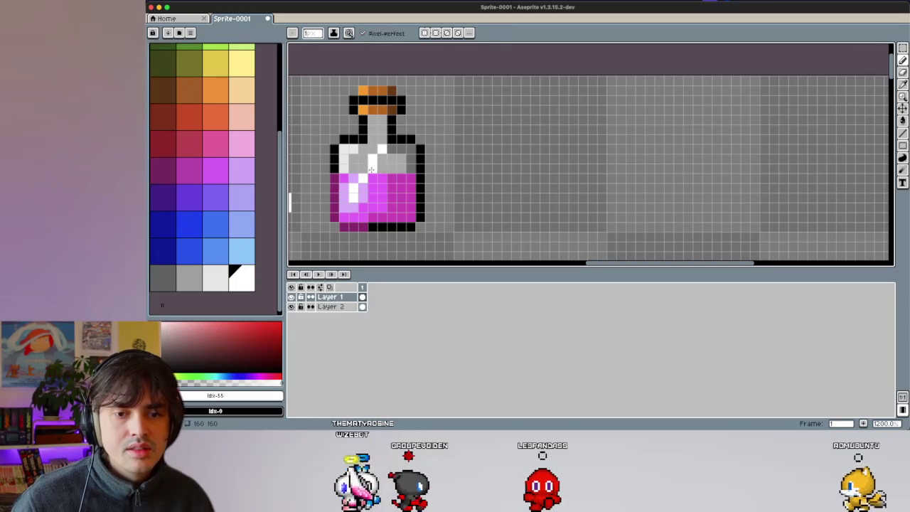
alt+click(379, 122)
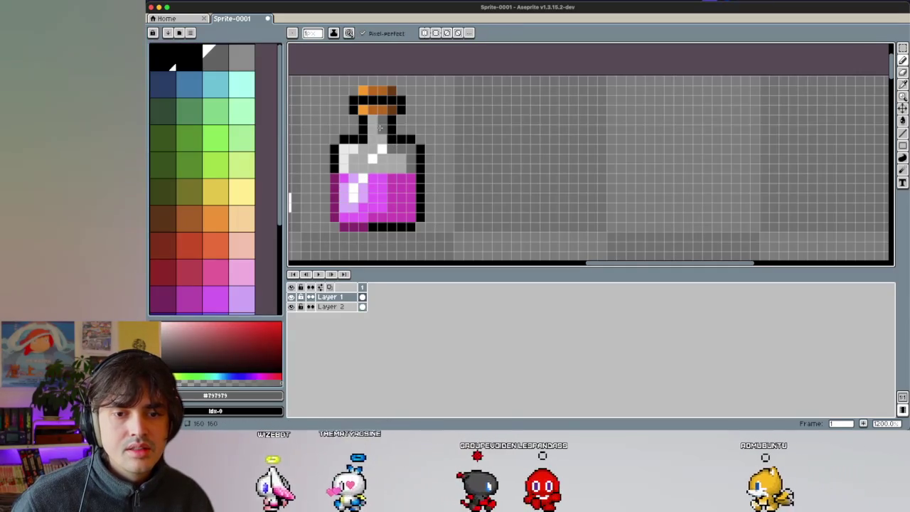
key(alt)
alt+click(346, 154)
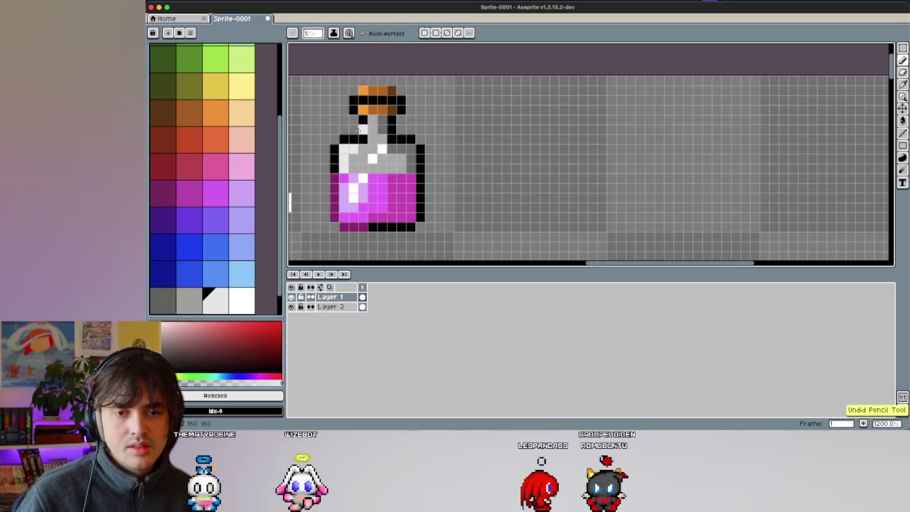
key(minus)
key(minus)
key(minus)
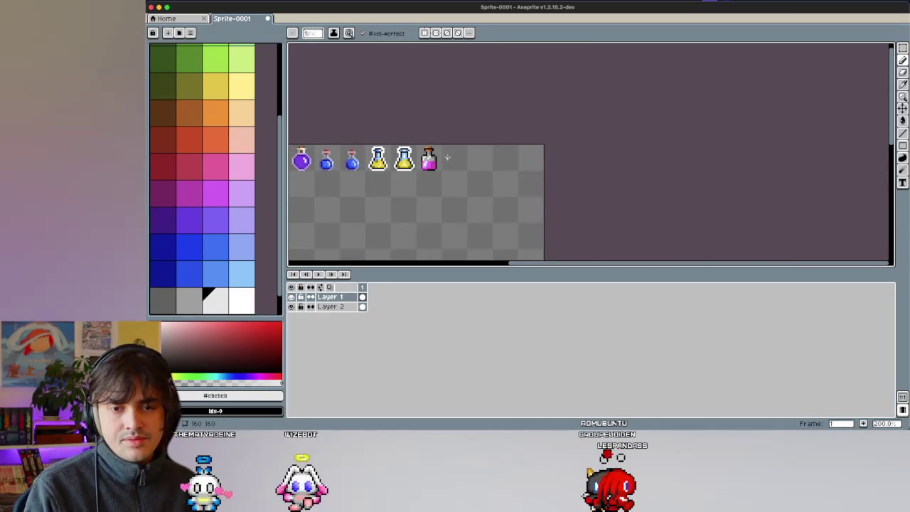
Step: Repaint the bottle's upper-left shoulder outline in the sampled dark grey
scroll(437, 147, up, 3)
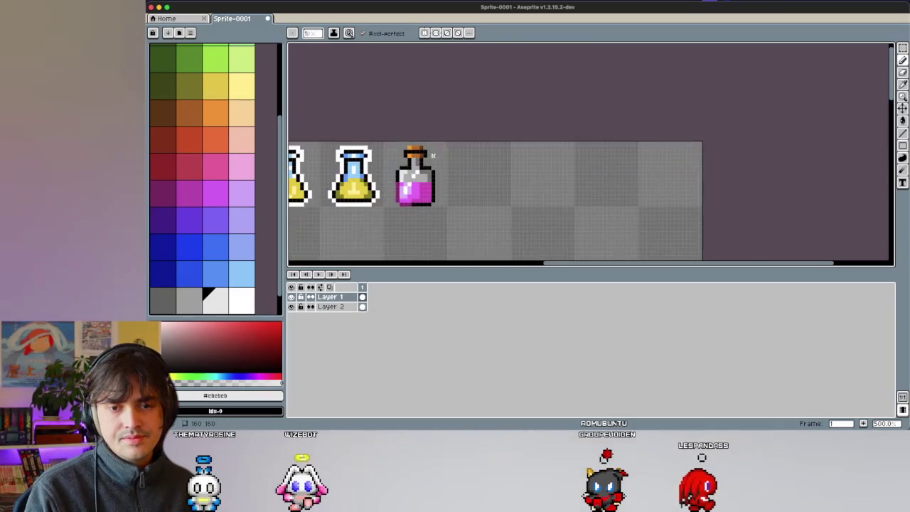
scroll(403, 175, up, 4)
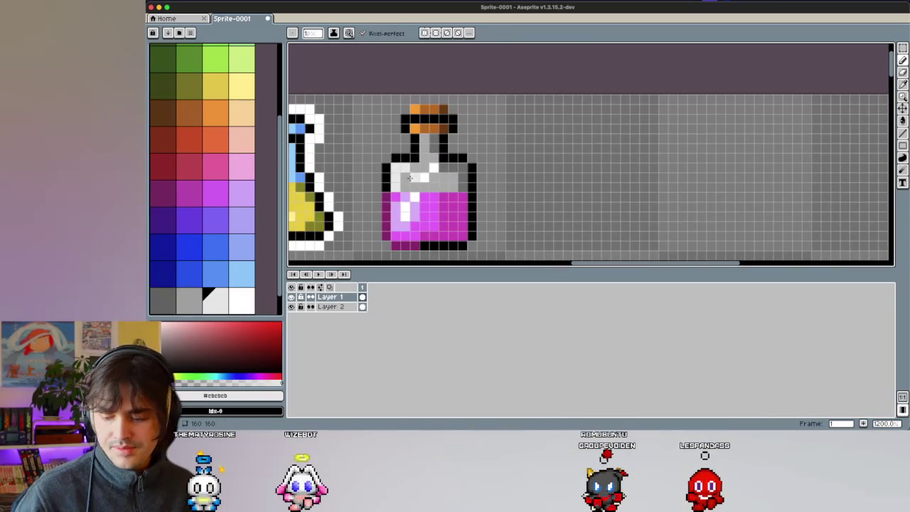
key(i)
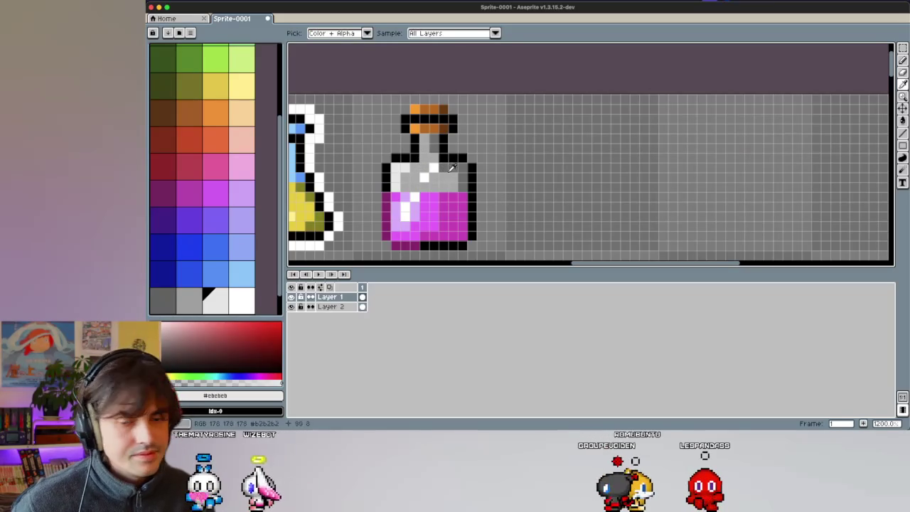
click(386, 183)
key(b)
drag(385, 183, 408, 154)
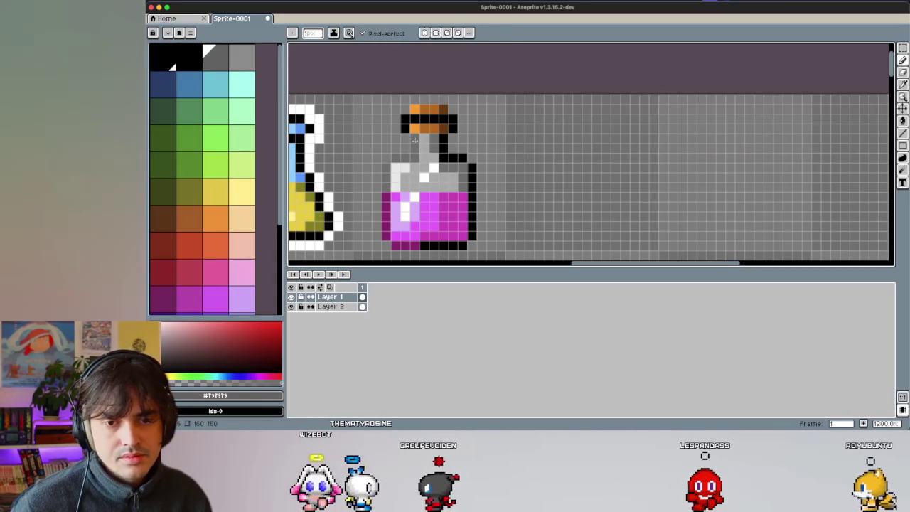
Step: Choose peach for the cork highlight and a darkened cork brown for shading
key(i)
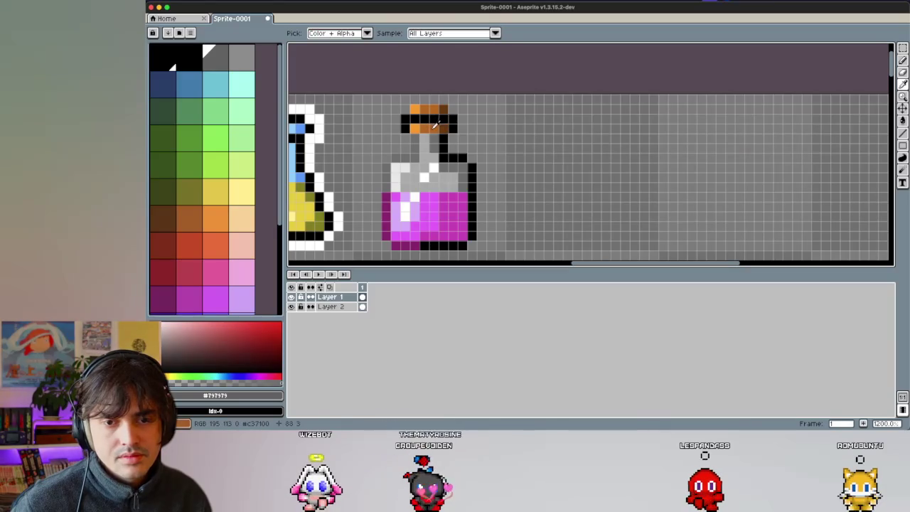
click(254, 246)
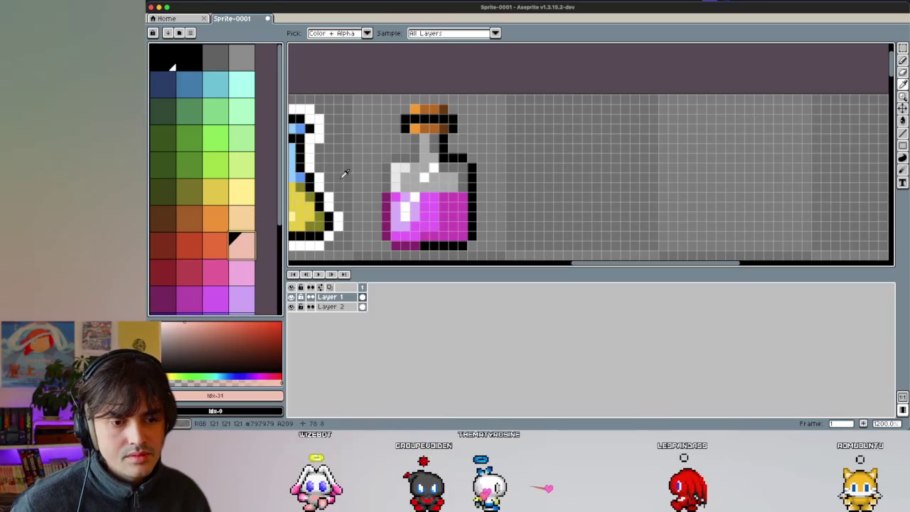
key(b)
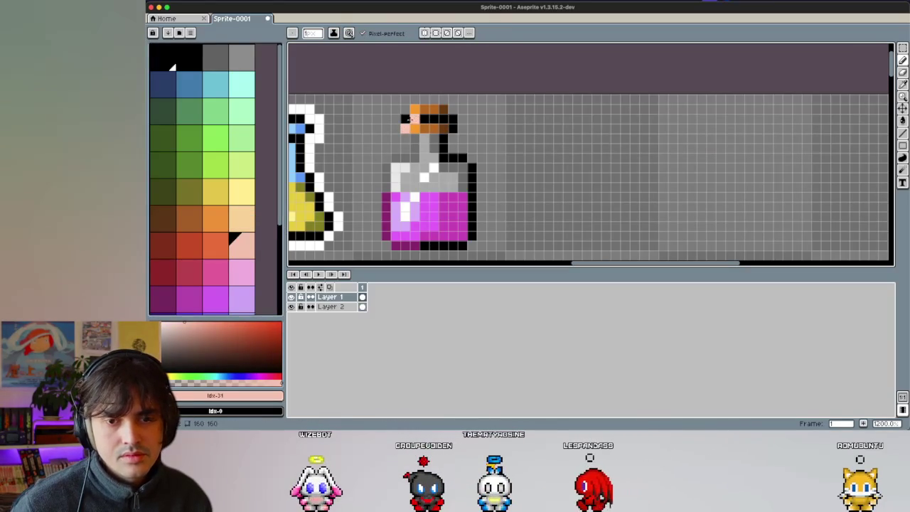
key(i)
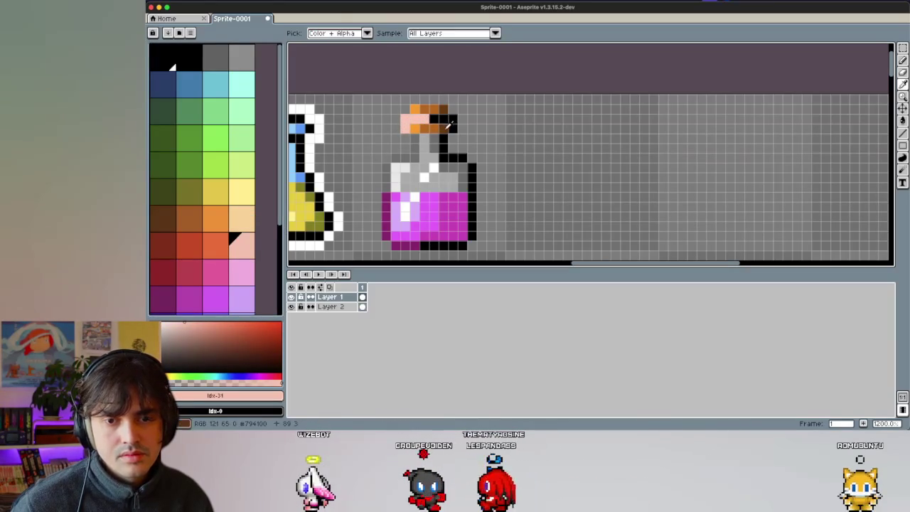
click(447, 126)
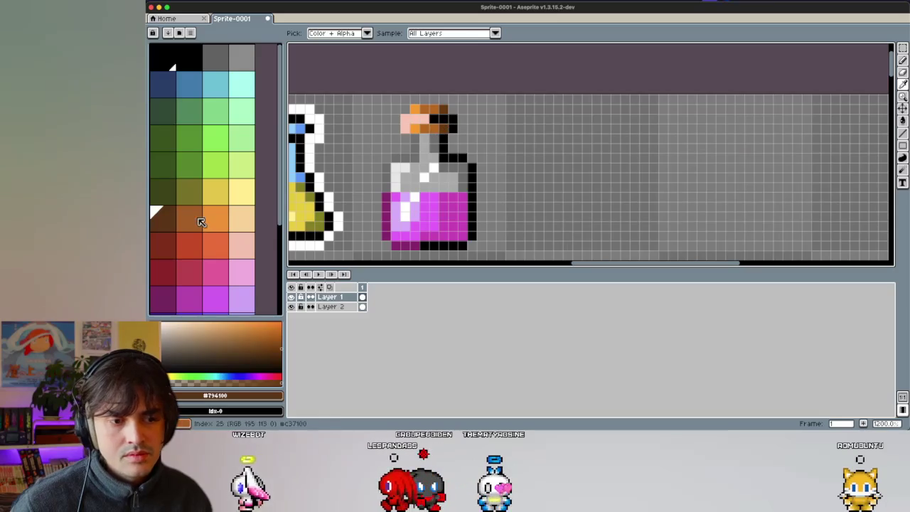
drag(276, 345, 284, 352)
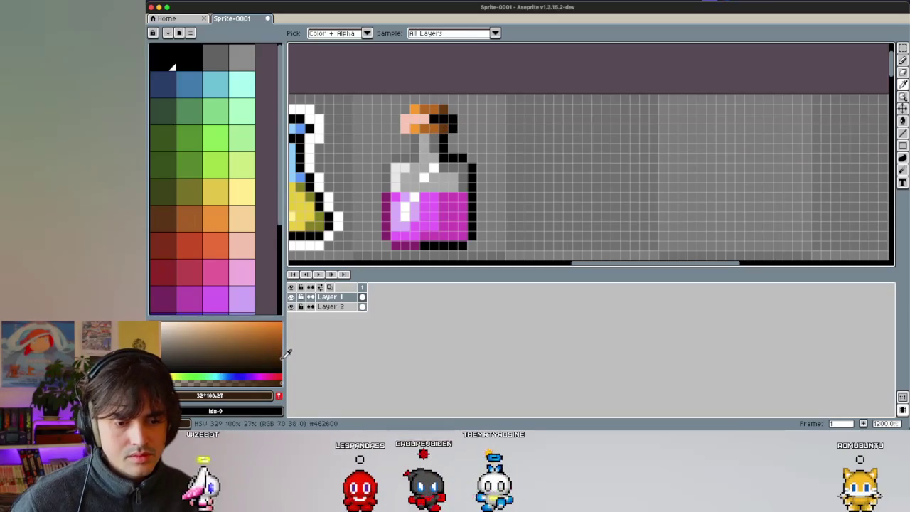
Step: Shade the cork's right edge dark brown, then resample the cork's pink for drawing
key(b)
drag(454, 119, 453, 129)
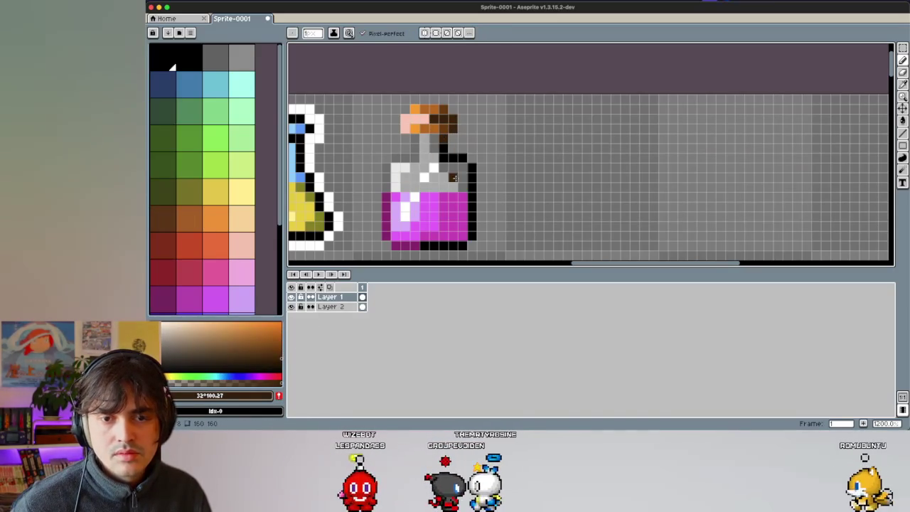
key(i)
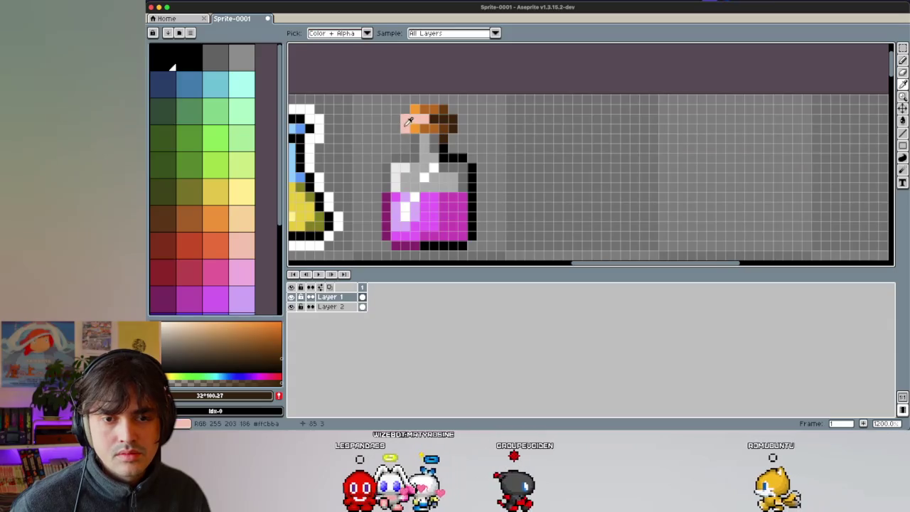
click(407, 121)
key(b)
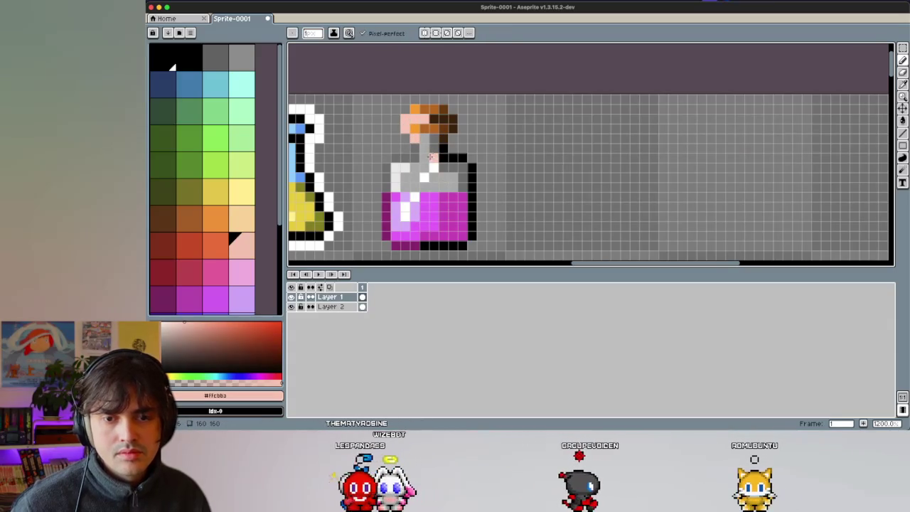
scroll(448, 167, down, 6)
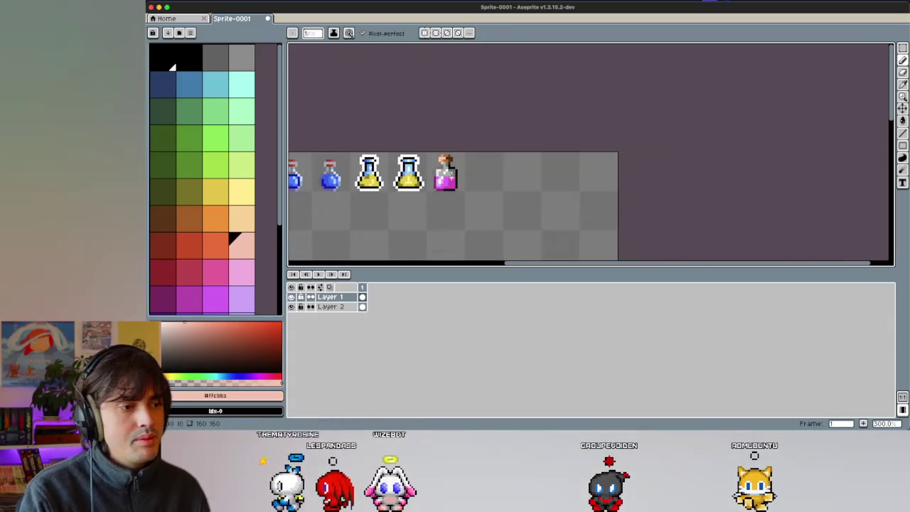
Step: On Layer 2, pick light cyan and set up a background square behind the bottle
scroll(423, 202, up, 1)
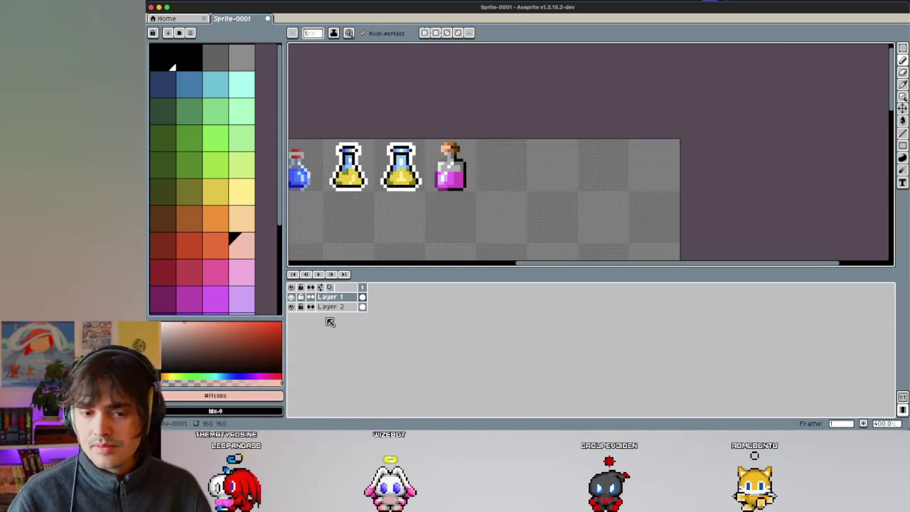
click(331, 308)
click(901, 146)
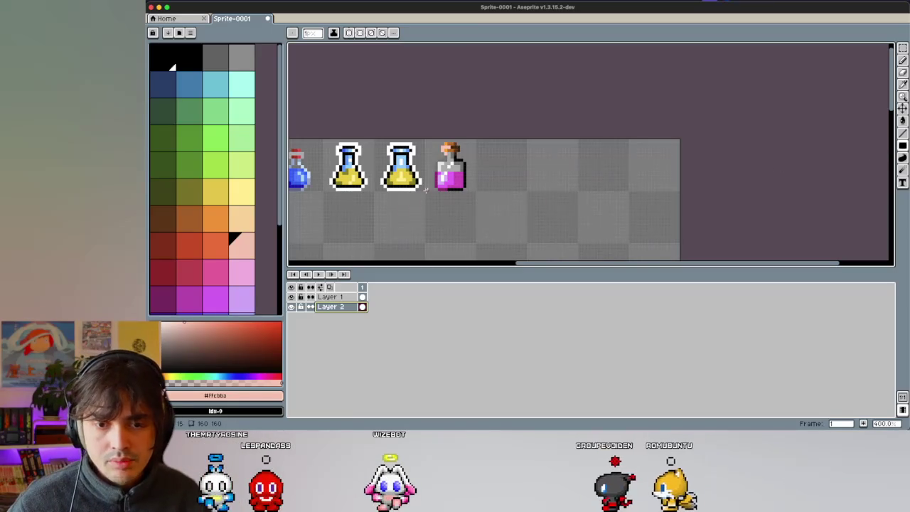
click(241, 82)
key(m)
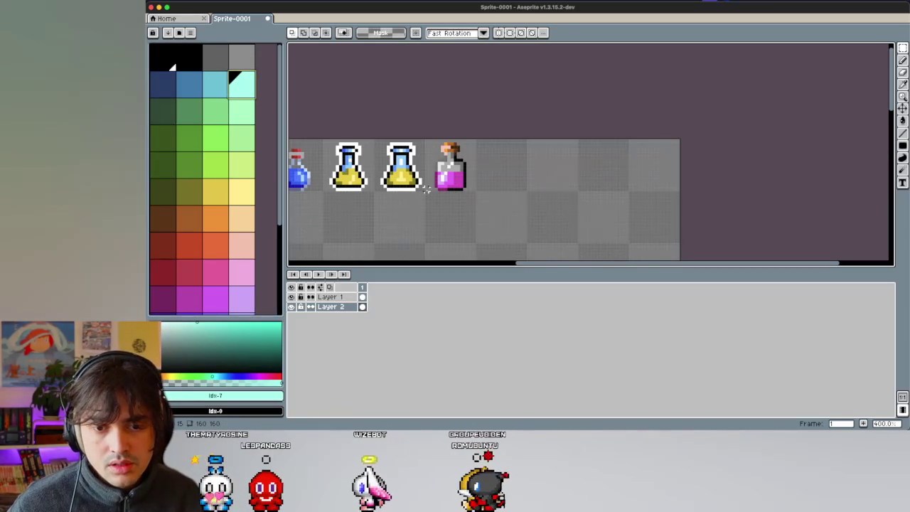
key(v)
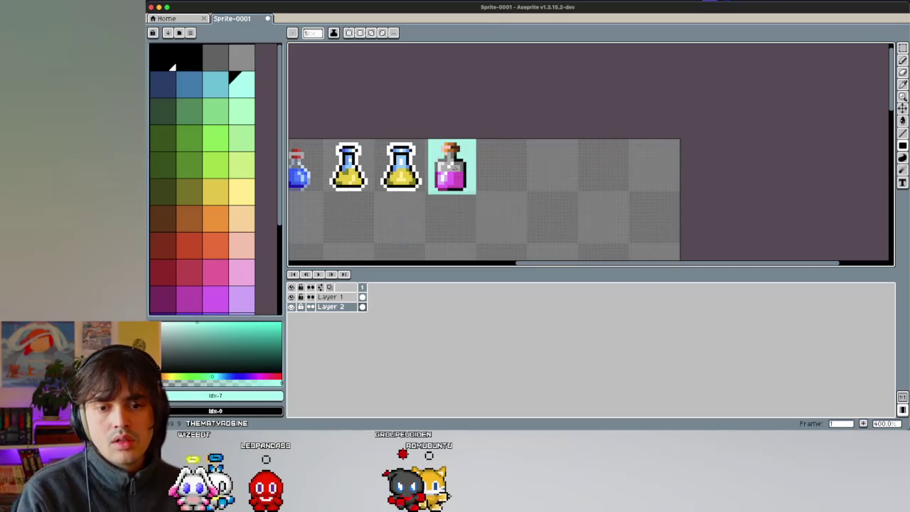
scroll(453, 165, up, 3)
scroll(426, 199, down, 1)
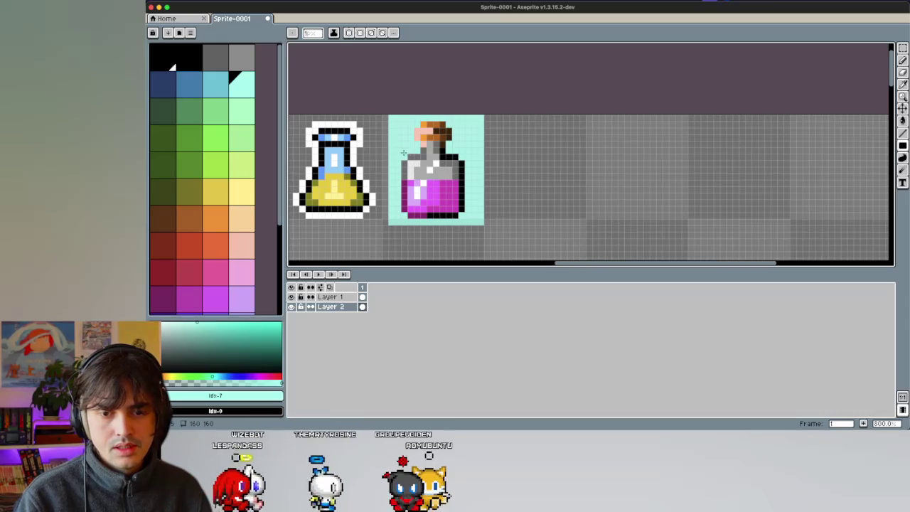
Step: Sample the bottle's grey and return to drawing on Layer 1
key(i)
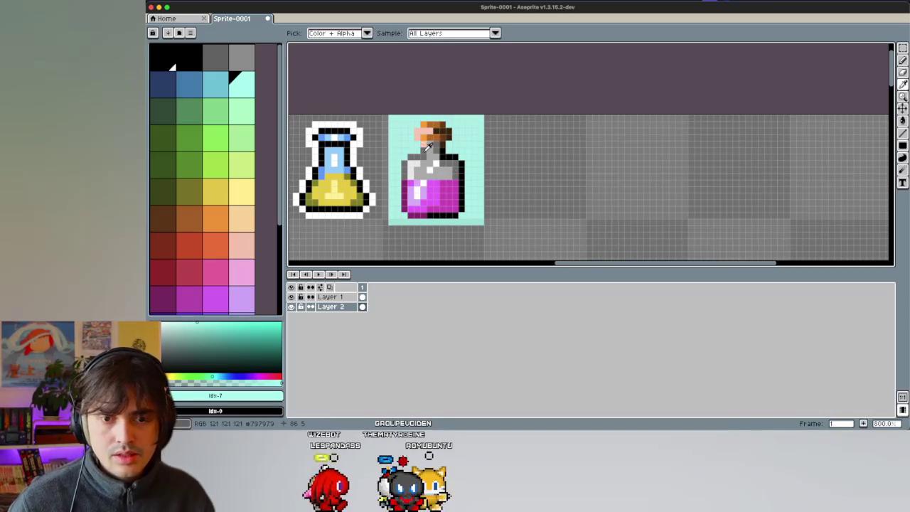
click(428, 146)
key(b)
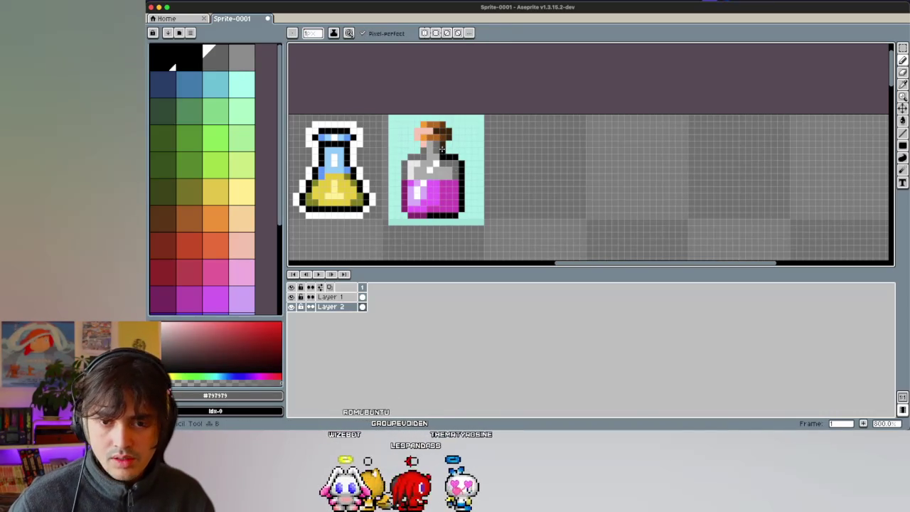
key(i)
click(345, 297)
key(b)
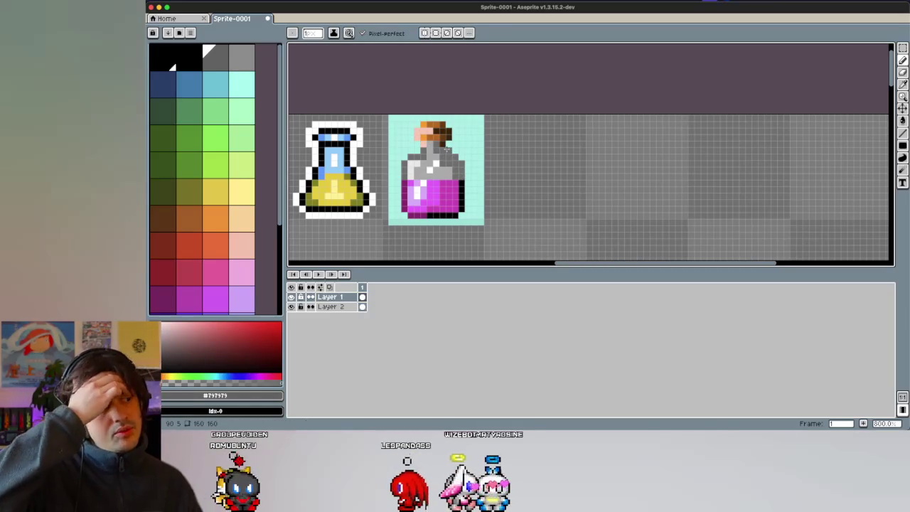
scroll(457, 182, up, 3)
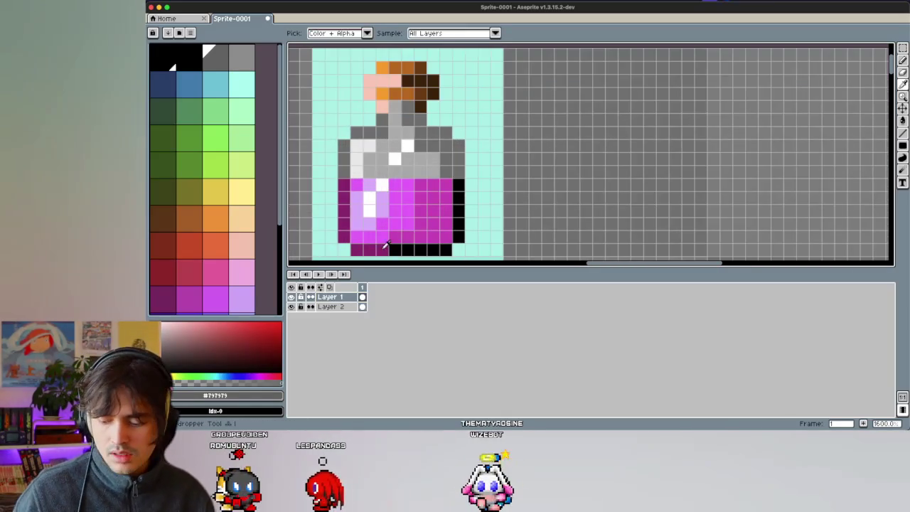
Step: Recolour the bottle's right outline beside the liquid dark magenta
alt+click(381, 251)
click(459, 184)
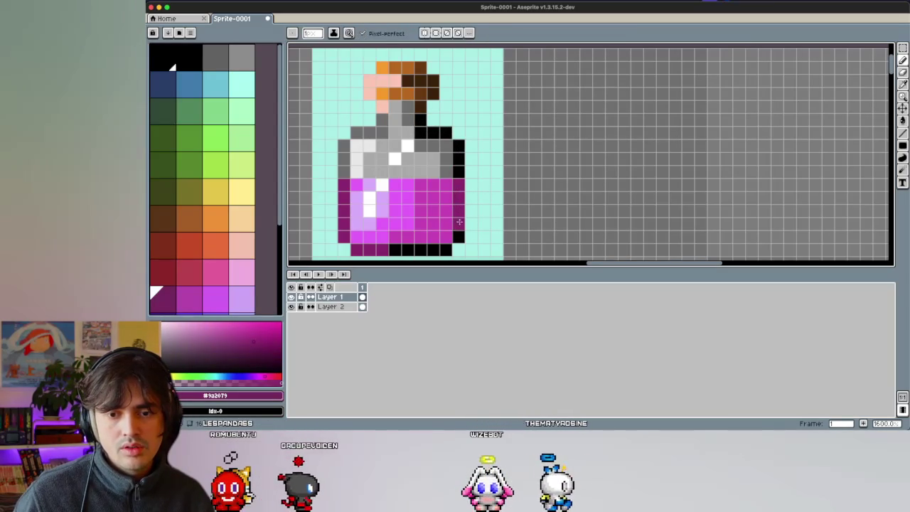
alt+click(457, 221)
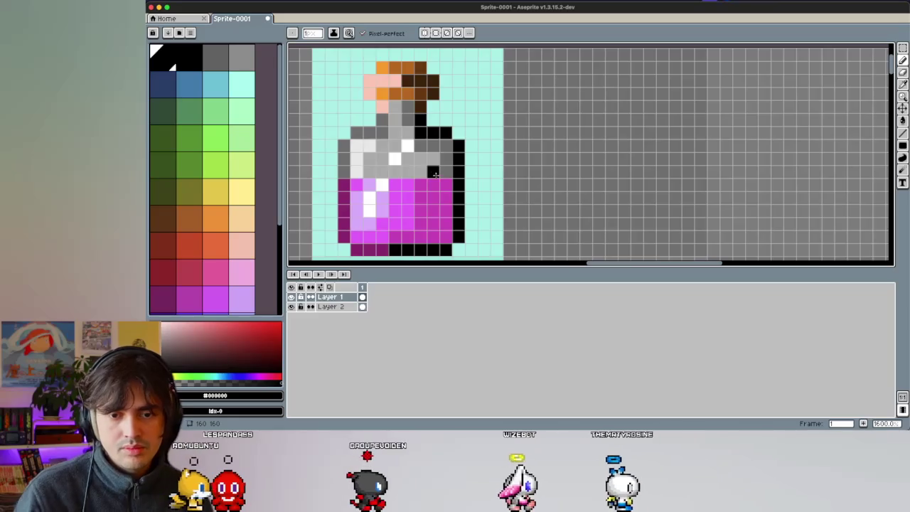
scroll(407, 210, down, 1)
scroll(407, 209, up, 1)
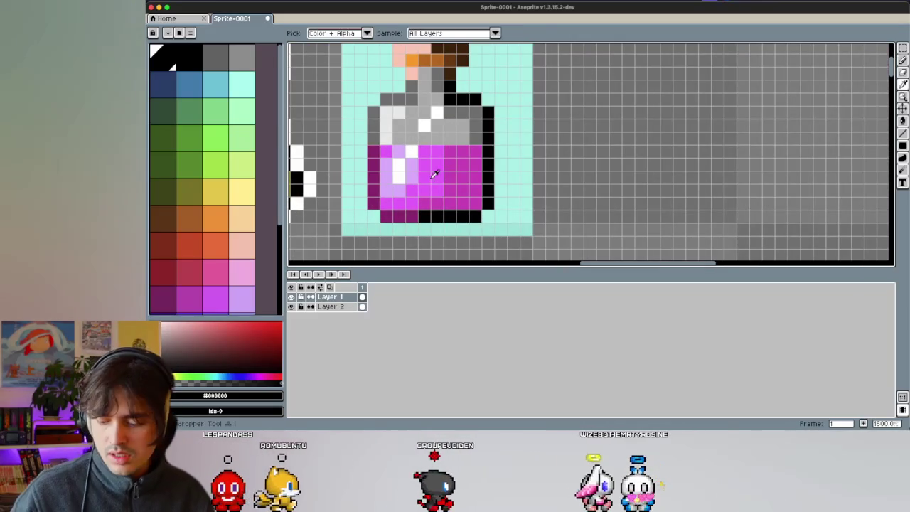
Step: Paint the bottle's bottom outline pixels dark magenta
alt+click(447, 155)
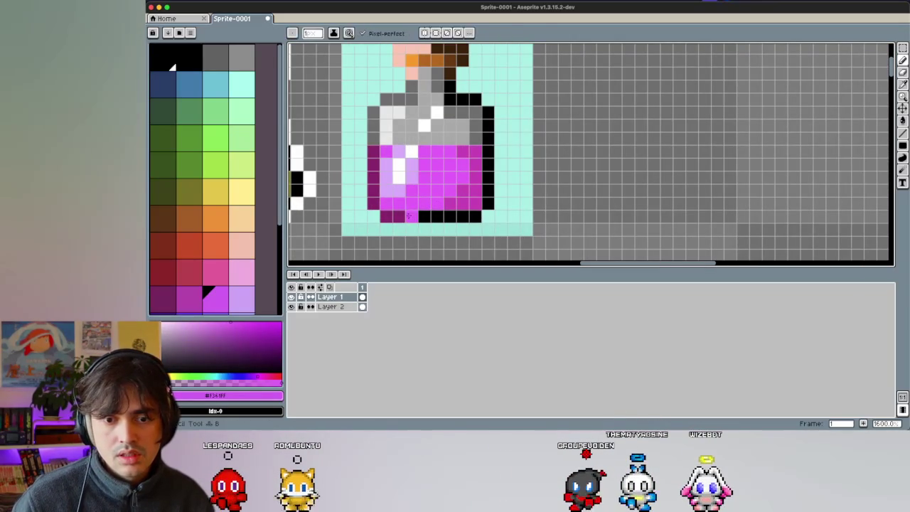
alt+click(411, 217)
drag(424, 216, 435, 215)
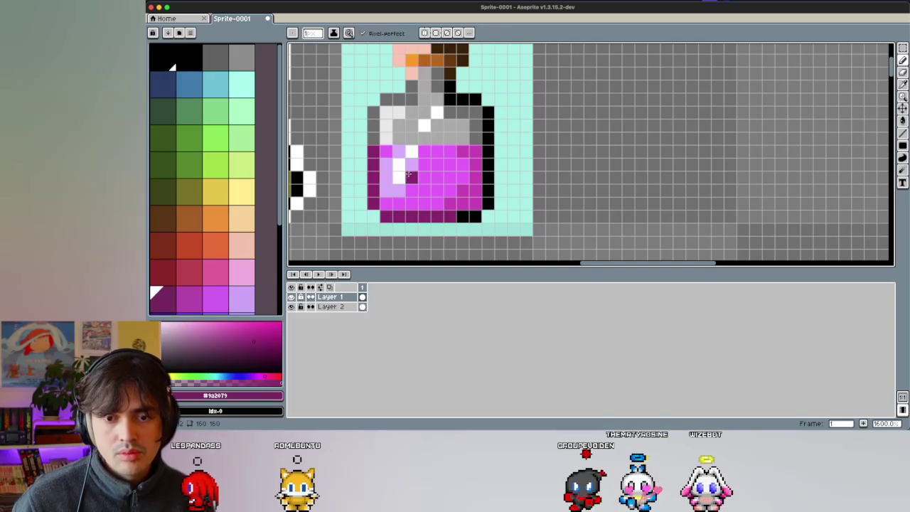
scroll(409, 174, down, 1)
scroll(433, 193, down, 1)
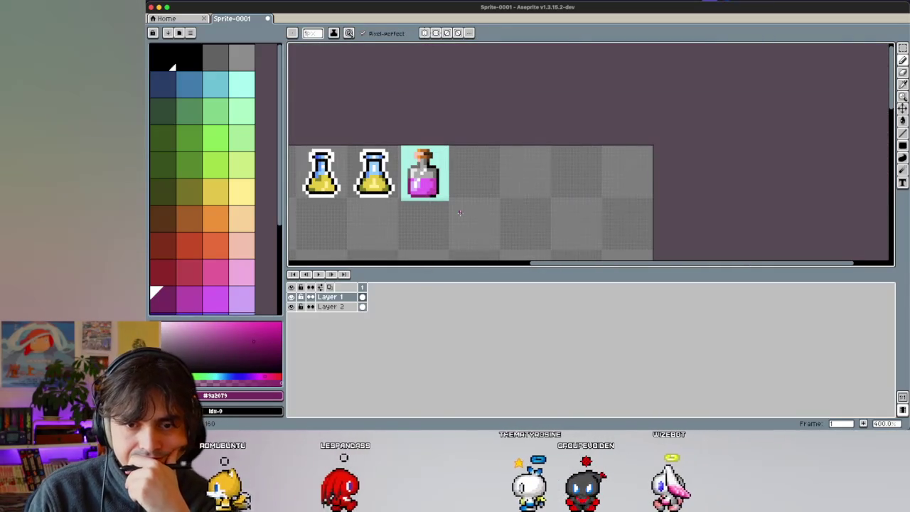
scroll(436, 184, up, 3)
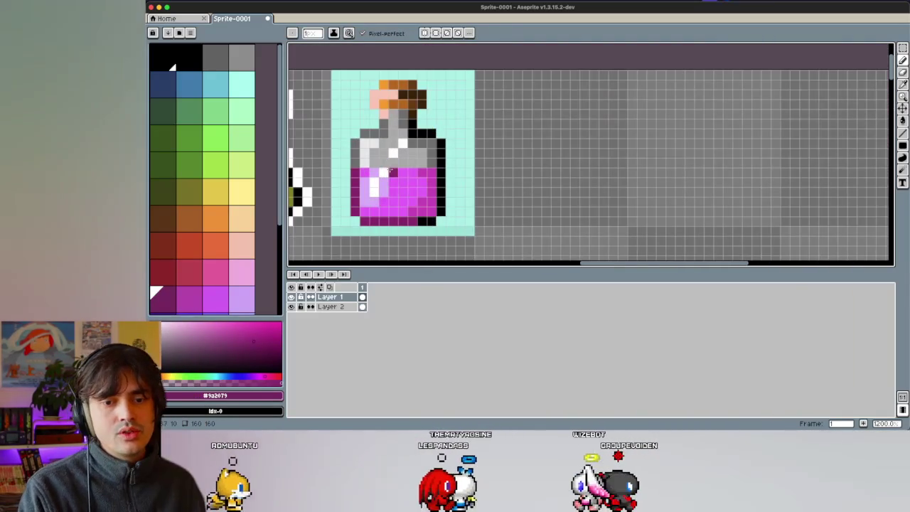
scroll(384, 170, up, 1)
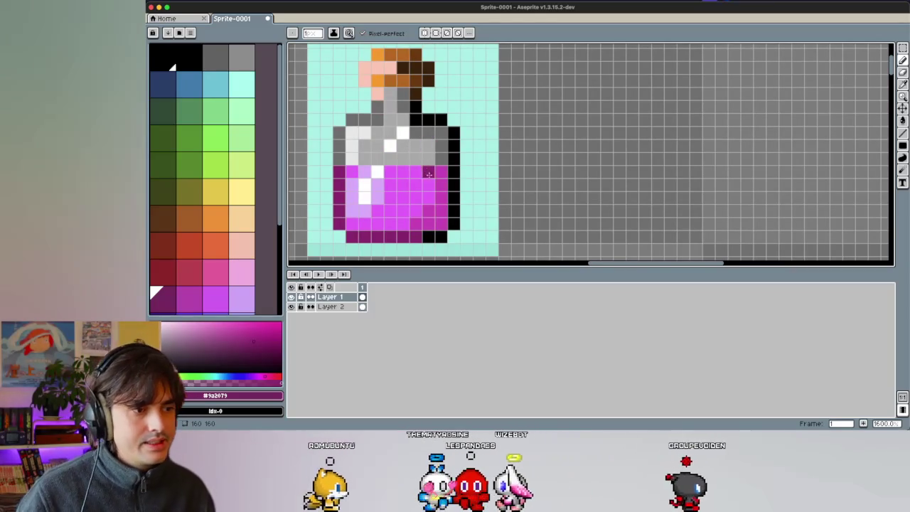
Step: Add lilac highlight pixels along the top of the magenta liquid
key(i)
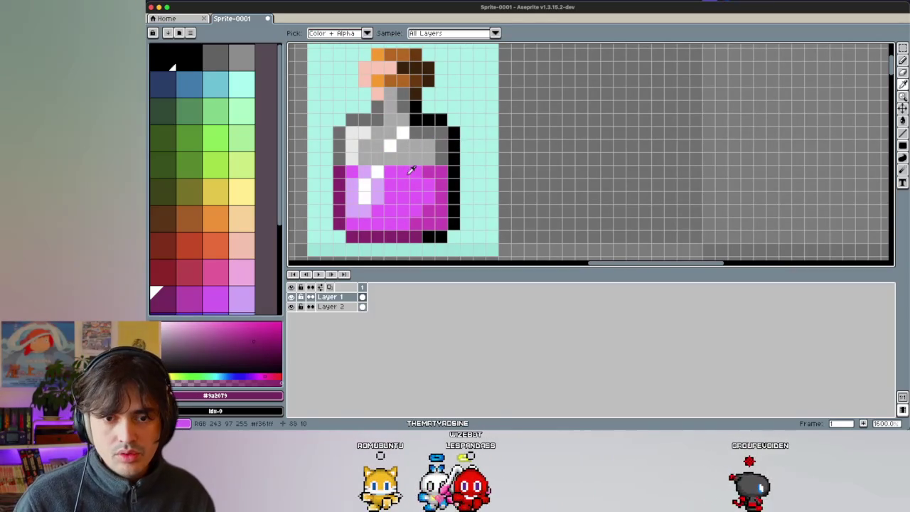
click(411, 170)
key(b)
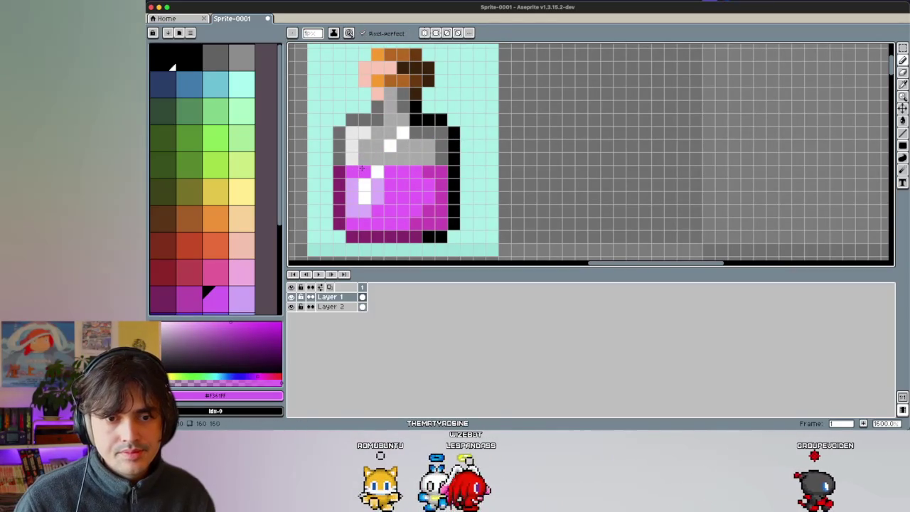
key(i)
click(352, 196)
key(b)
drag(364, 158, 373, 162)
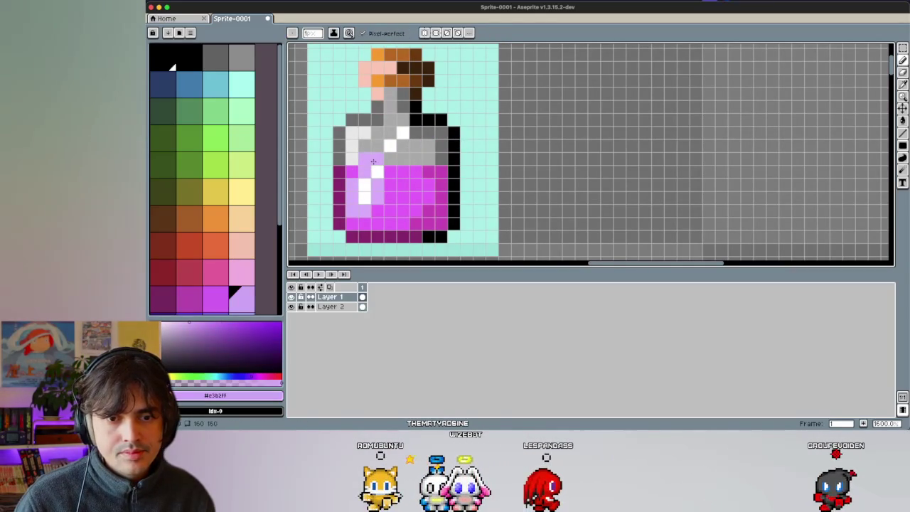
Step: Raise the liquid level with extra bright magenta pixels on its top row
key(i)
click(352, 171)
key(b)
click(390, 158)
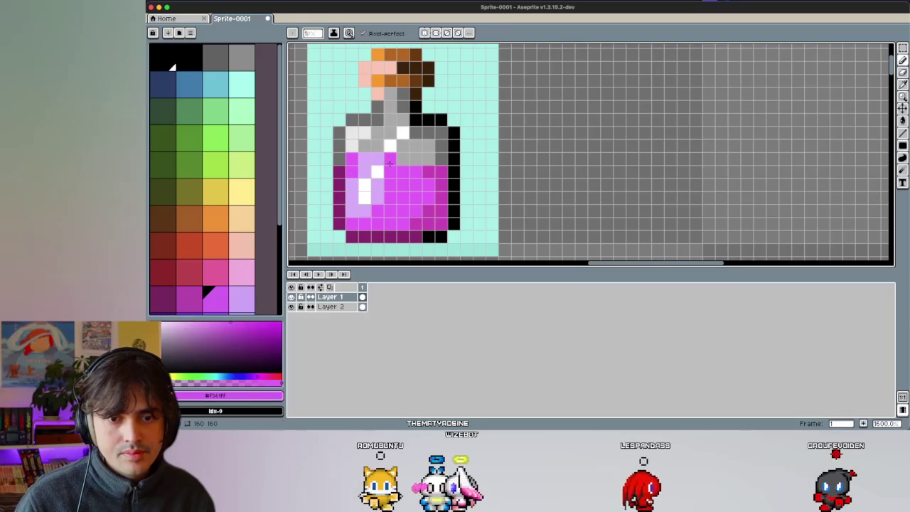
click(403, 158)
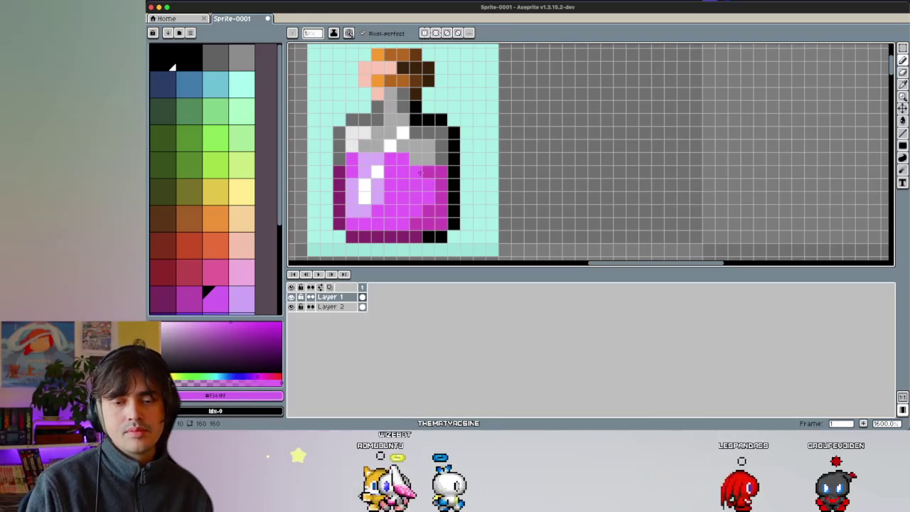
Step: Sample the light and darker greys from the bottle's glass
key(i)
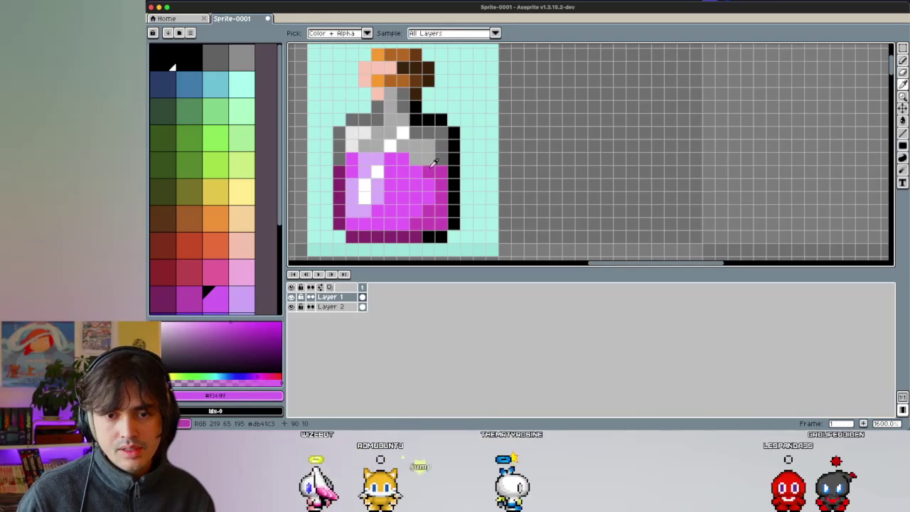
click(434, 163)
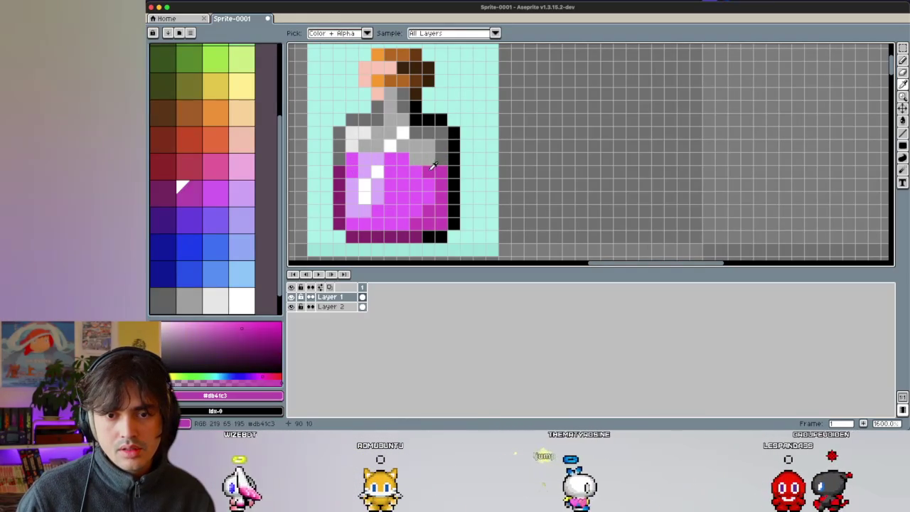
click(442, 155)
key(b)
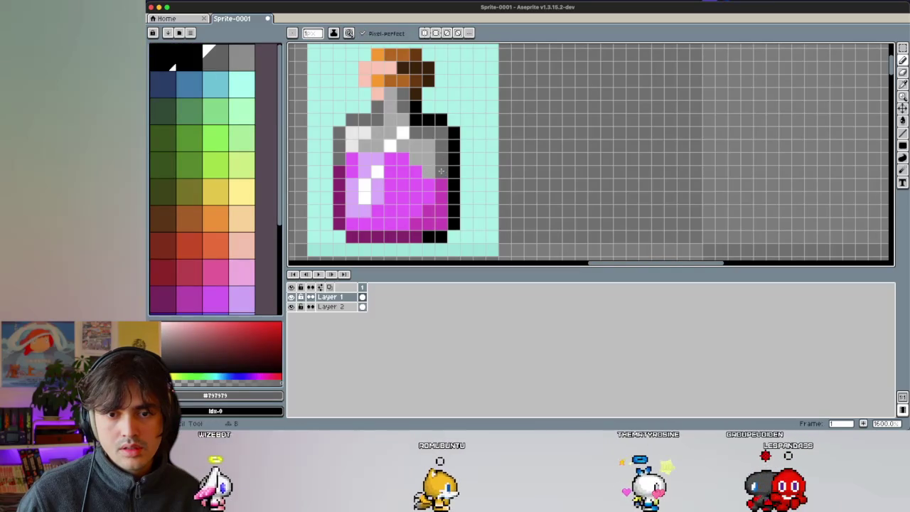
scroll(441, 171, down, 2)
scroll(440, 184, down, 2)
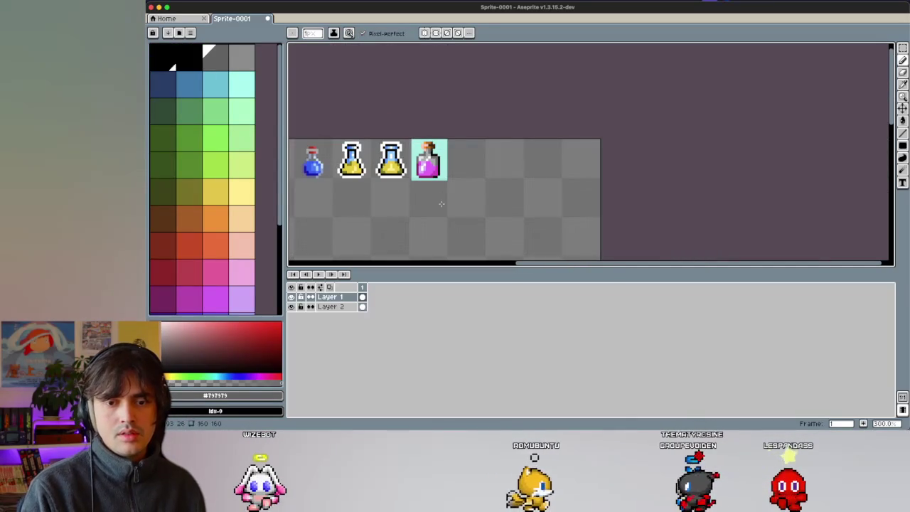
scroll(434, 165, up, 2)
scroll(431, 176, up, 2)
scroll(429, 187, up, 1)
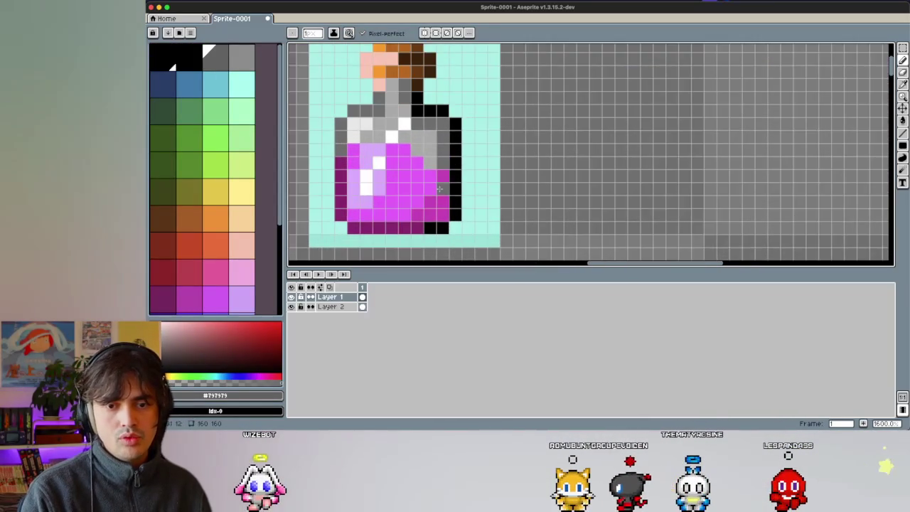
Step: Repaint the grey pixel beside the liquid magenta, then resample the glass greys
alt+click(431, 183)
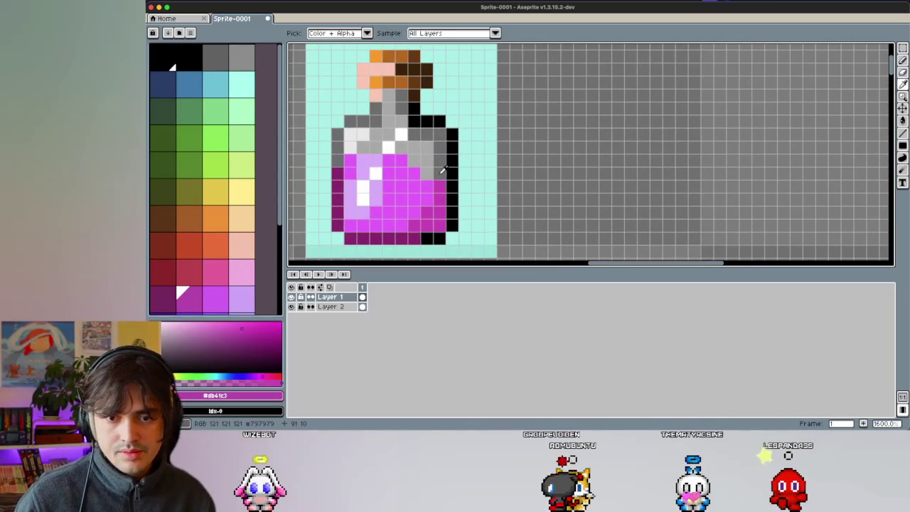
click(413, 146)
scroll(440, 197, down, 3)
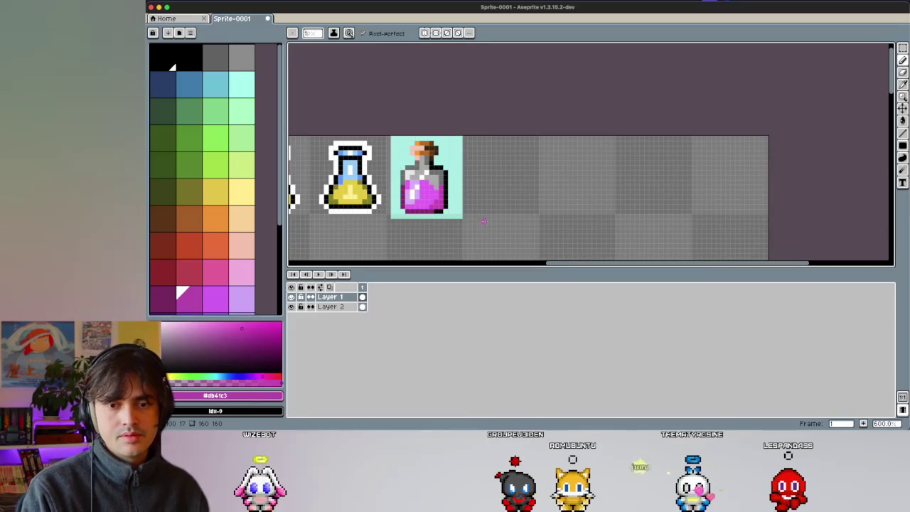
scroll(438, 188, up, 3)
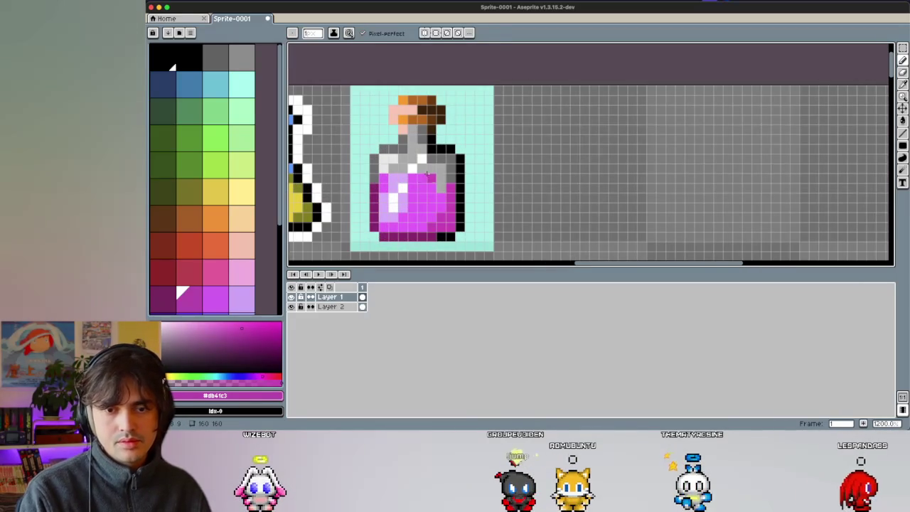
alt+click(419, 173)
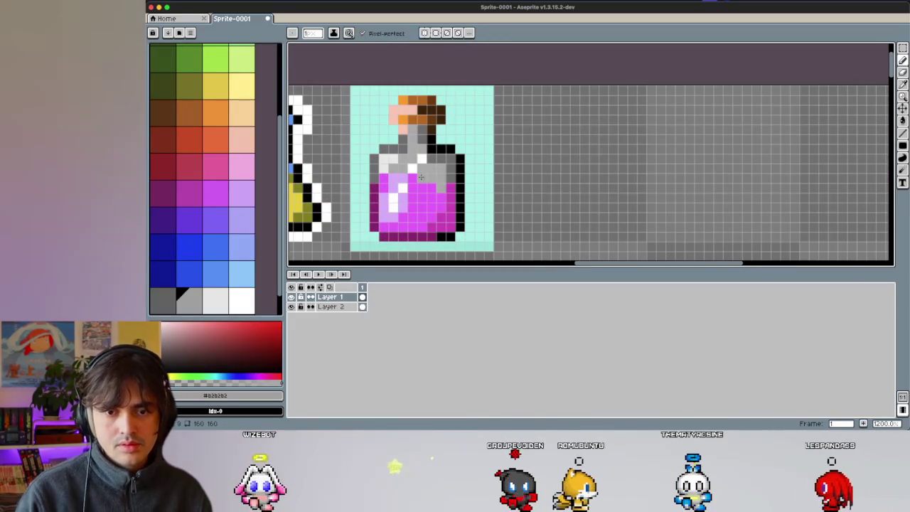
key(i)
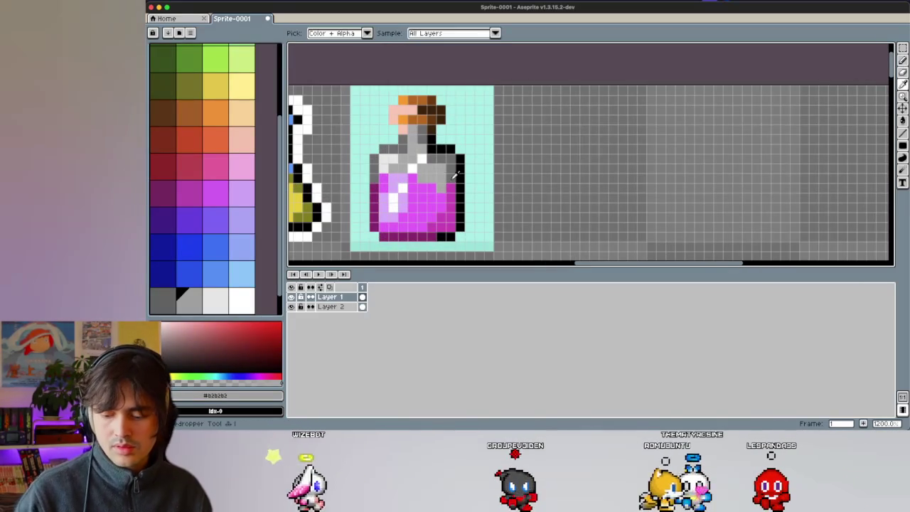
alt+click(452, 184)
scroll(392, 158, down, 2)
scroll(406, 223, down, 2)
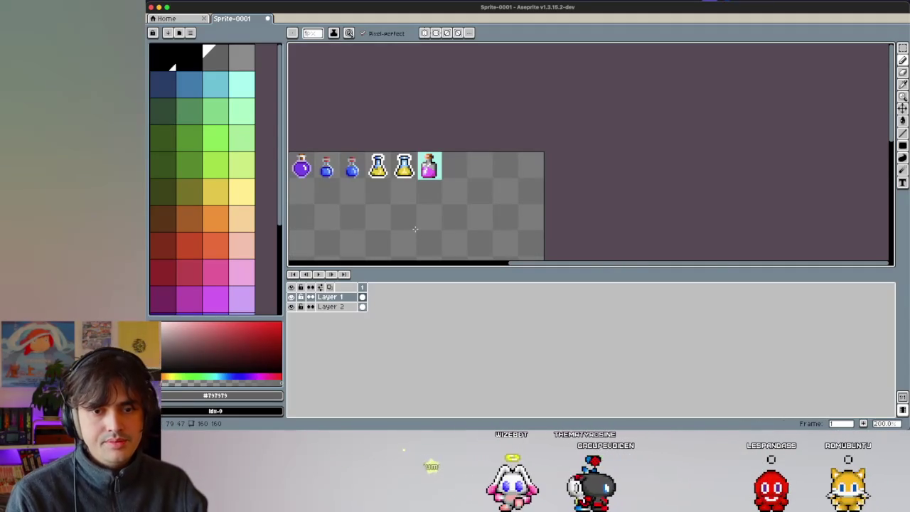
scroll(432, 174, up, 1)
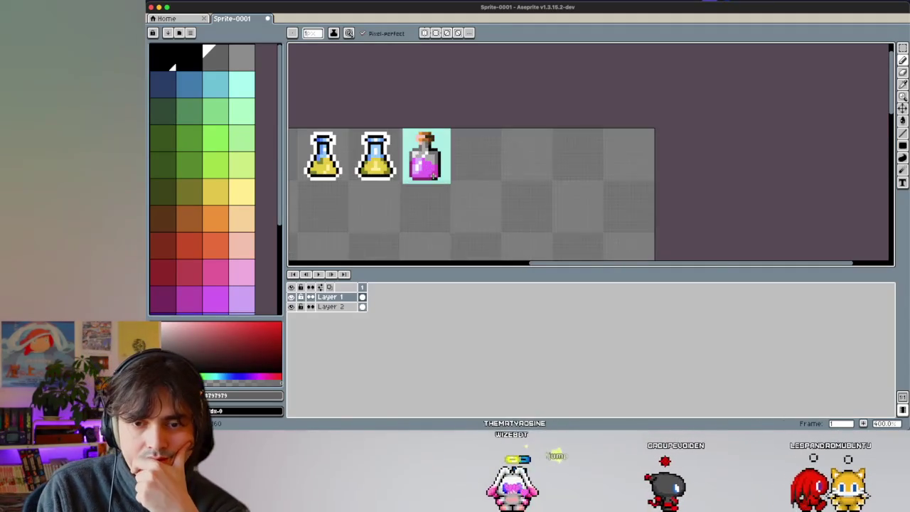
scroll(448, 173, left, 2)
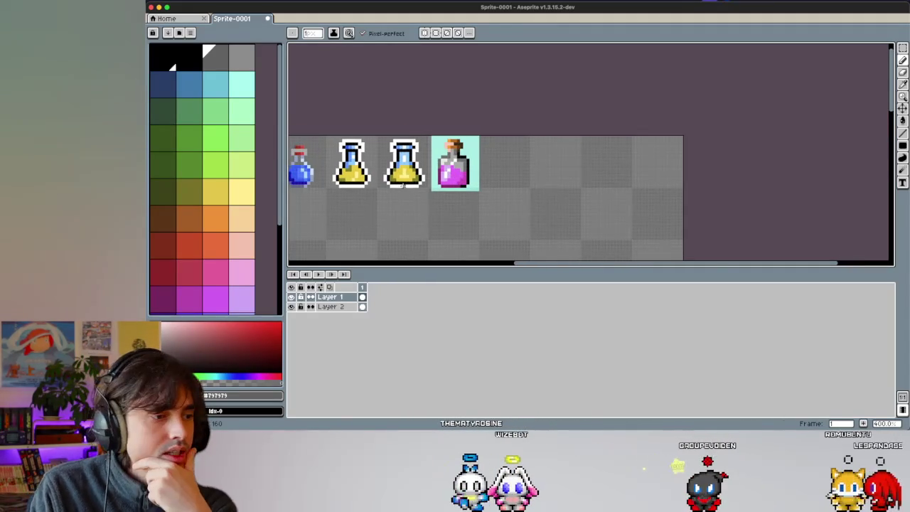
scroll(405, 169, left, 1)
scroll(391, 160, left, 2)
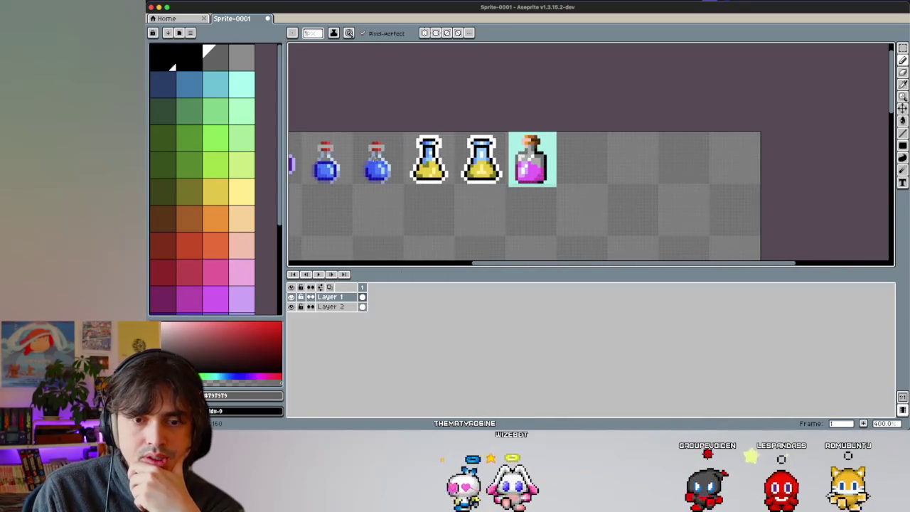
scroll(377, 163, up, 1)
scroll(377, 163, down, 3)
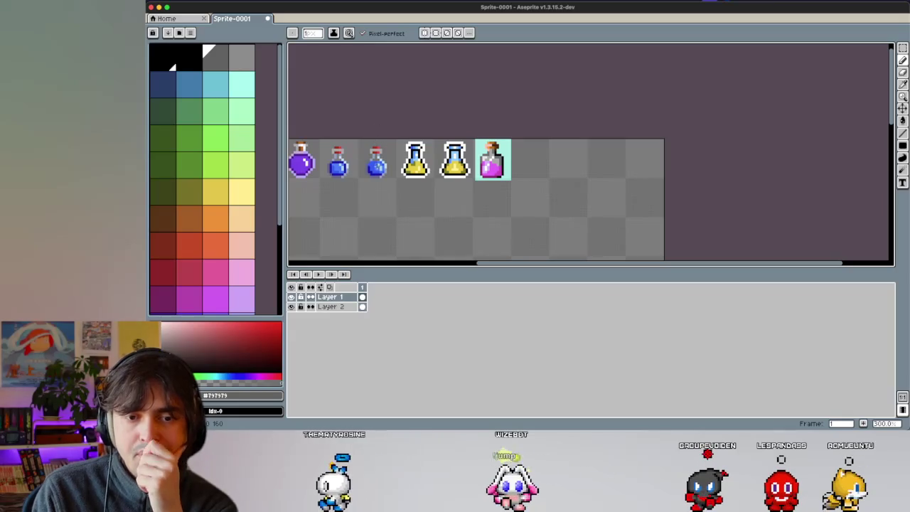
scroll(384, 167, up, 4)
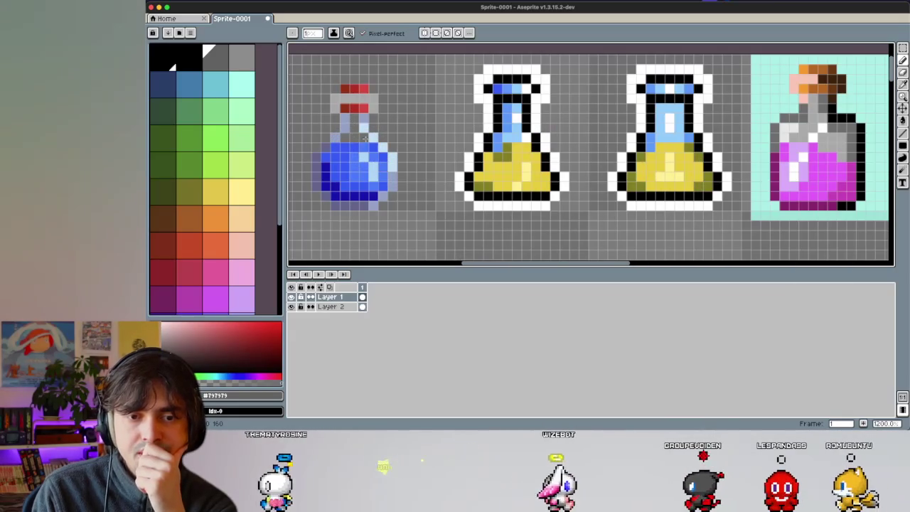
scroll(536, 179, down, 4)
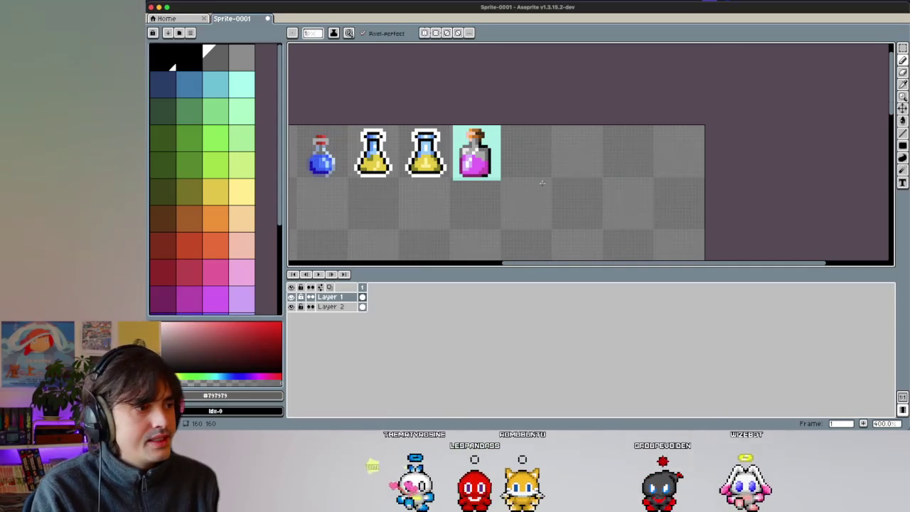
scroll(532, 189, up, 2)
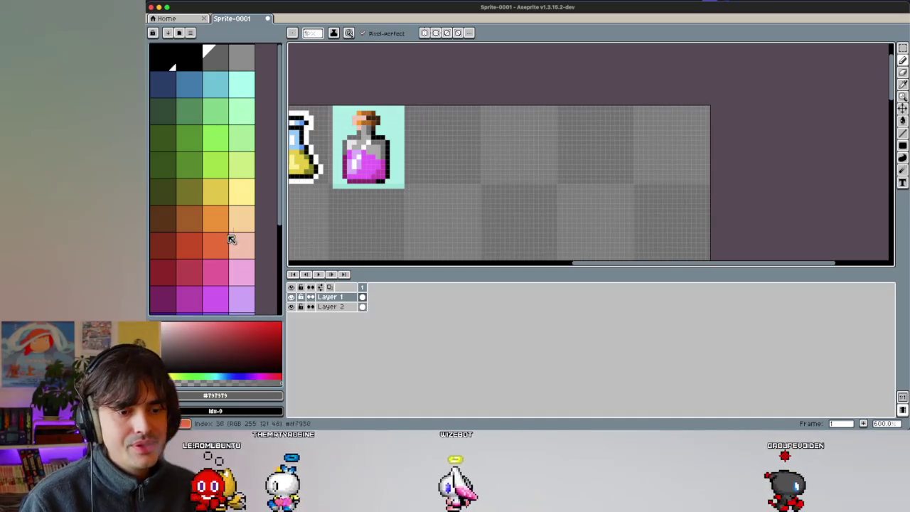
Step: Shift the grey swatch's hue to green, tune its saturation, and add it to the palette
scroll(210, 255, down, 5)
click(192, 280)
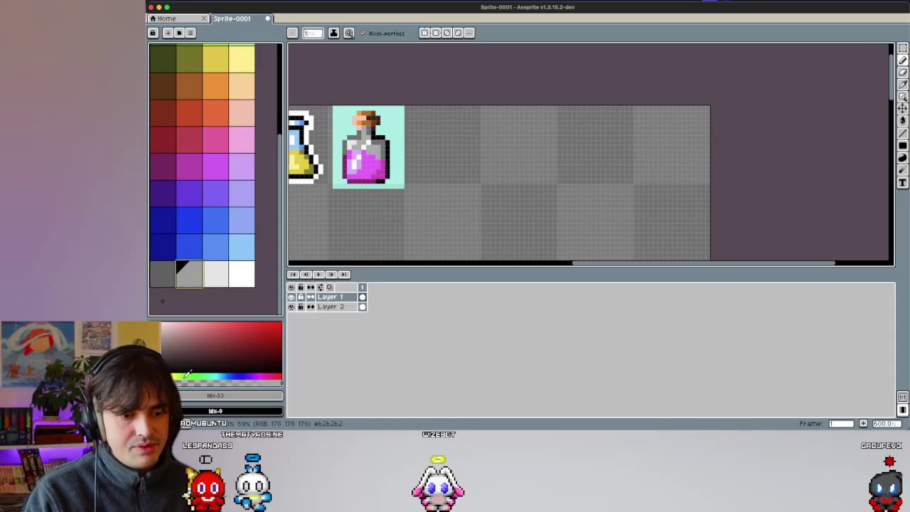
click(189, 373)
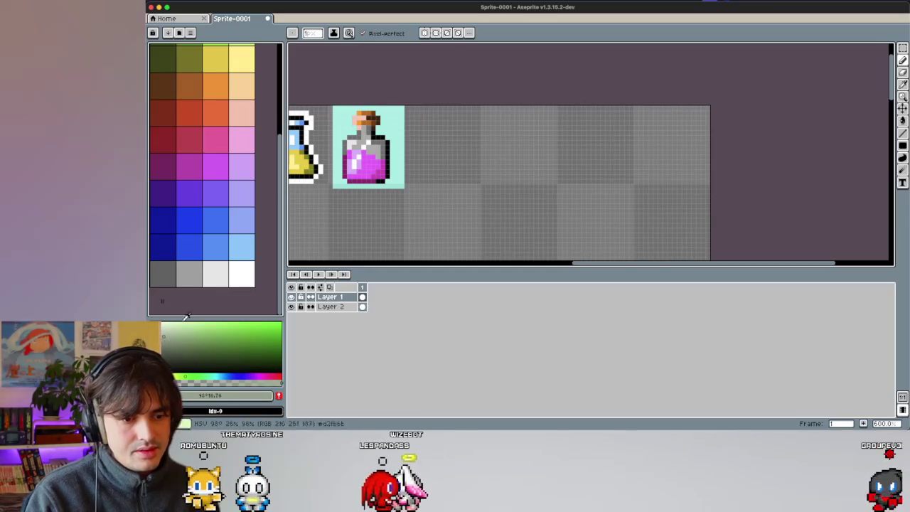
click(189, 274)
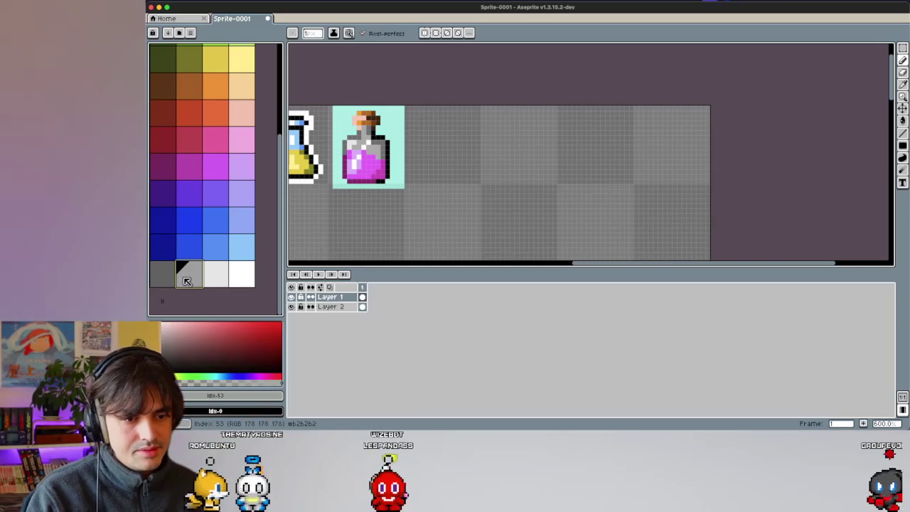
click(188, 374)
click(172, 337)
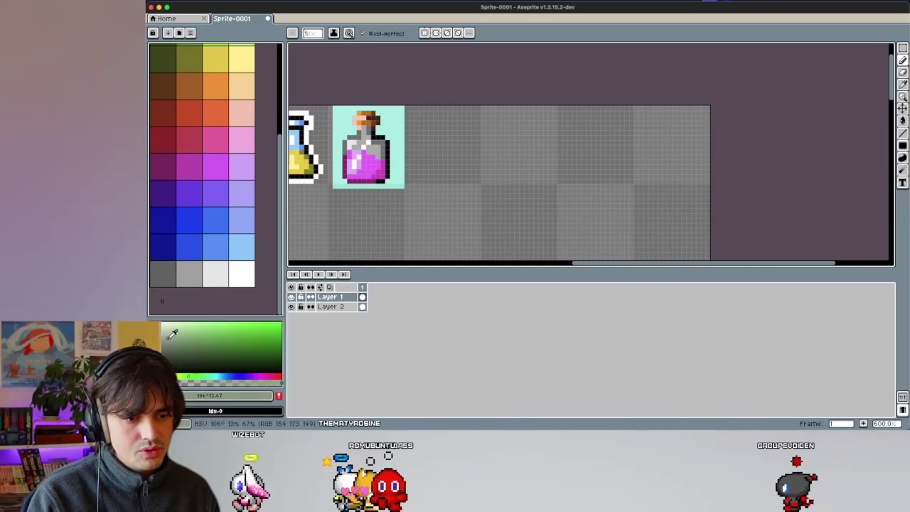
click(279, 396)
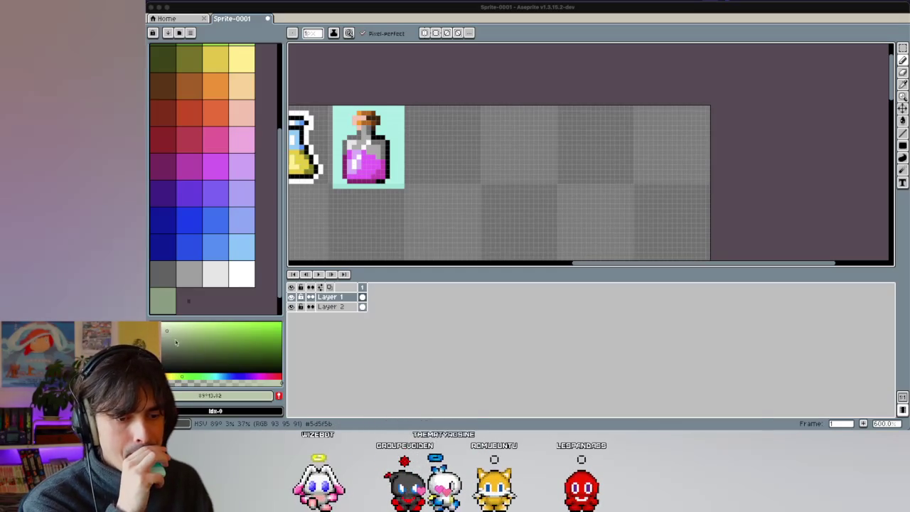
Step: Add a lighter sage shade at hue 122° to the palette
click(188, 379)
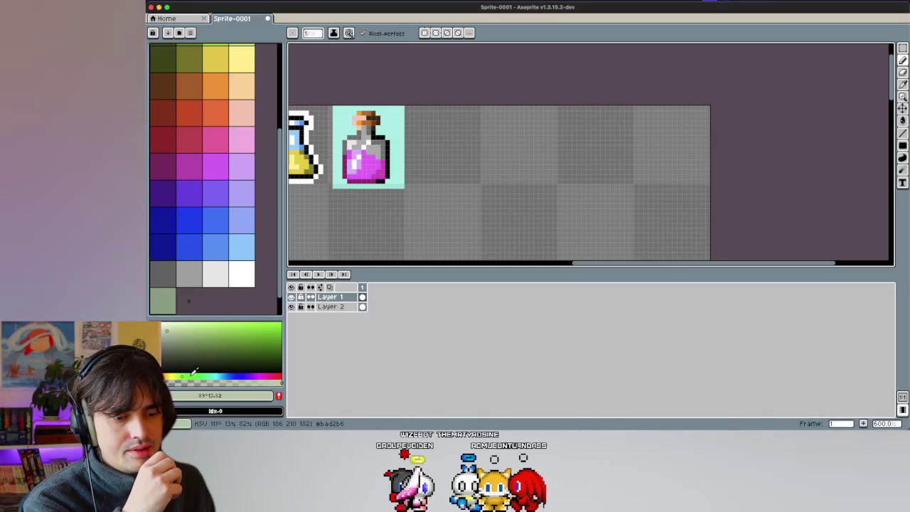
click(168, 304)
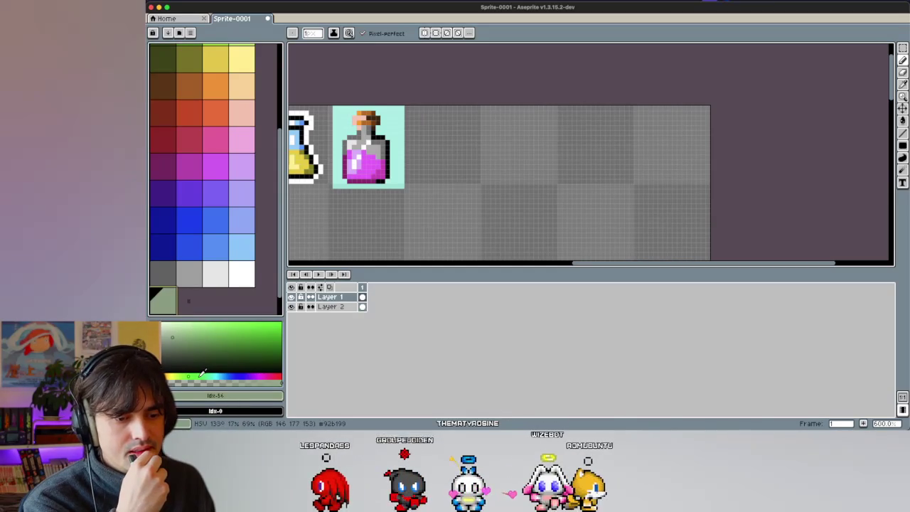
click(199, 375)
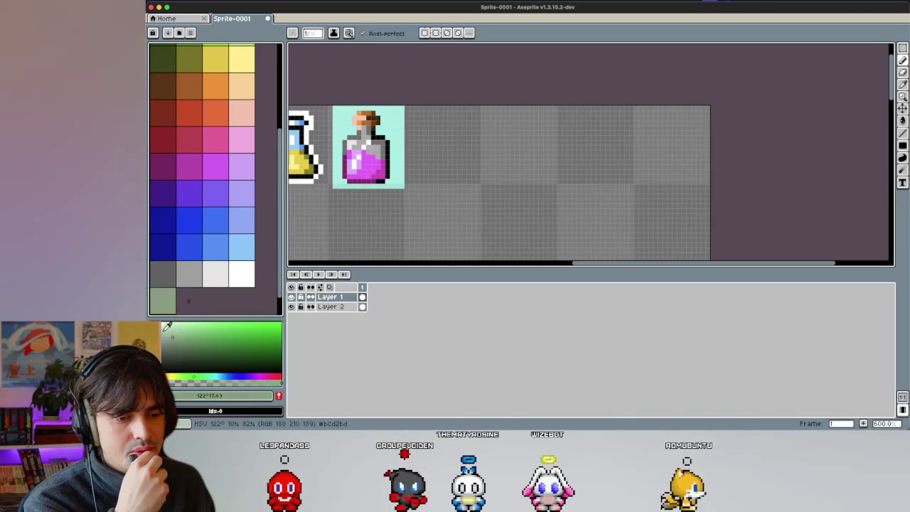
click(201, 375)
click(279, 396)
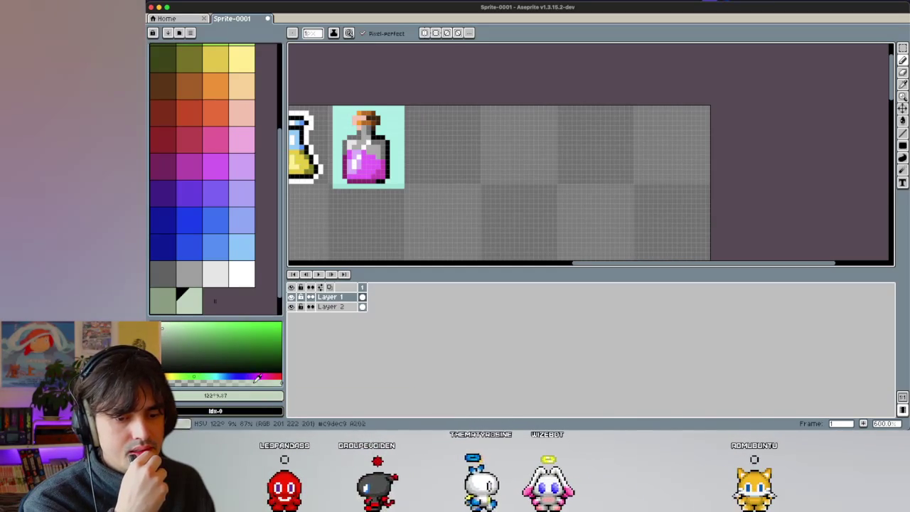
Step: Darken the original sage into an olive shade and add it to the palette
click(162, 309)
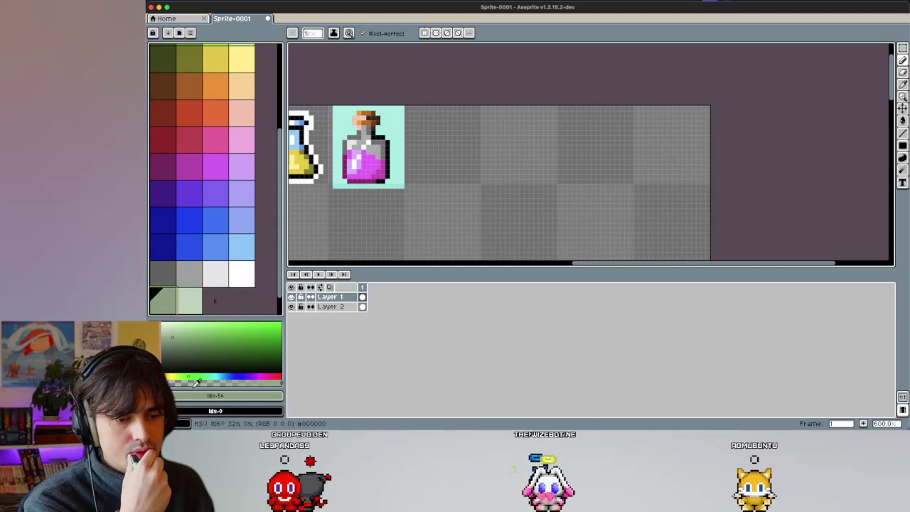
click(180, 348)
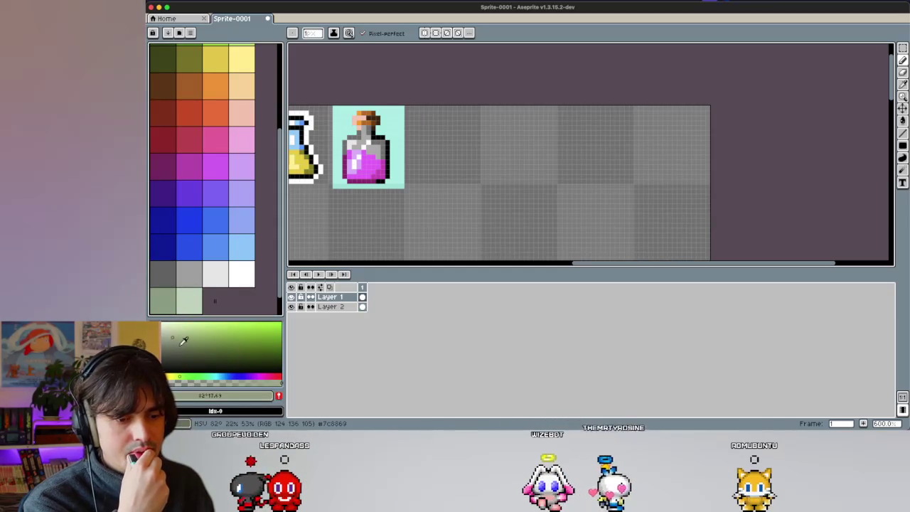
click(279, 396)
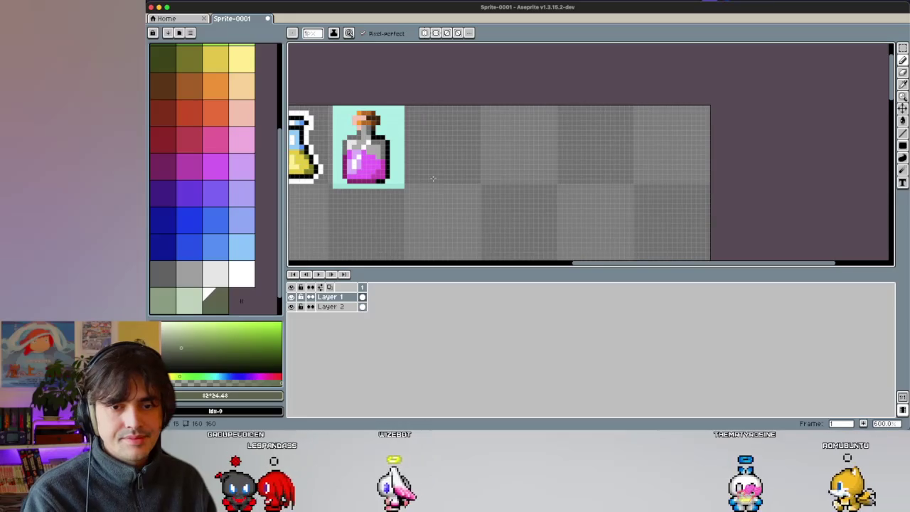
scroll(368, 179, up, 2)
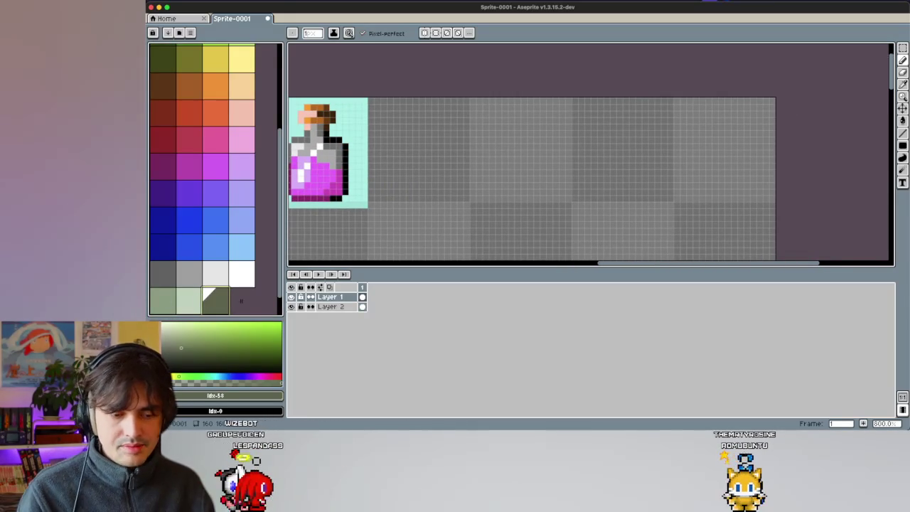
Step: Delete the last grey-green swatches from the palette
click(169, 310)
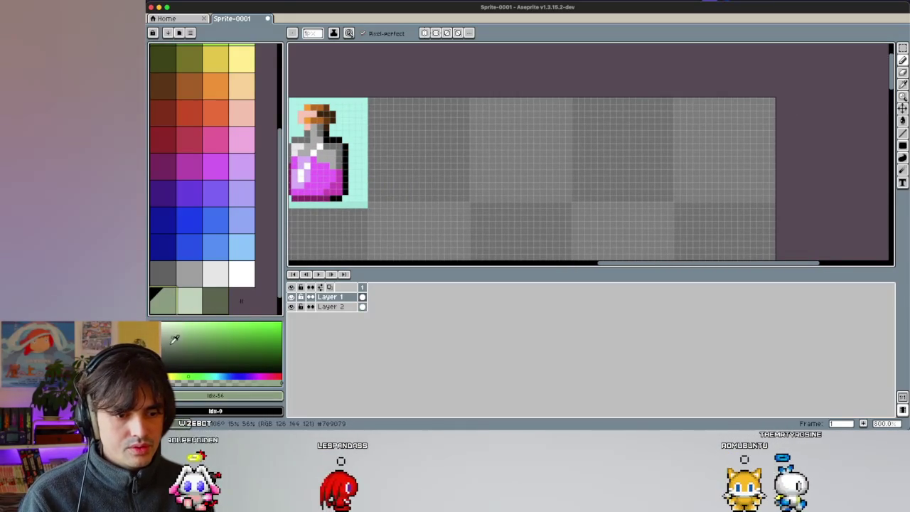
click(170, 332)
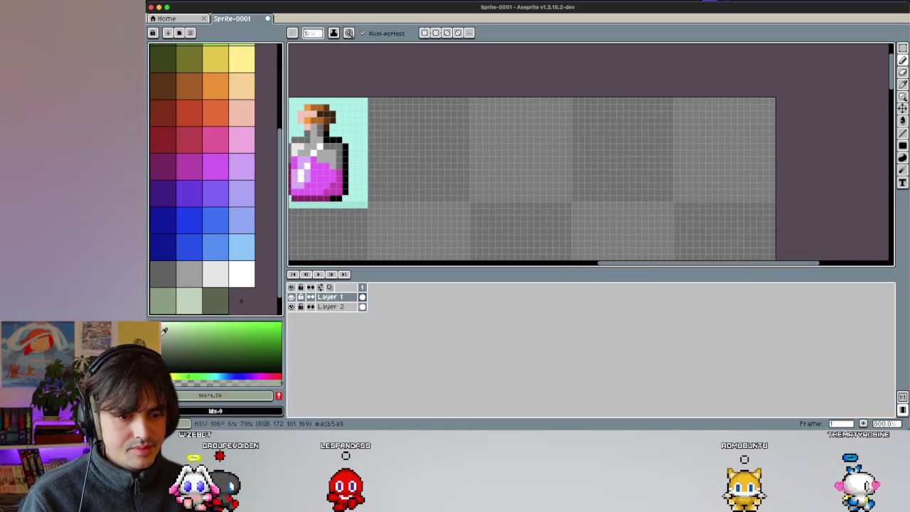
click(189, 302)
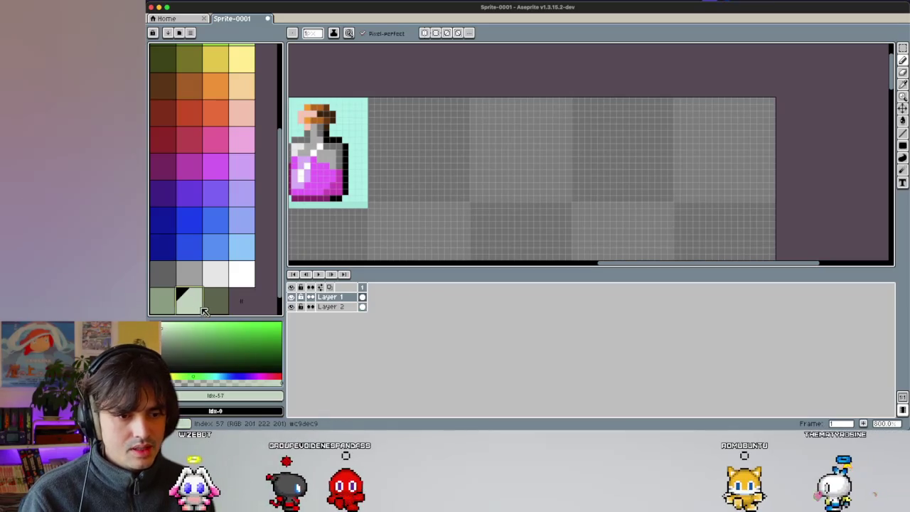
shift+click(216, 308)
key(Delete)
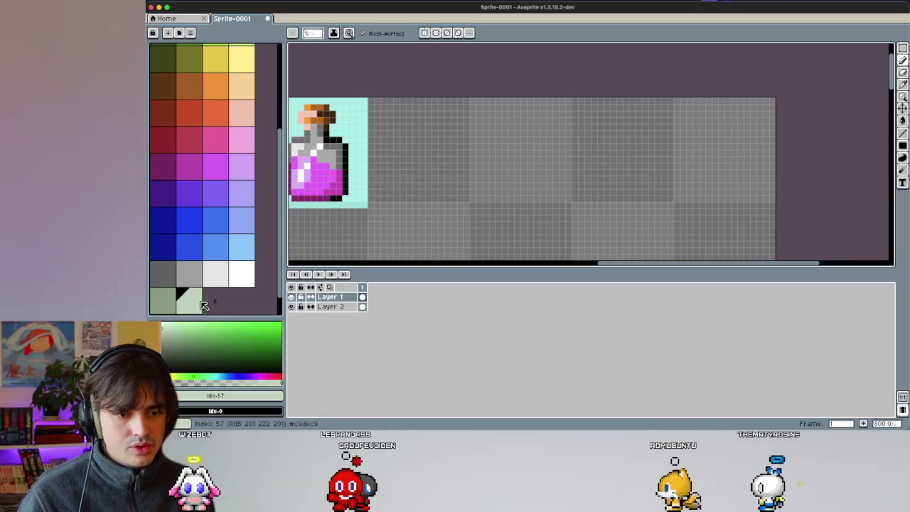
key(Delete)
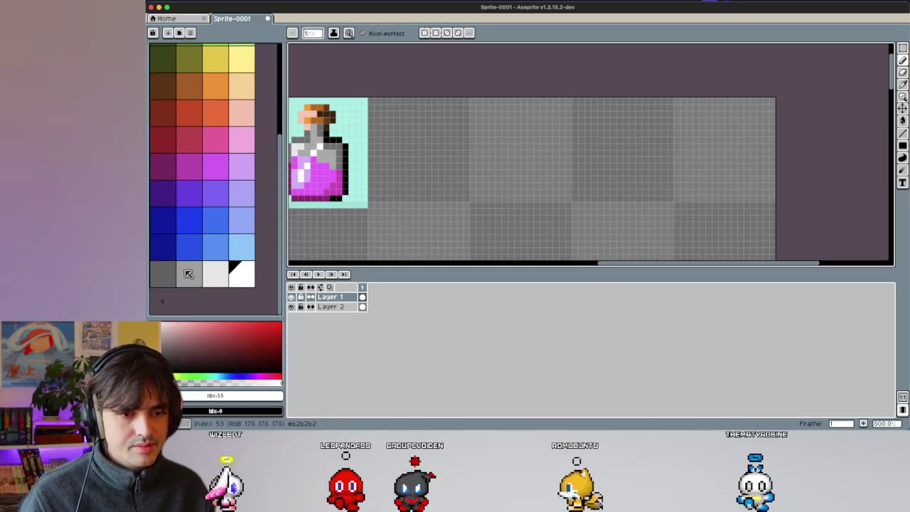
Step: Add three new grey-green shades, including a darker one, to the palette
click(165, 331)
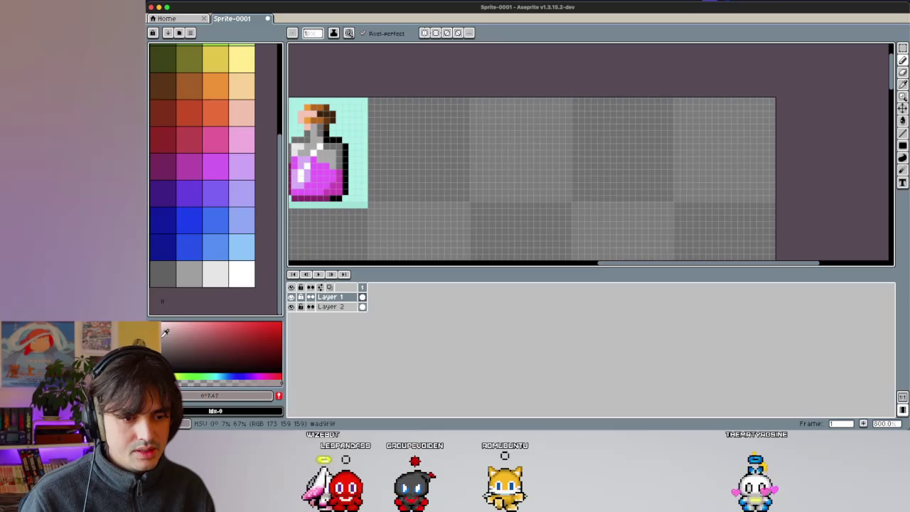
click(191, 375)
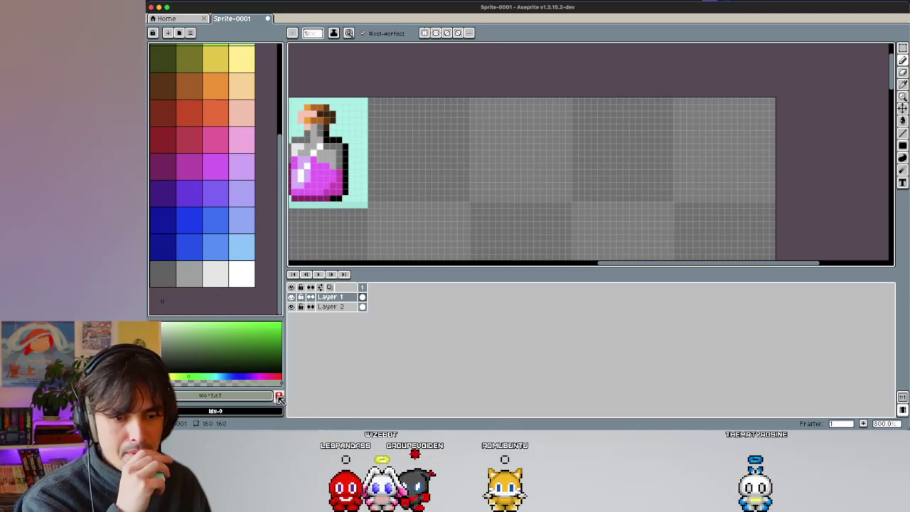
click(279, 398)
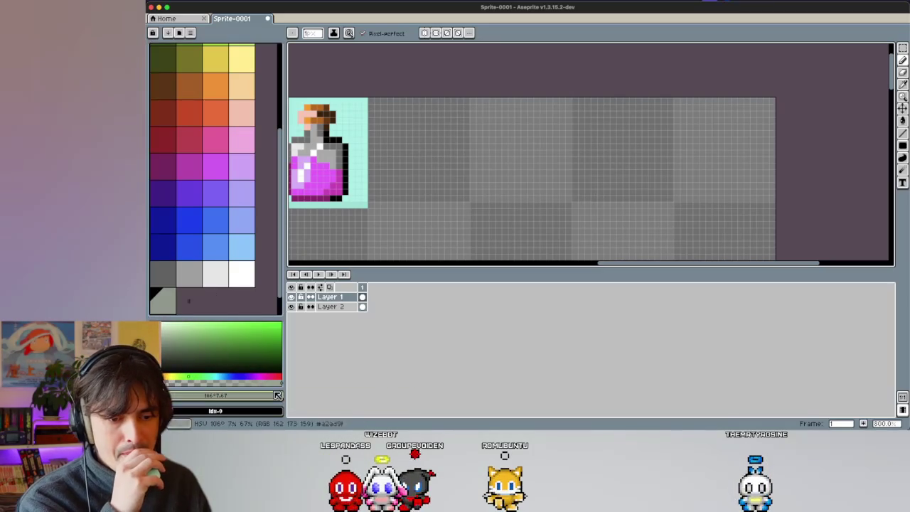
click(171, 346)
click(180, 375)
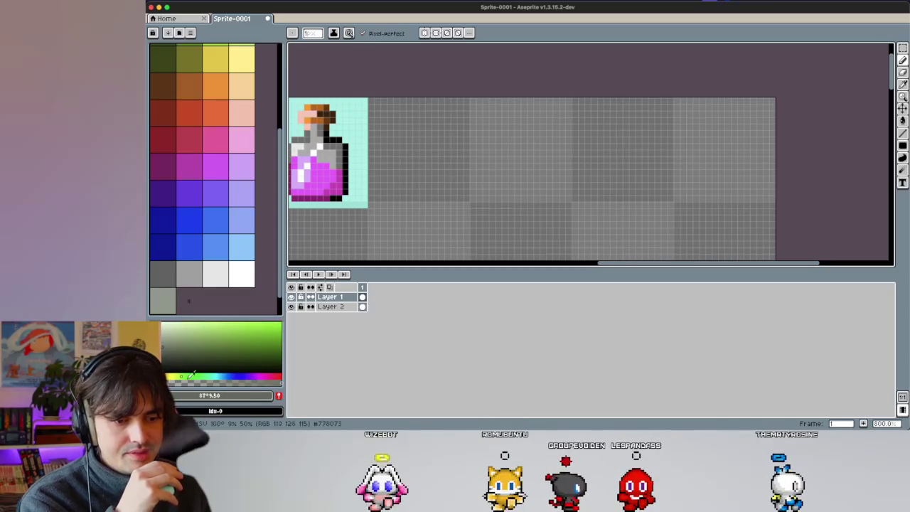
click(279, 395)
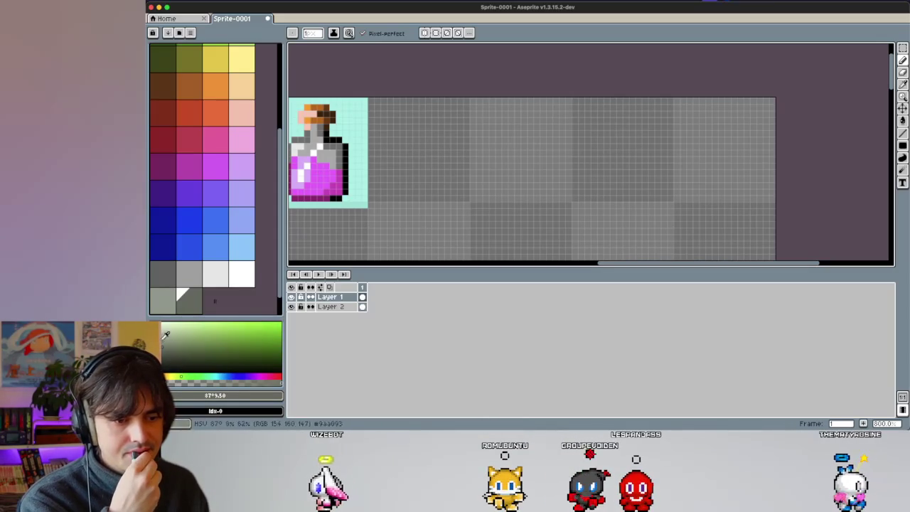
click(163, 300)
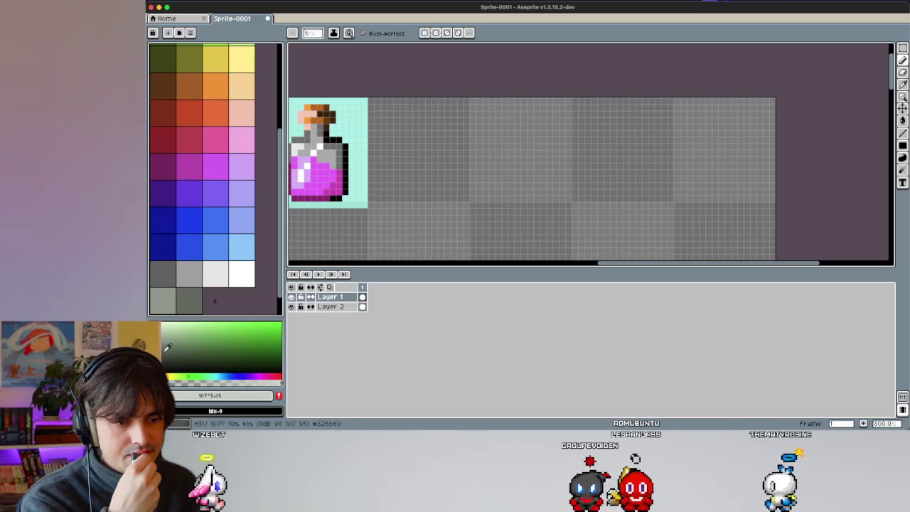
click(193, 376)
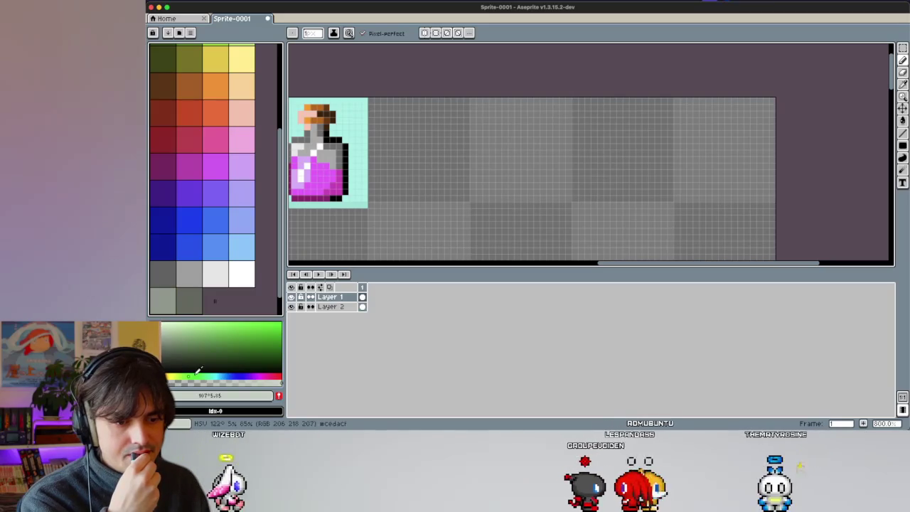
click(278, 396)
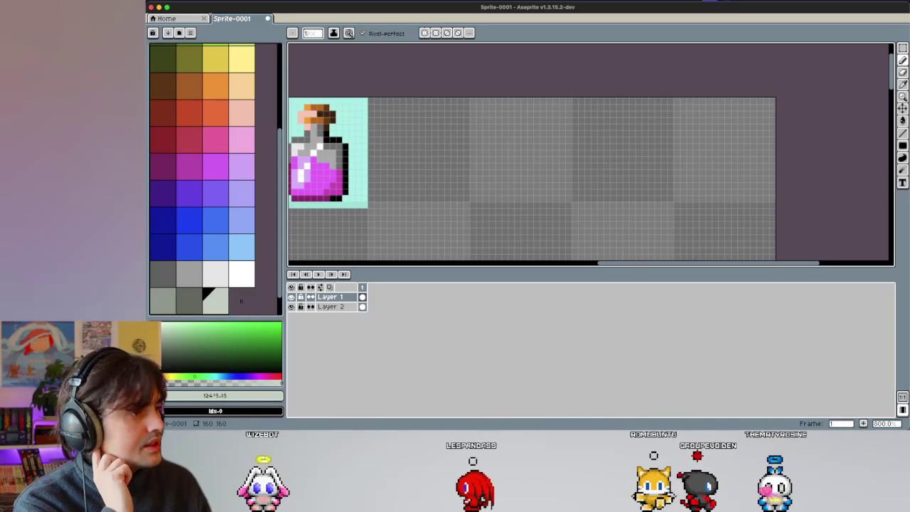
Step: Place a grey-green test pixel, pick the lightest swatch, and switch to the browser
click(383, 216)
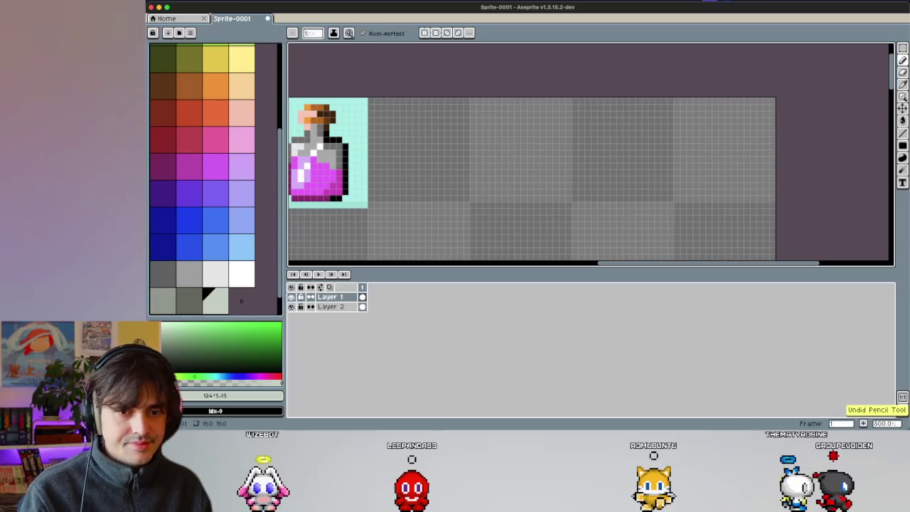
click(201, 302)
scroll(366, 212, right, 3)
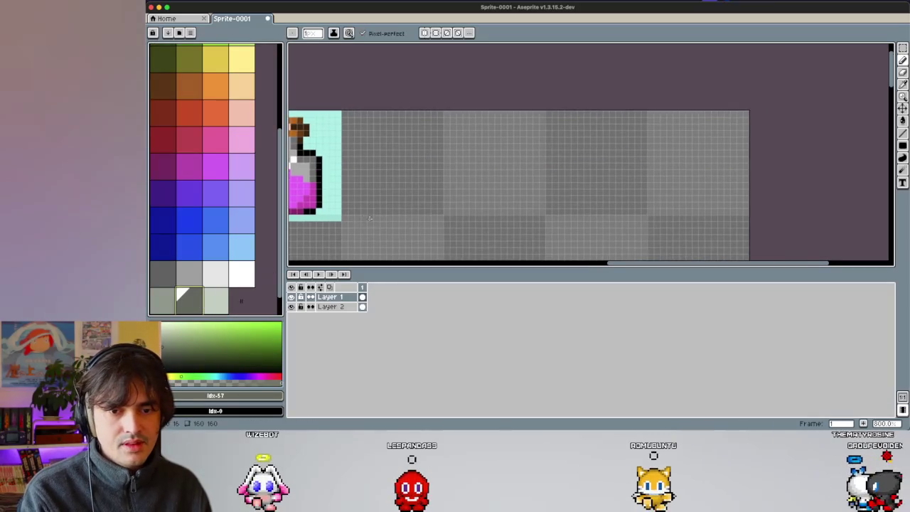
scroll(366, 211, up, 2)
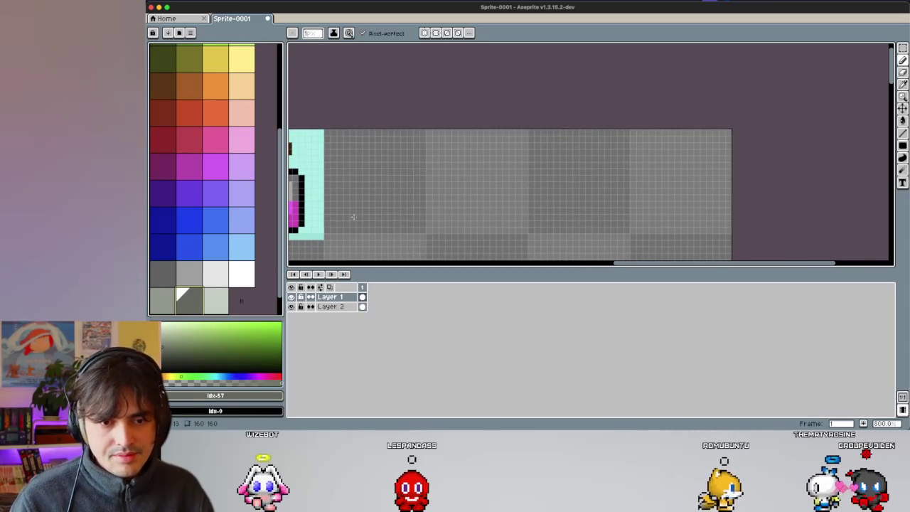
scroll(348, 221, down, 2)
scroll(363, 212, left, 1)
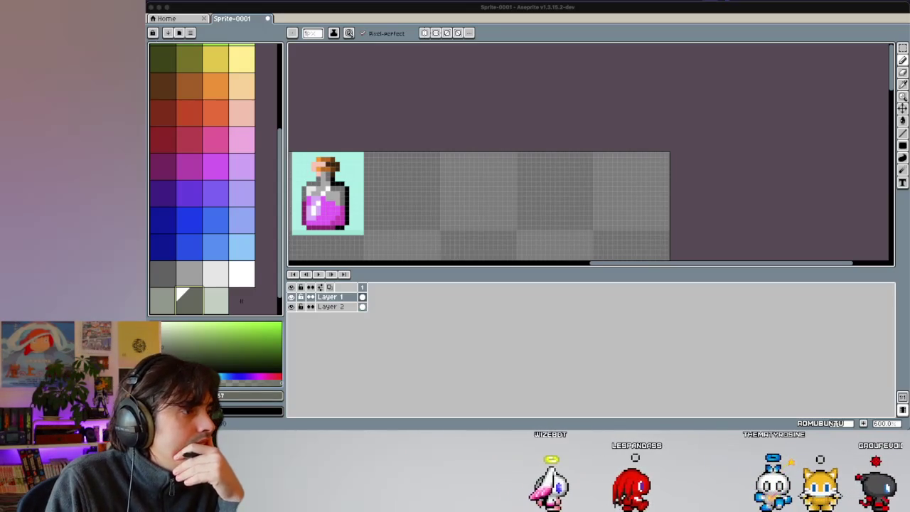
key(alt+Tab)
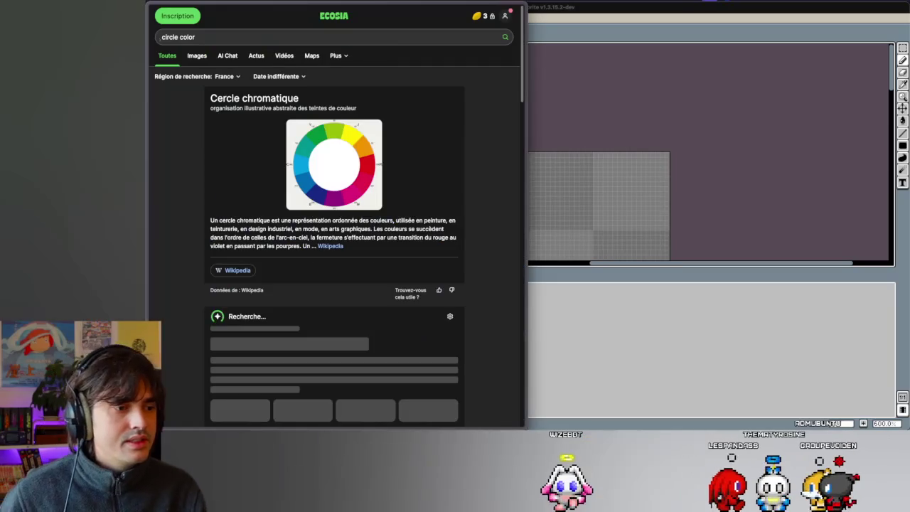
Step: Search Ecosia for 'circle of color' in a new tab and view the image results
key(alt+Tab)
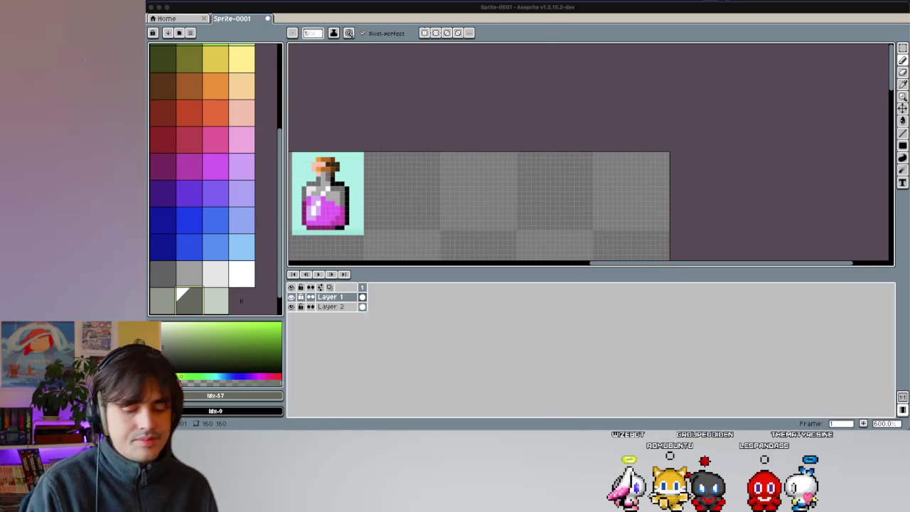
key(super+Tab)
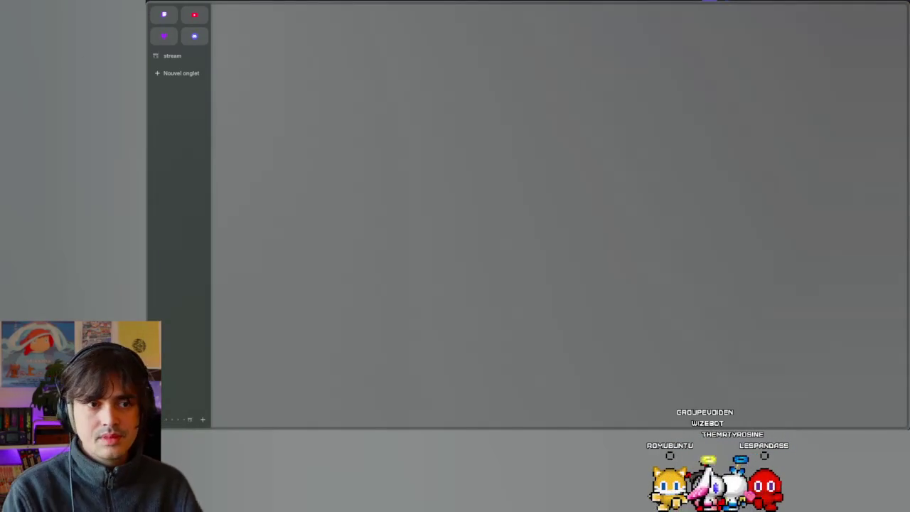
click(178, 72)
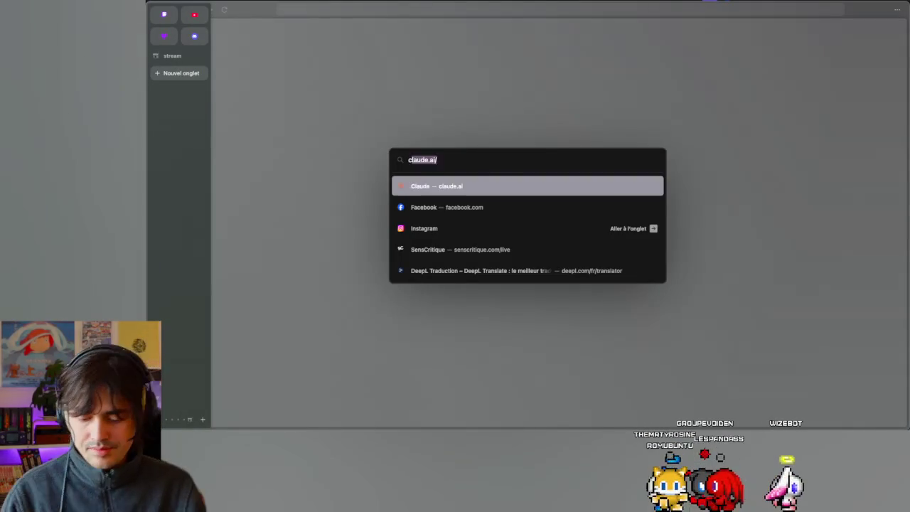
text(circle of color)
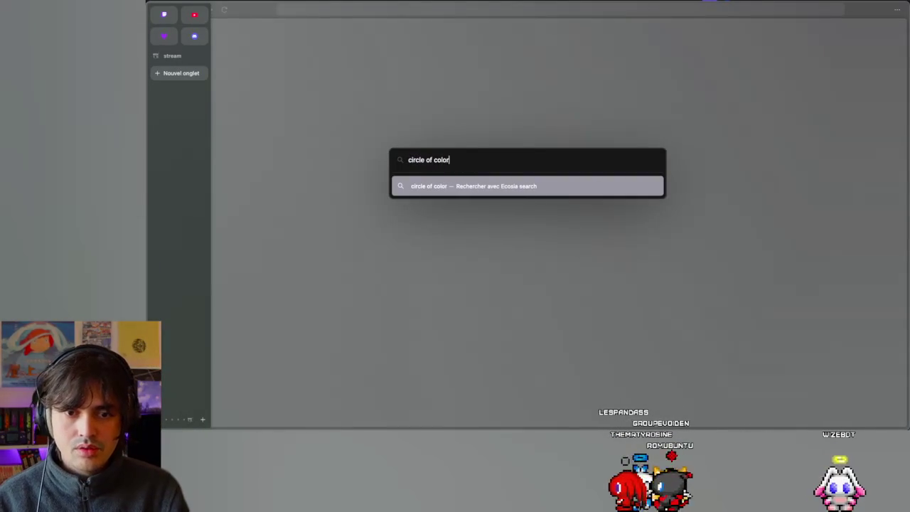
key(Return)
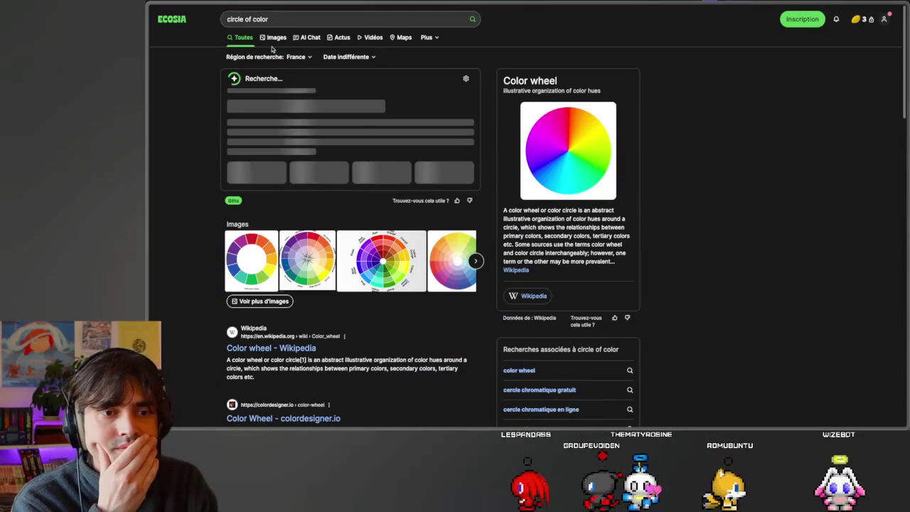
click(276, 37)
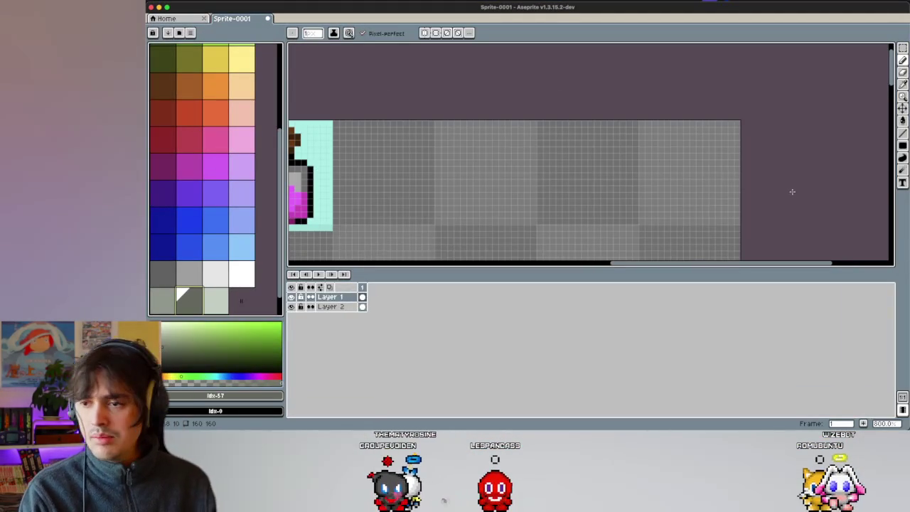
Step: Fill the cell beside the magenta bottle with a dark magenta filled rectangle
click(902, 145)
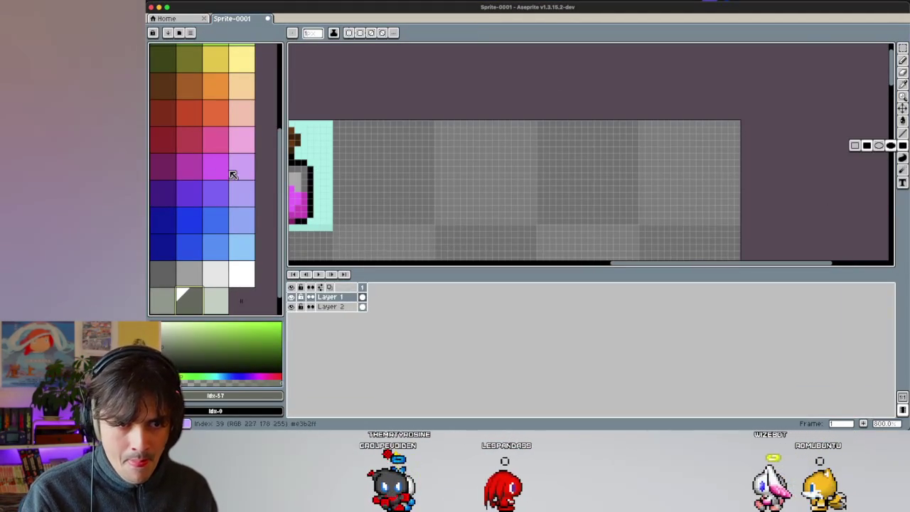
click(163, 167)
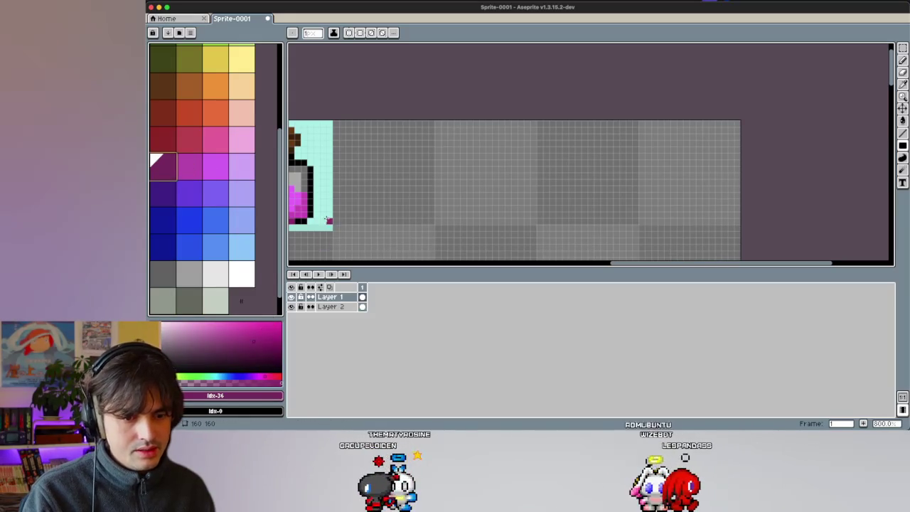
drag(335, 221, 432, 122)
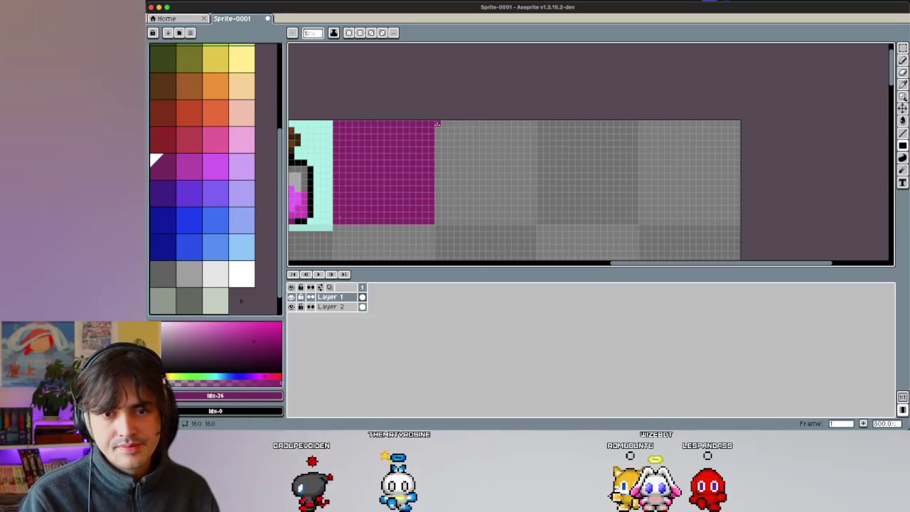
scroll(235, 245, down, 1)
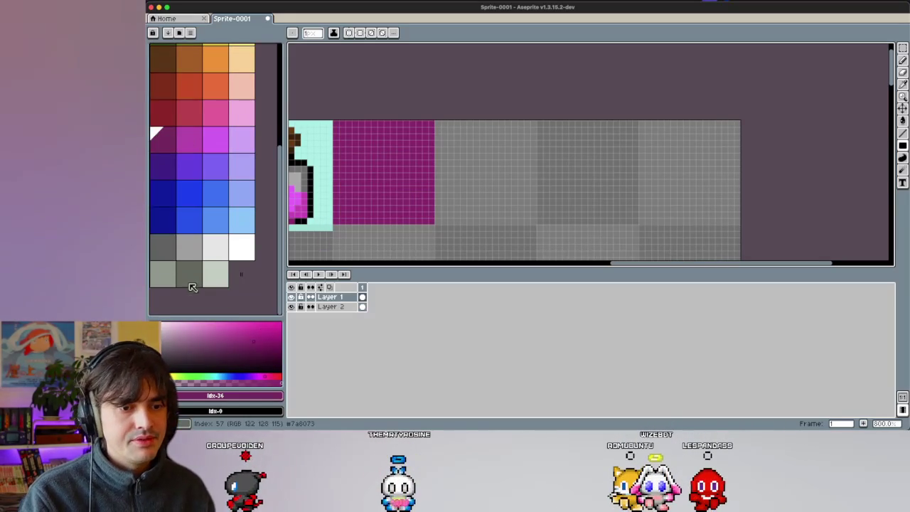
click(189, 273)
scroll(367, 230, up, 2)
scroll(327, 240, left, 2)
scroll(327, 239, left, 1)
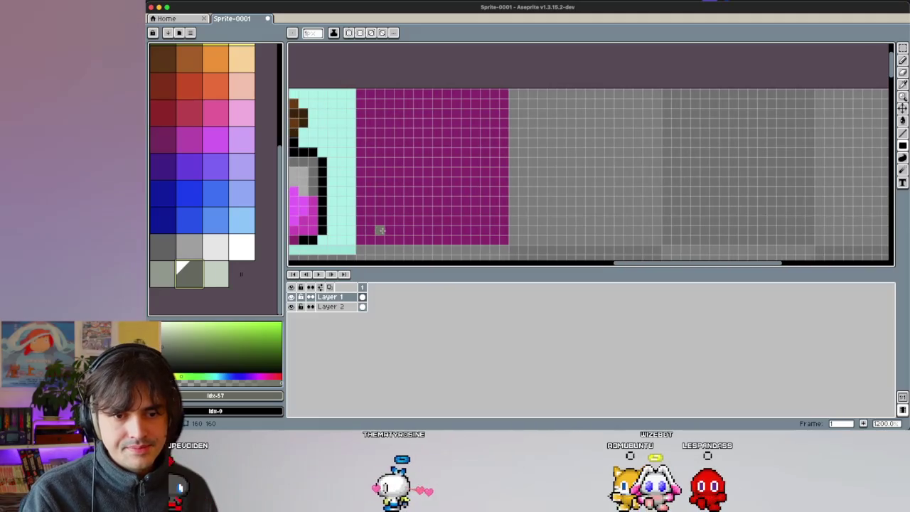
Step: Draw the flask's grey-green base line and left slanted side, undoing a stray top pixel
drag(379, 229, 401, 233)
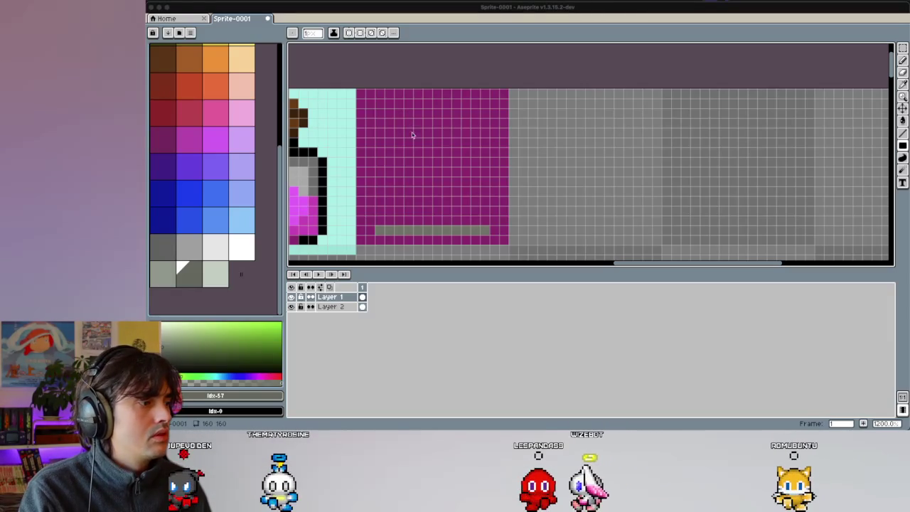
mouse_move(388, 210)
mouse_down()
mouse_move(380, 222)
mouse_move(398, 180)
mouse_up()
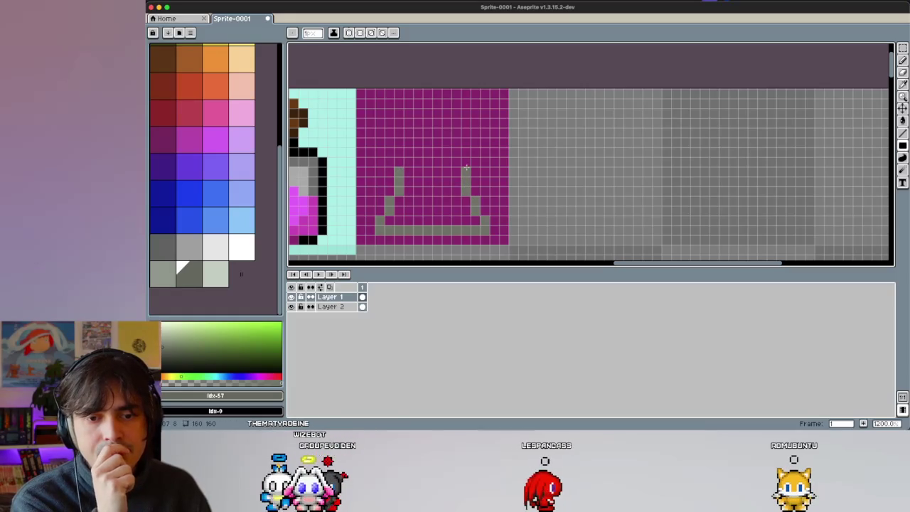
click(426, 145)
key(ctrl+z)
key(ctrl+z)
key(ctrl+z)
key(v)
key(b)
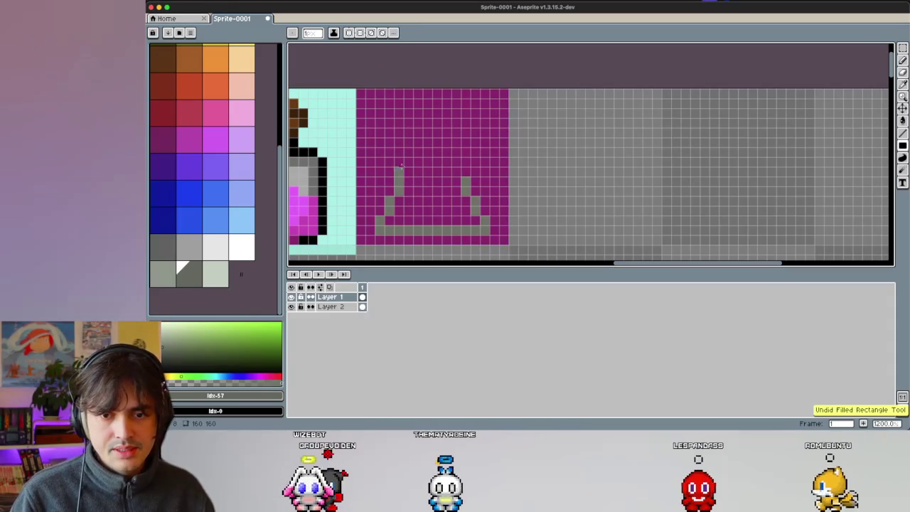
Step: Extend both triangle sides upward into a narrow neck and draw the rim across it
click(408, 165)
click(417, 145)
click(445, 145)
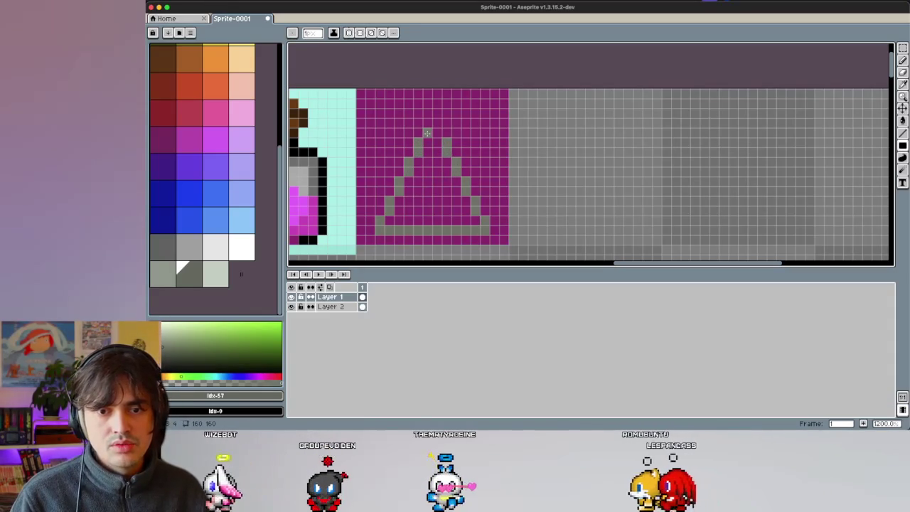
drag(417, 132, 417, 122)
click(446, 135)
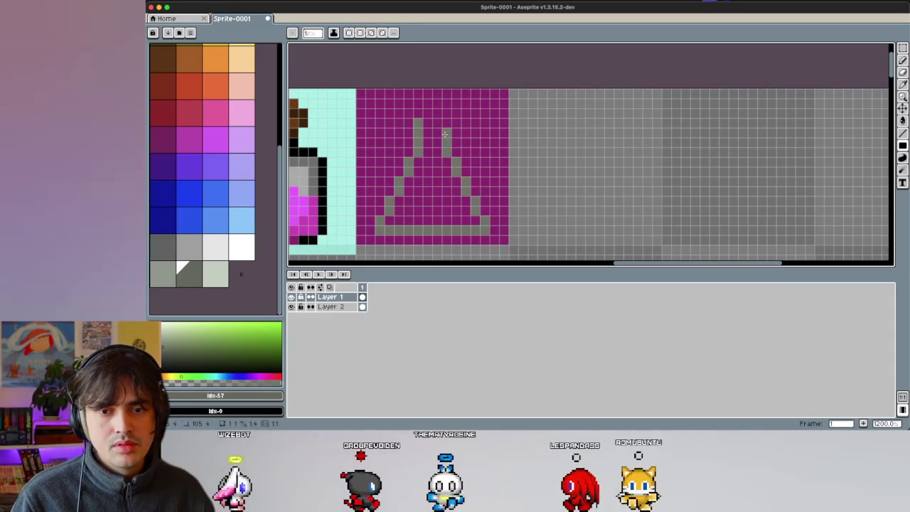
click(450, 122)
drag(457, 112, 412, 119)
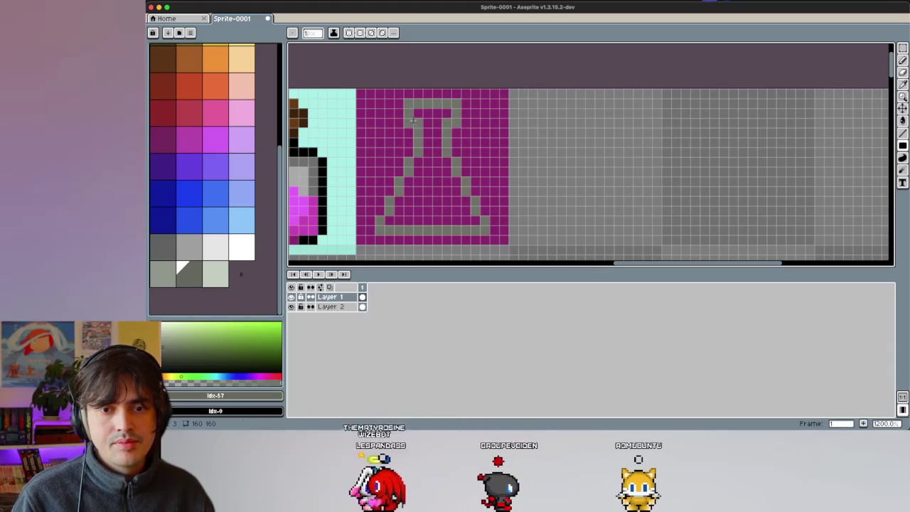
click(189, 274)
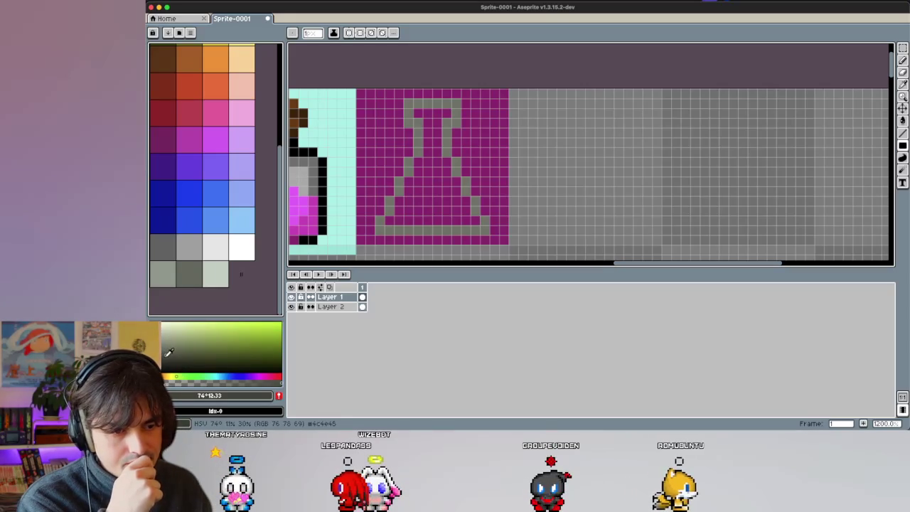
Step: Add dark grey 474a3f to the palette and paint a band inside the flask's rim
click(263, 396)
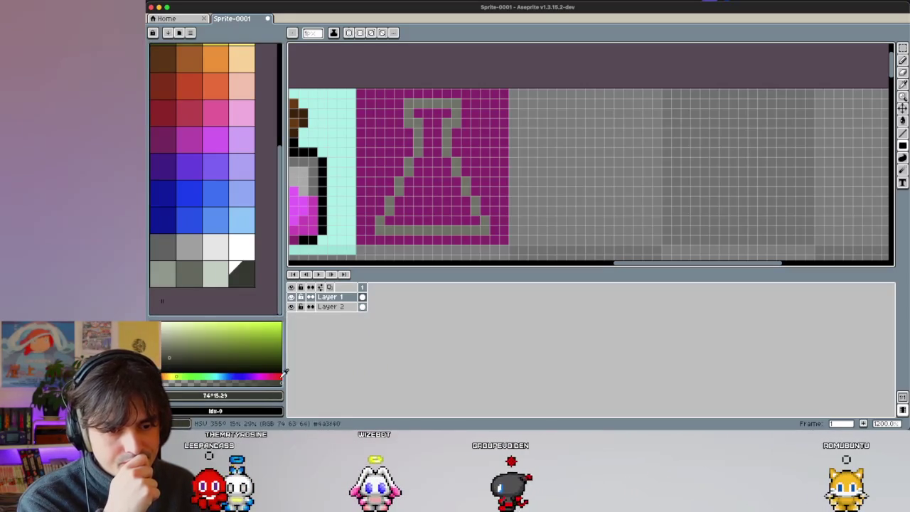
click(249, 277)
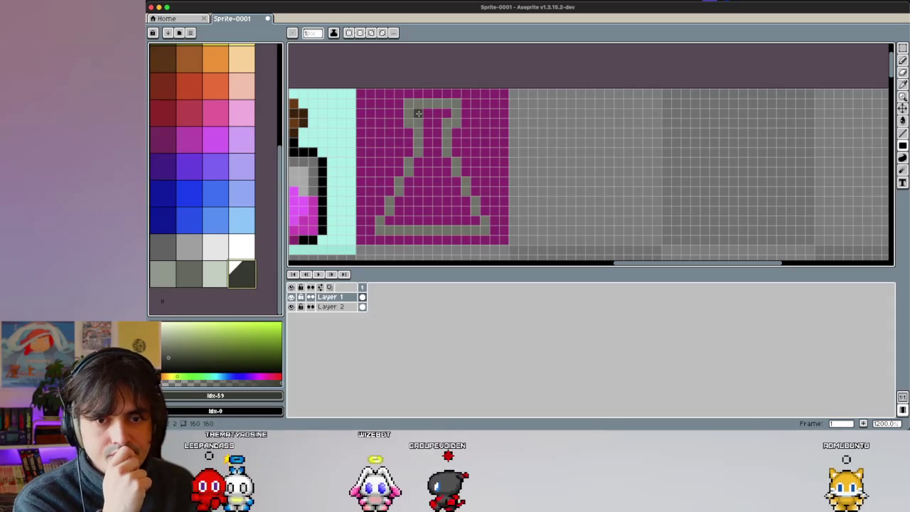
drag(419, 114, 441, 112)
Step: Try a light pink filled rectangle over the sprite, undo it, and select Layer 2
click(175, 147)
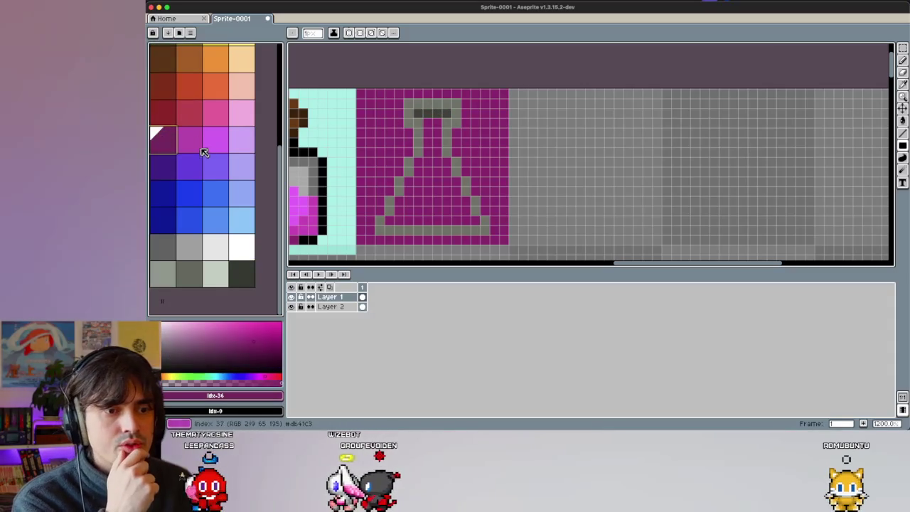
click(220, 325)
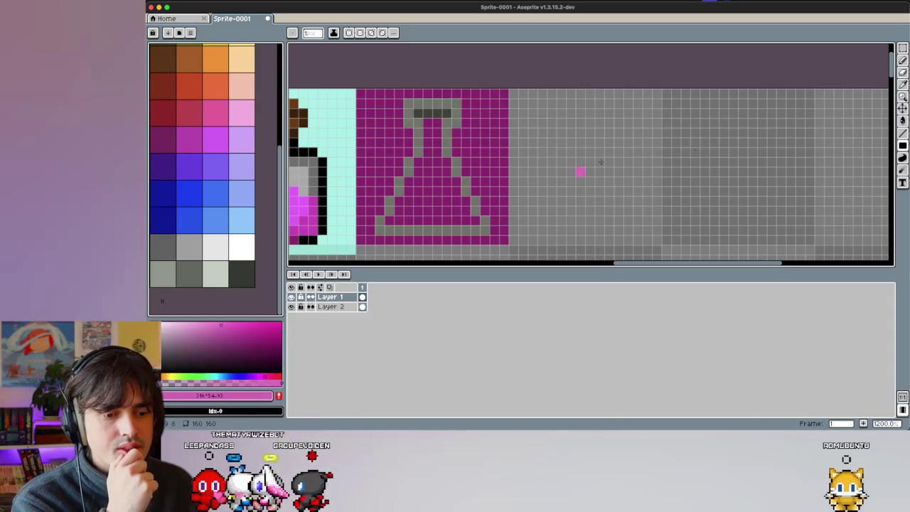
click(902, 145)
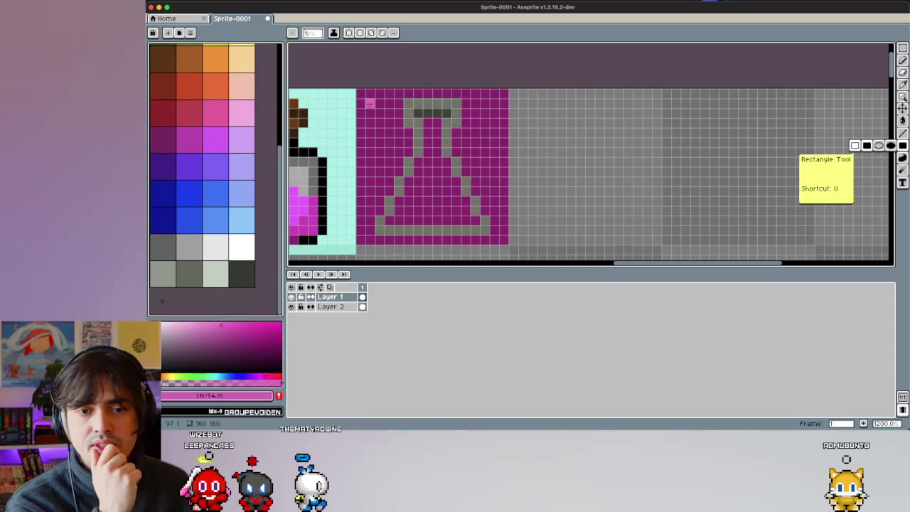
drag(360, 94, 489, 230)
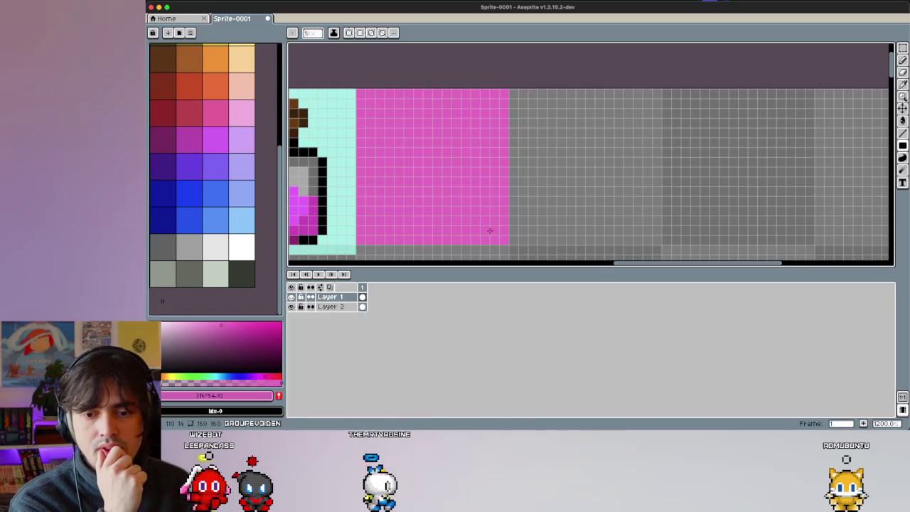
key(ctrl+z)
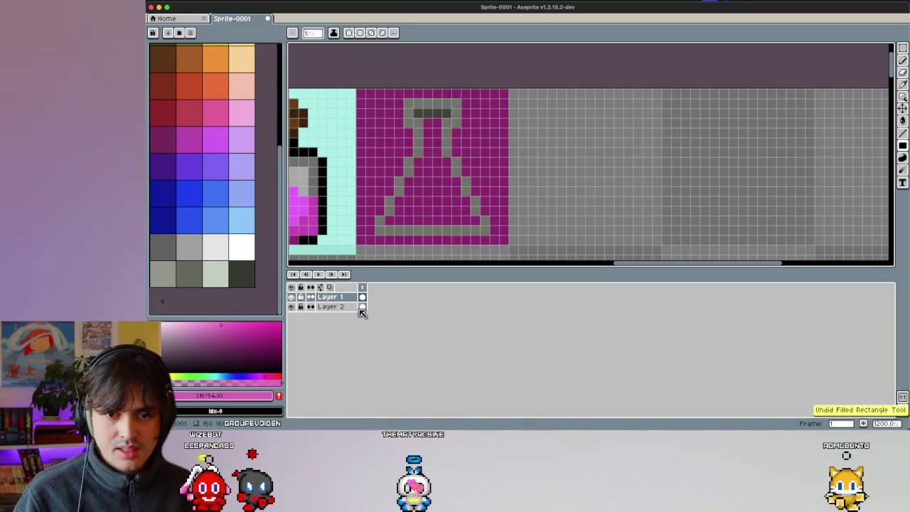
click(359, 306)
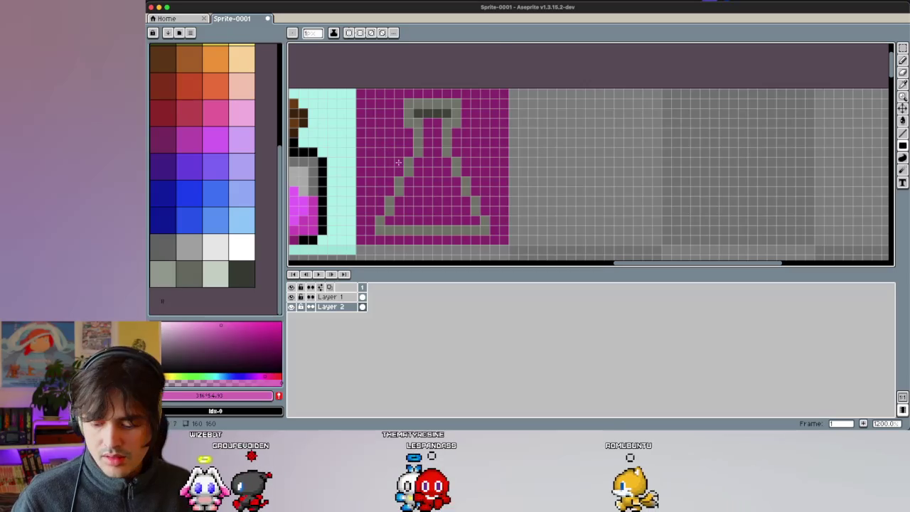
key(i)
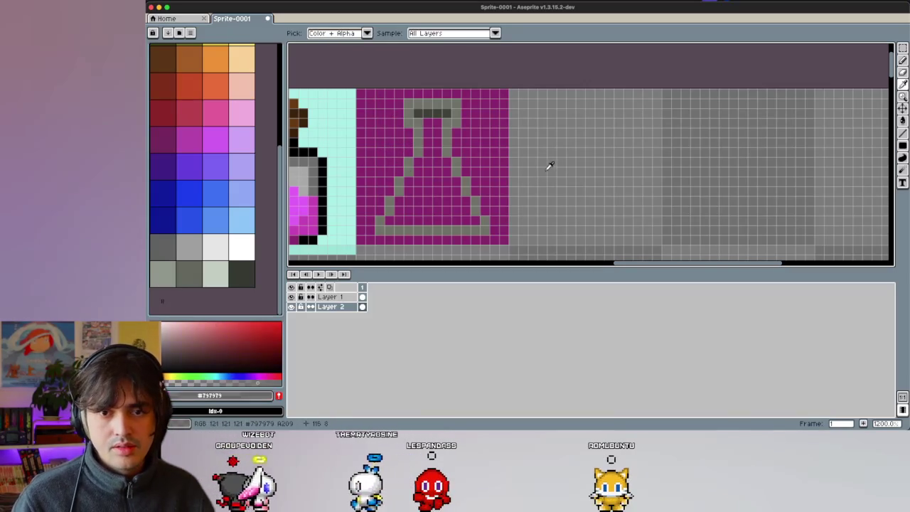
key(g)
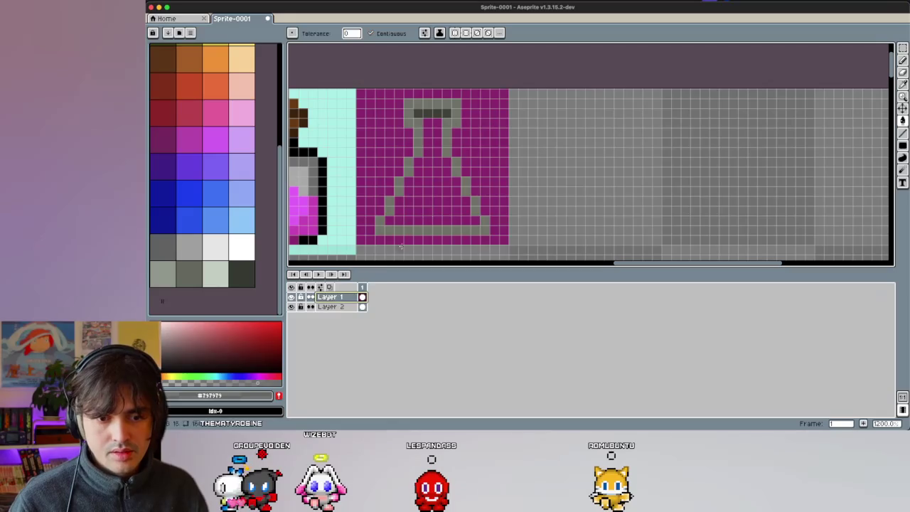
Step: Bucket-clear the dark magenta background around the flask on Layer 1
click(478, 160)
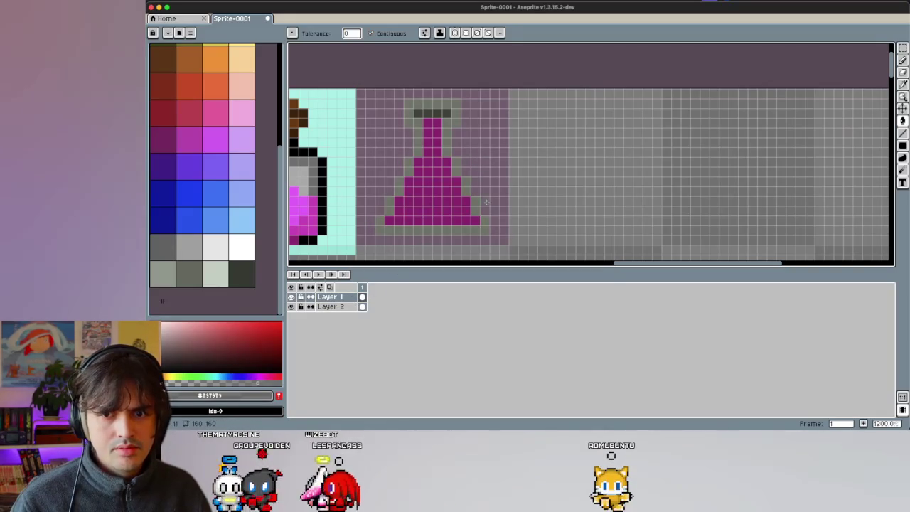
key(i)
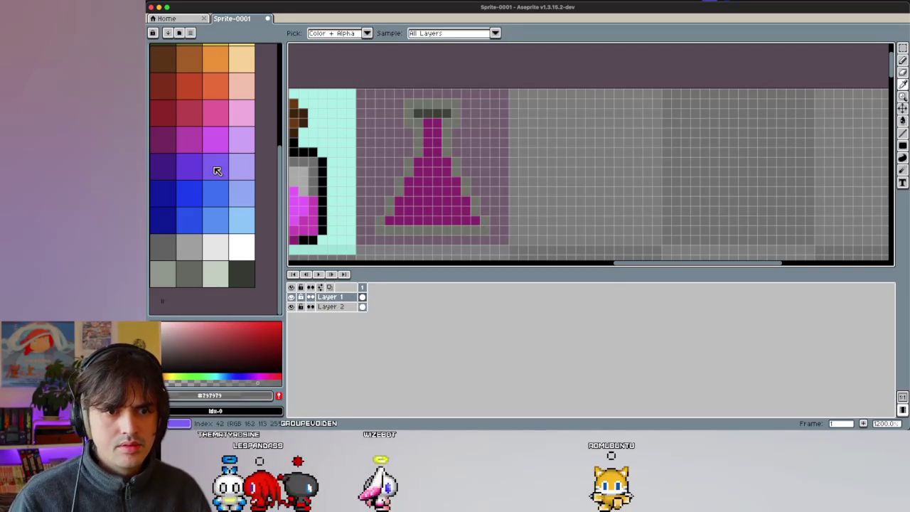
scroll(221, 166, up, 5)
scroll(221, 166, down, 5)
click(238, 379)
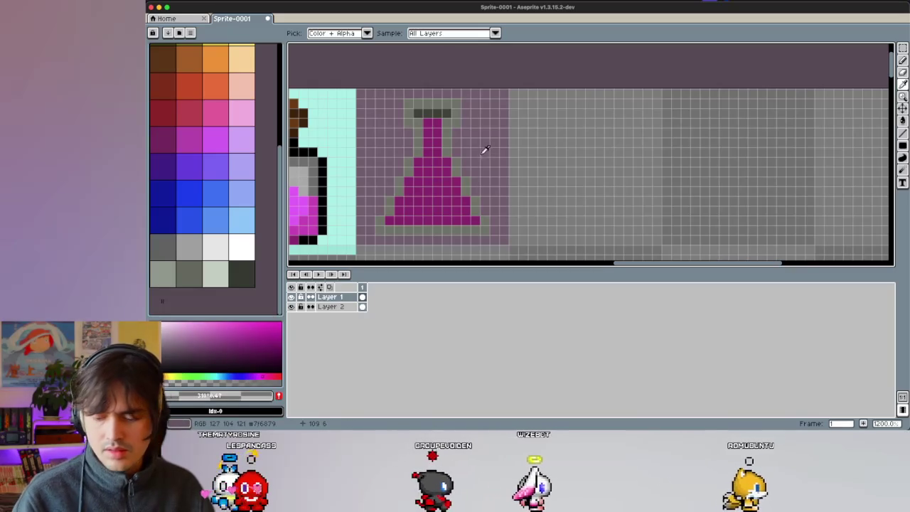
key(g)
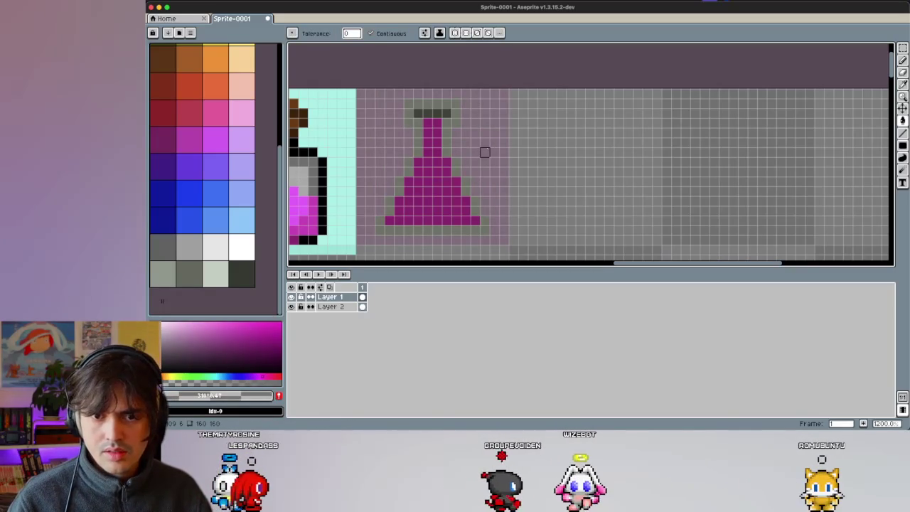
key(b)
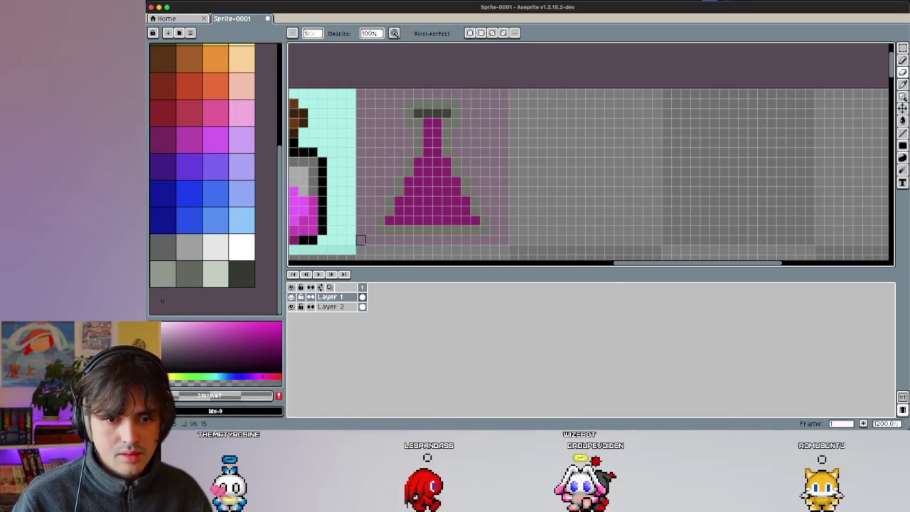
Step: On Layer 2, fill a light pink (#ff66d6) rectangle behind the flask
click(336, 308)
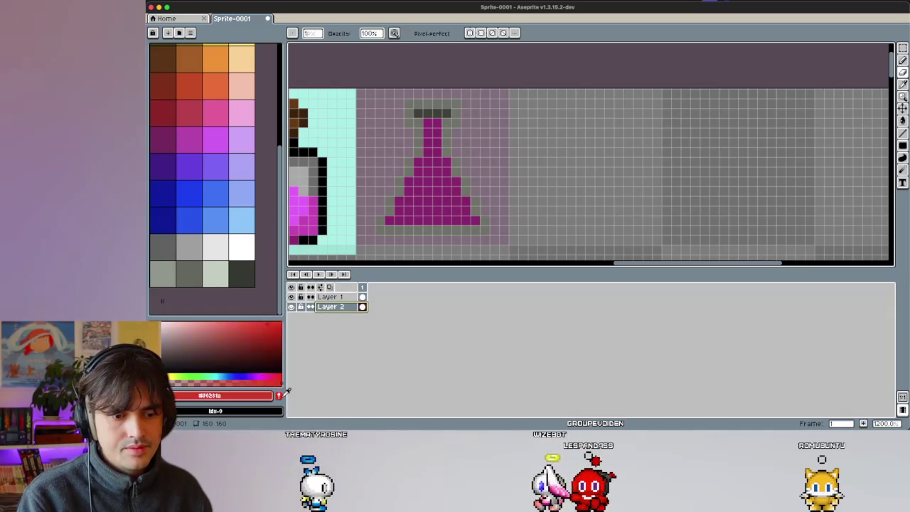
click(162, 139)
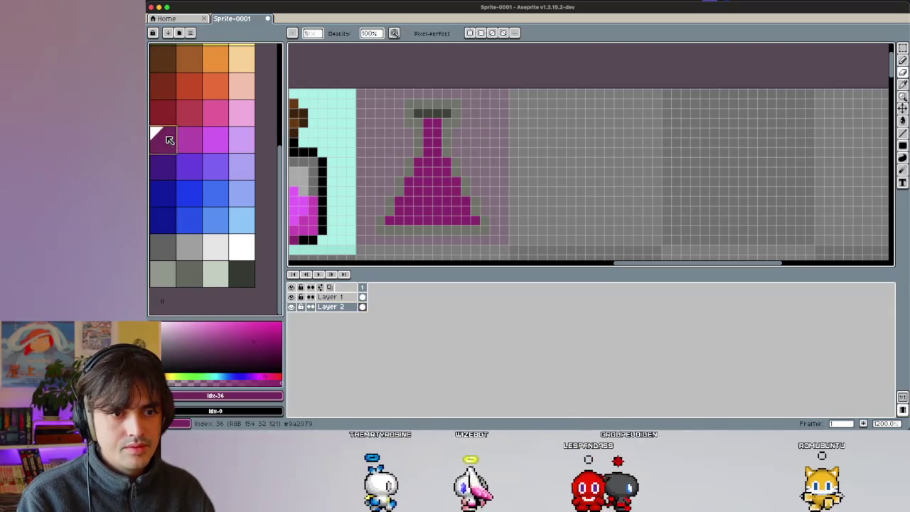
mouse_move(249, 327)
mouse_down()
mouse_move(232, 313)
mouse_move(190, 321)
mouse_up()
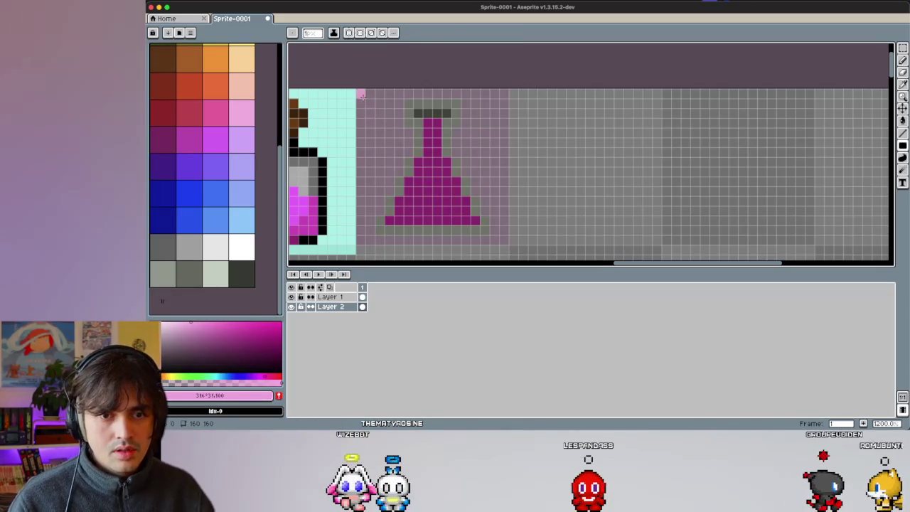
drag(361, 93, 506, 237)
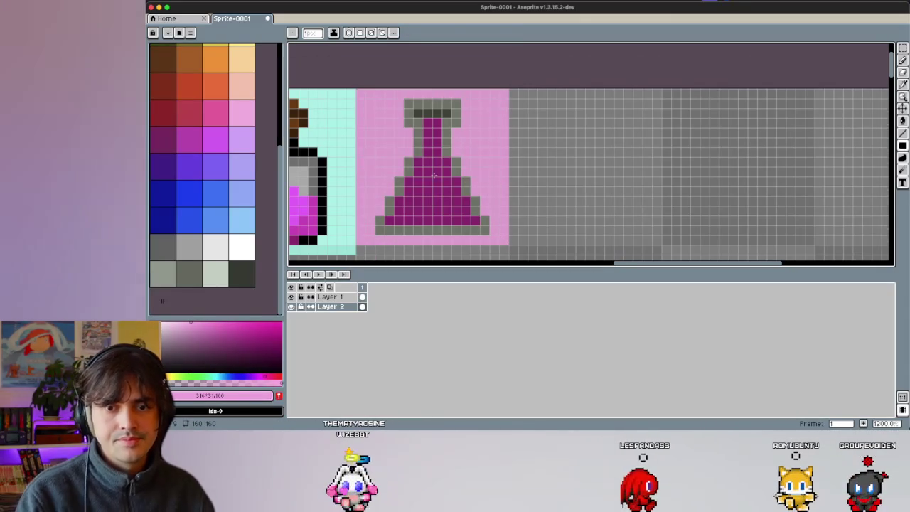
scroll(433, 175, up, 1)
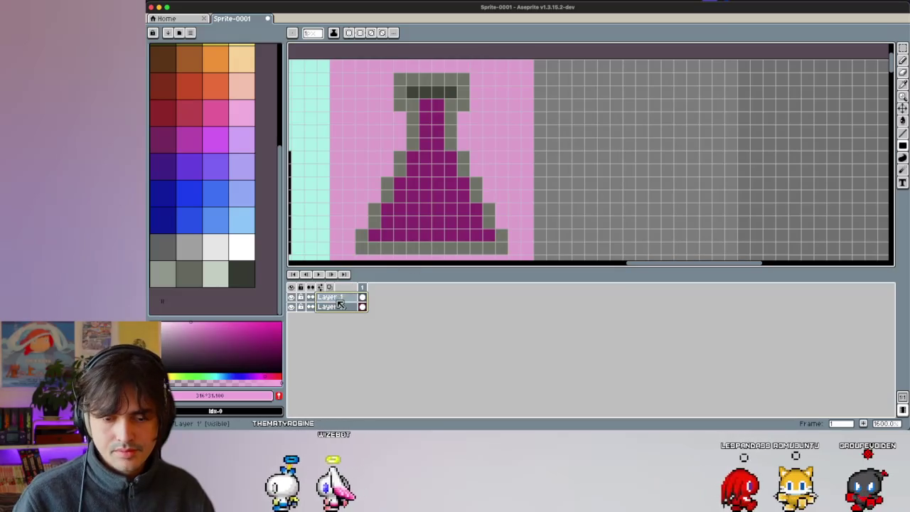
Step: On Layer 1, erase the purple fill from the flask's neck and body
click(334, 297)
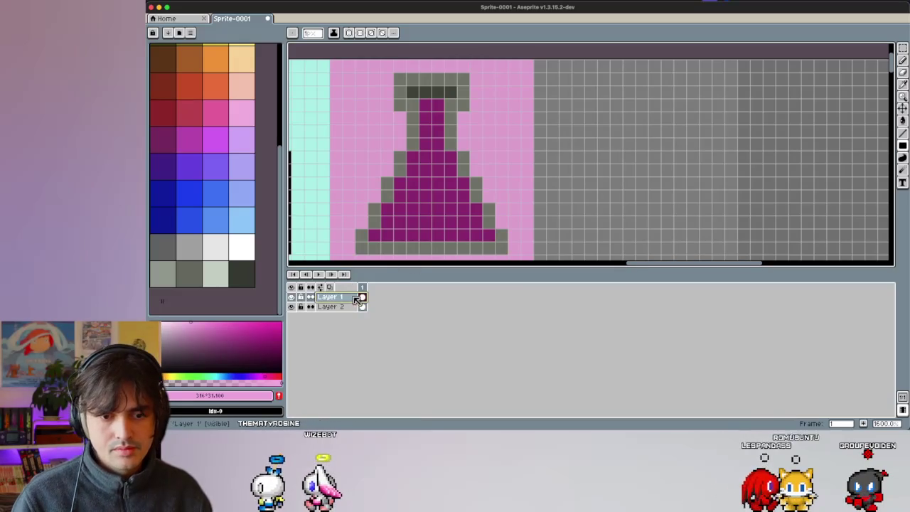
key(i)
click(429, 190)
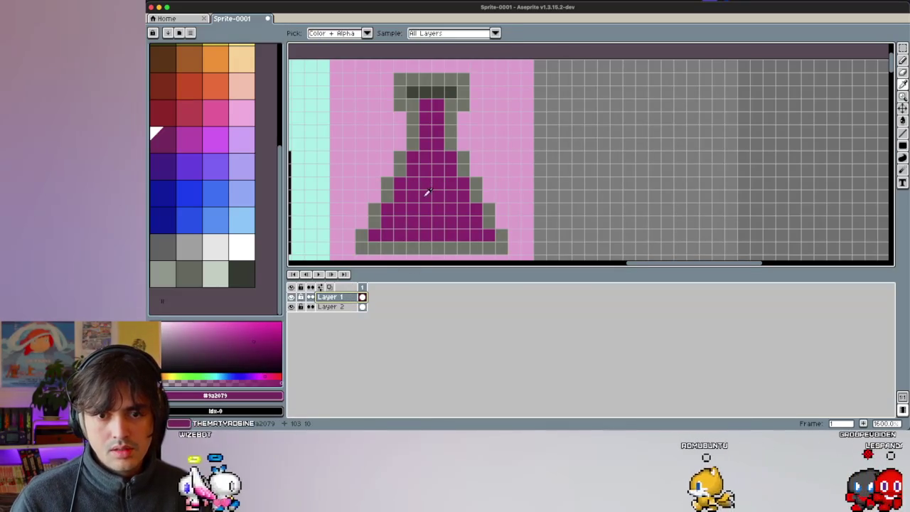
key(g)
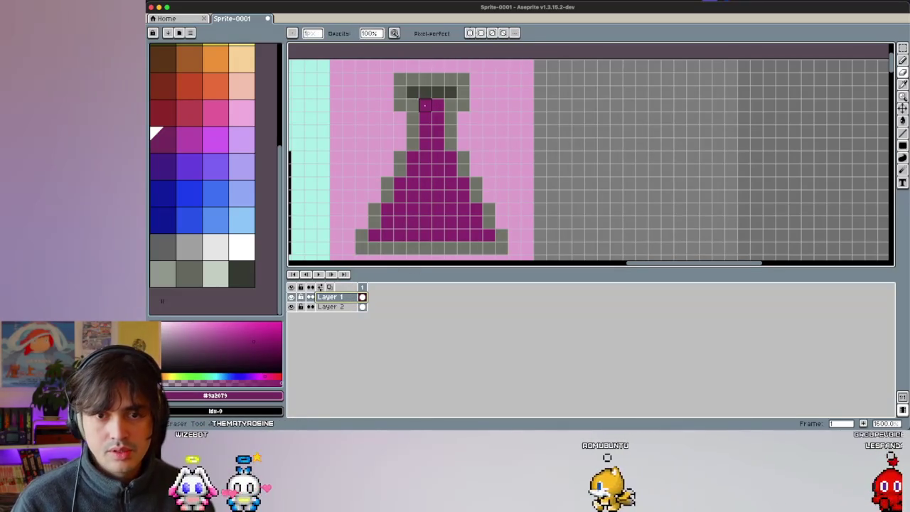
key(e)
drag(433, 104, 425, 242)
mouse_move(490, 235)
mouse_down()
mouse_move(374, 234)
mouse_move(386, 209)
mouse_move(413, 197)
mouse_move(412, 170)
mouse_move(464, 157)
mouse_move(450, 173)
mouse_move(463, 220)
mouse_move(438, 209)
mouse_up()
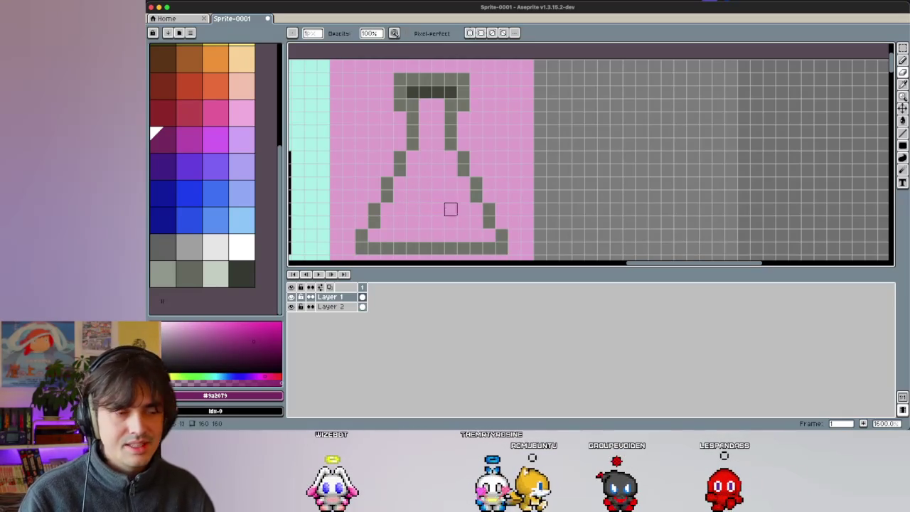
Step: Pencil pale mint along the flask's bottom and neck, repainting the neck in a slightly adjusted paler mint
scroll(225, 161, up, 3)
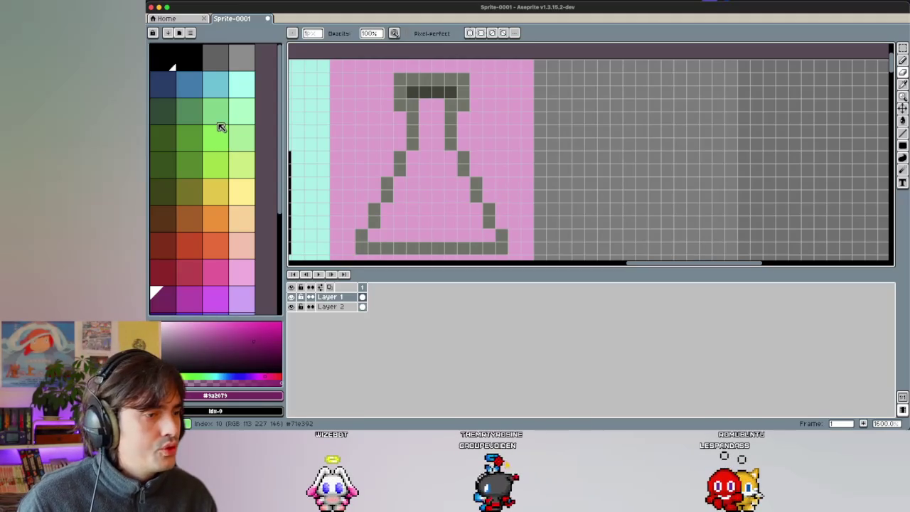
click(242, 110)
key(b)
click(374, 235)
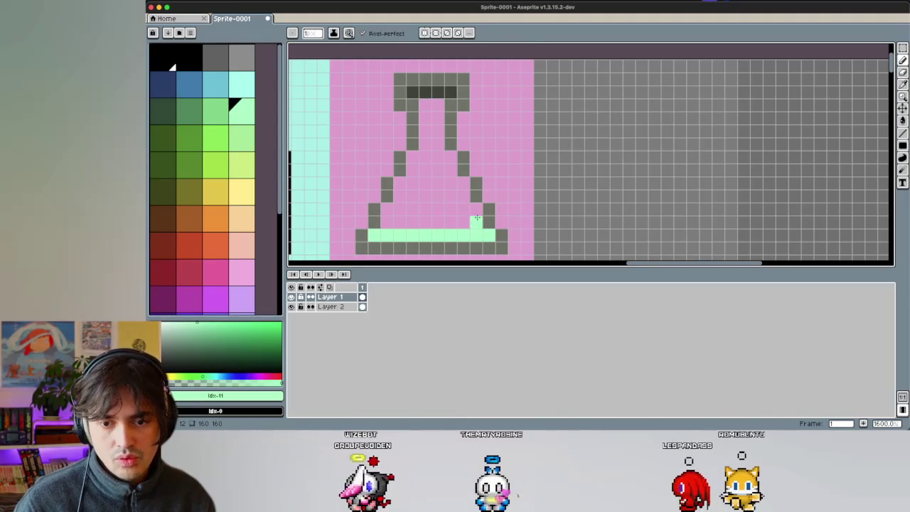
drag(478, 219, 450, 169)
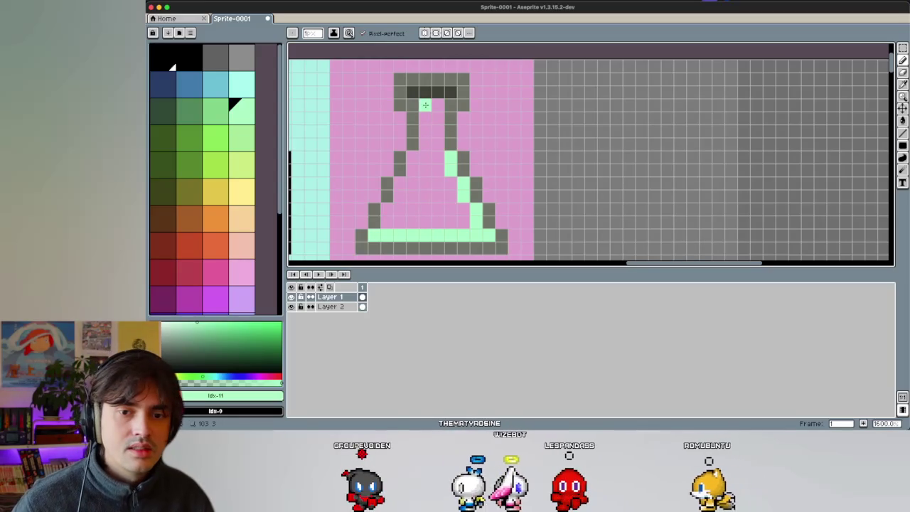
drag(425, 105, 411, 171)
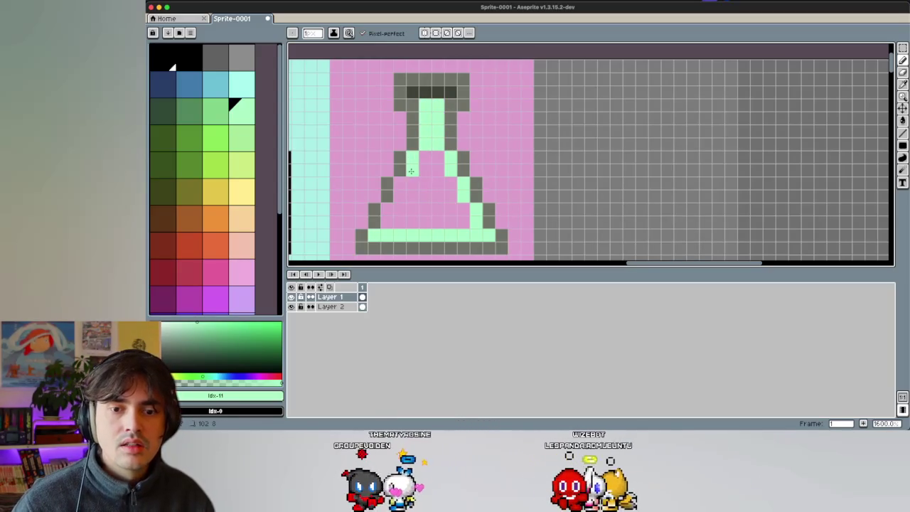
drag(182, 321, 177, 321)
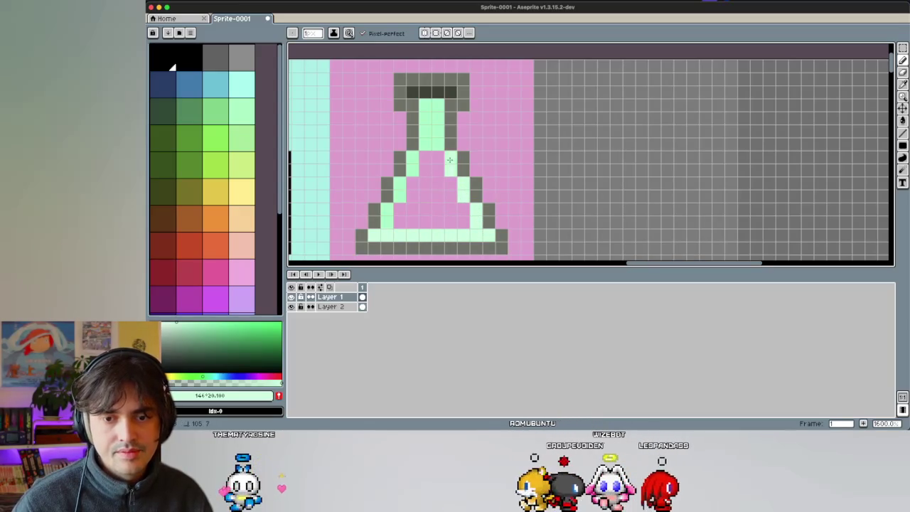
drag(436, 136, 436, 107)
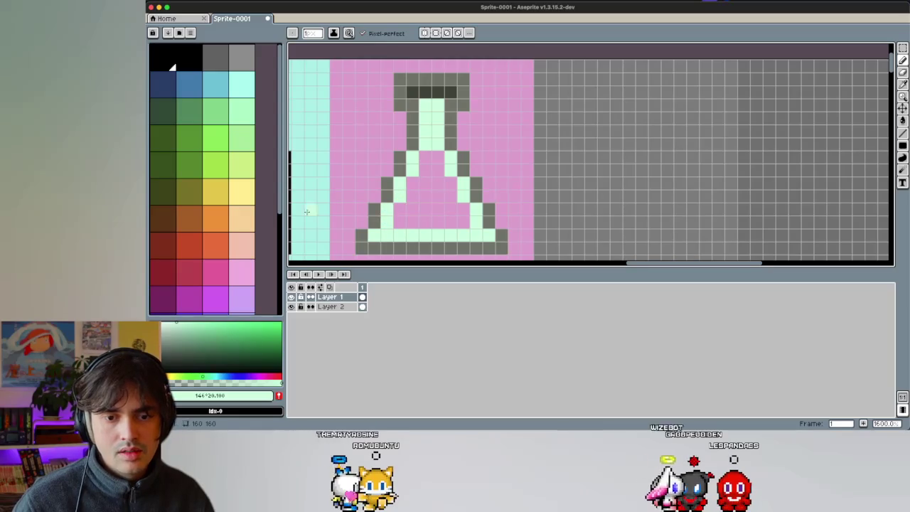
click(218, 145)
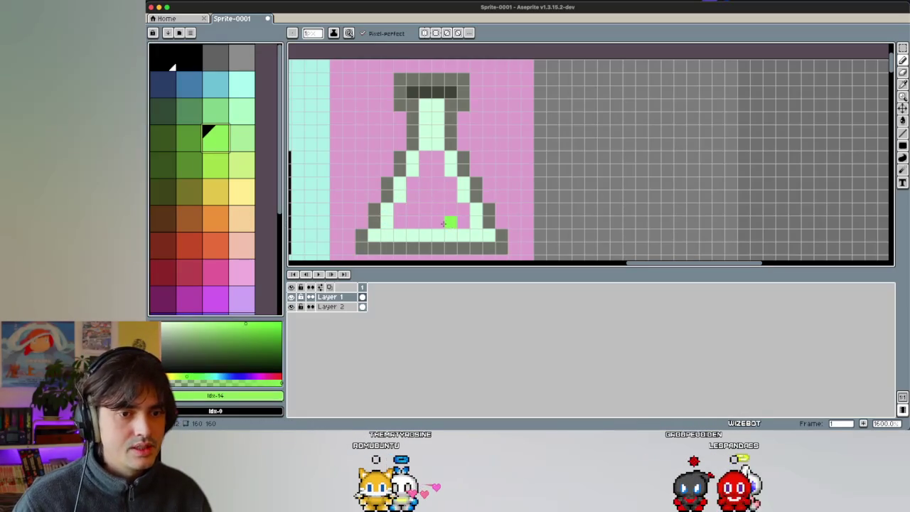
Step: Paint the bright green liquid surface line across the flask and pick a mid green for shading
drag(399, 220, 450, 222)
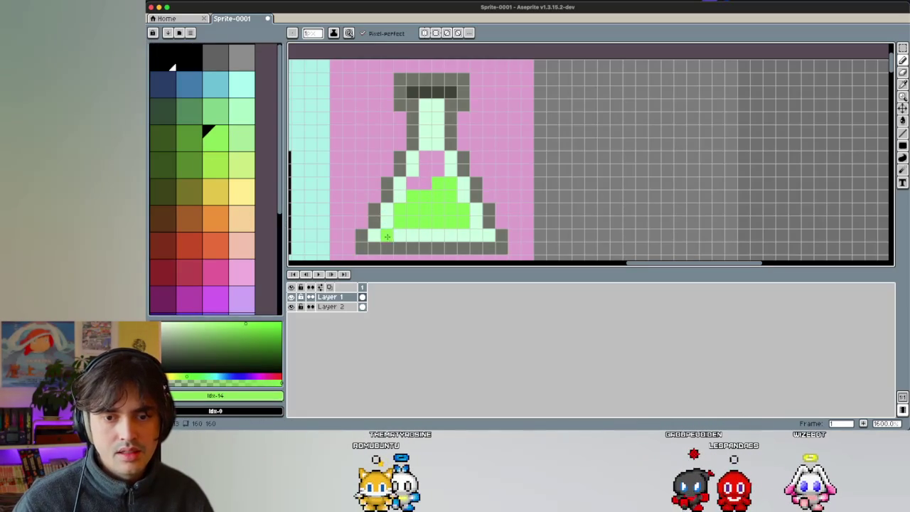
click(189, 142)
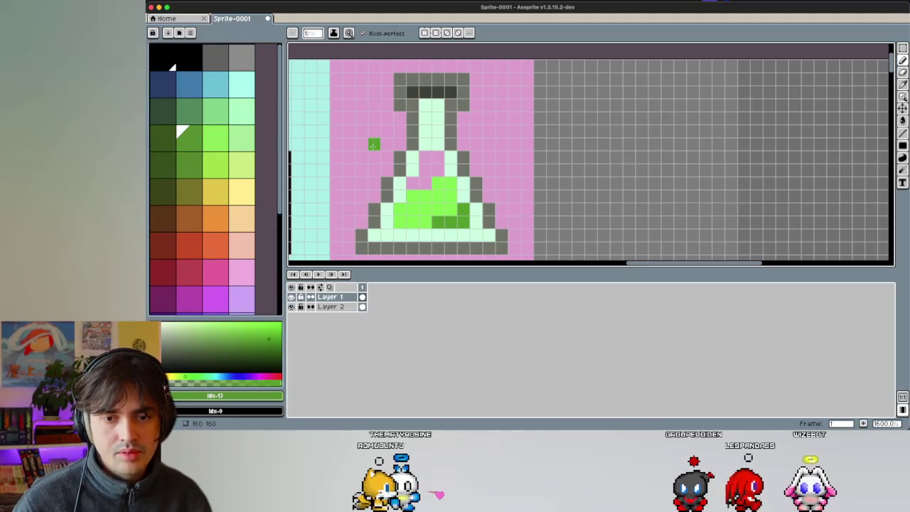
scroll(374, 143, down, 1)
scroll(374, 143, down, 2)
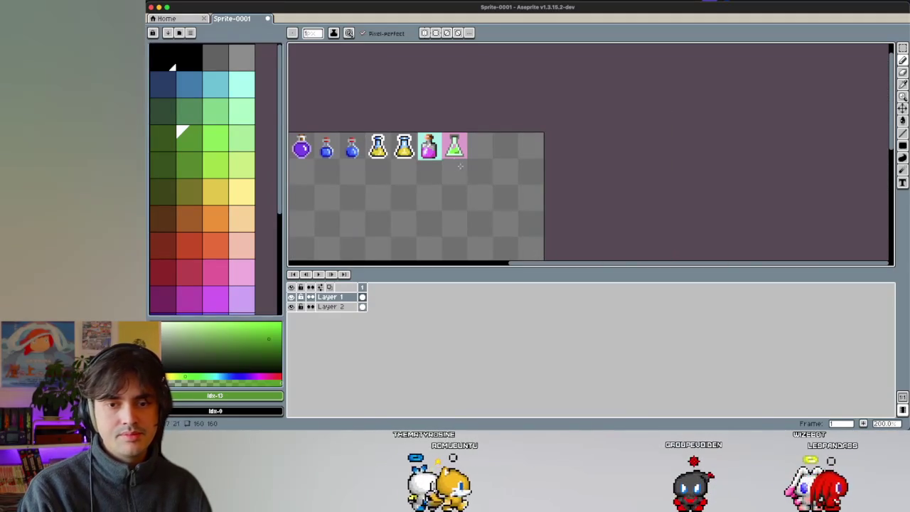
Step: Start from the grey-green swatch and add the adjusted light green to the palette's end
scroll(459, 147, up, 3)
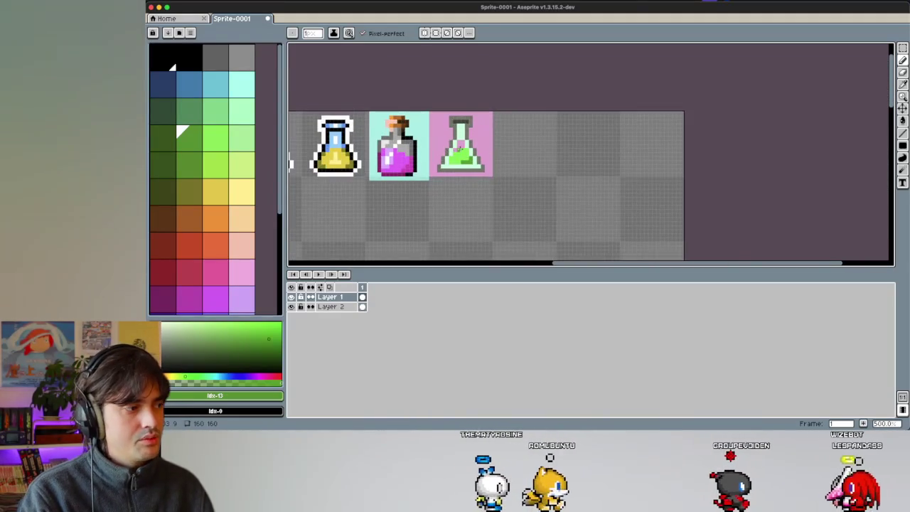
scroll(460, 145, up, 1)
scroll(214, 280, down, 2)
scroll(214, 280, down, 3)
click(189, 274)
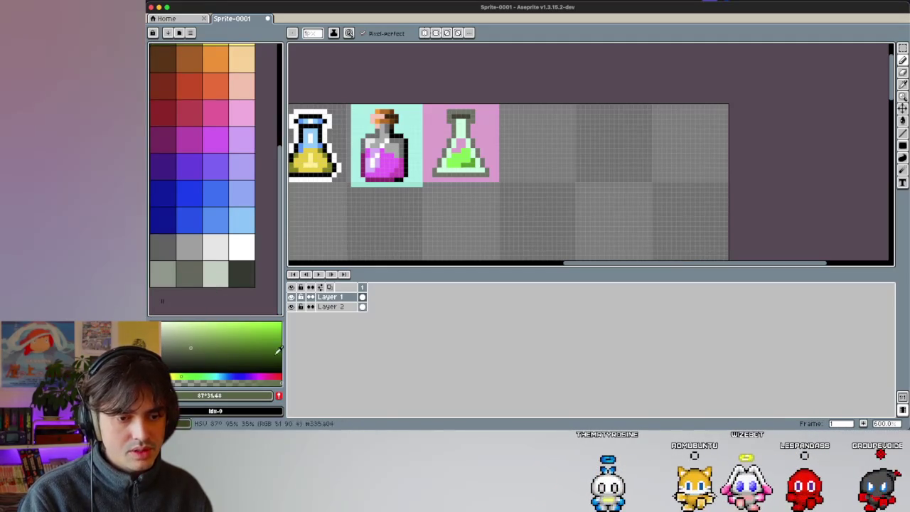
click(164, 277)
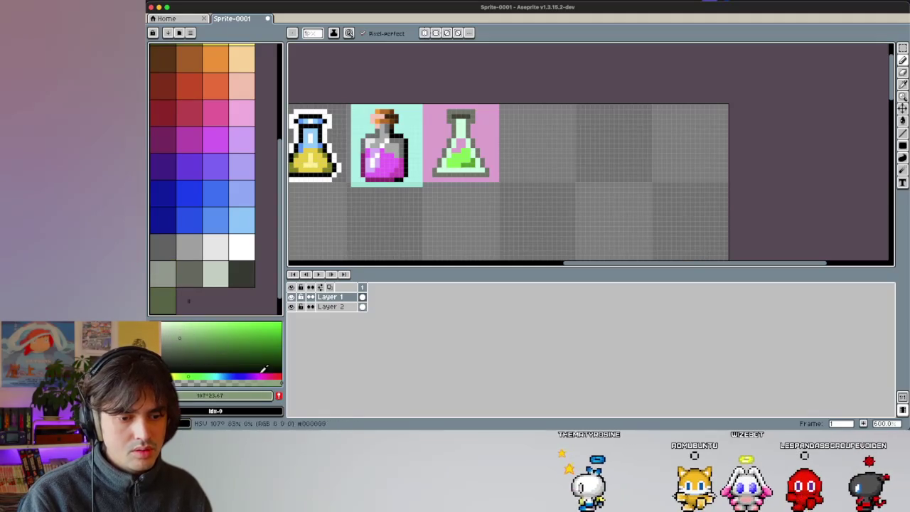
click(279, 396)
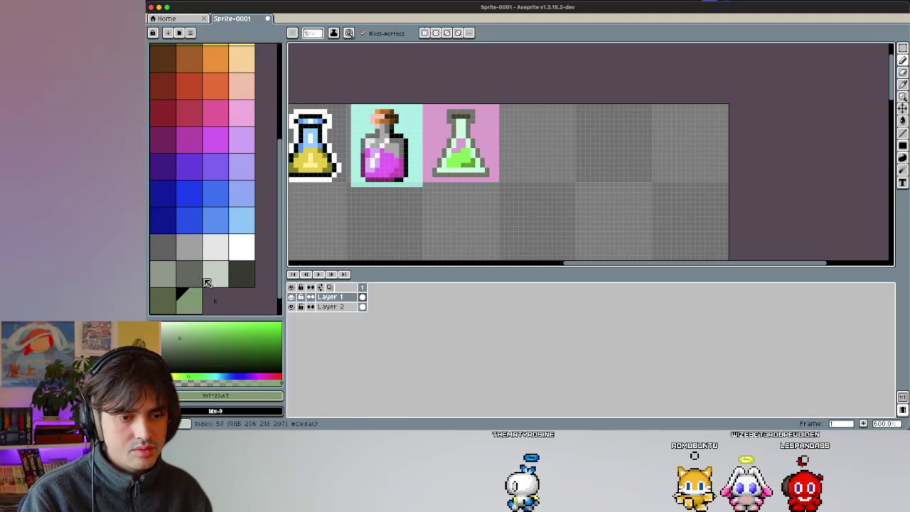
Step: Delete the extra swatches from the palette's last row
click(175, 299)
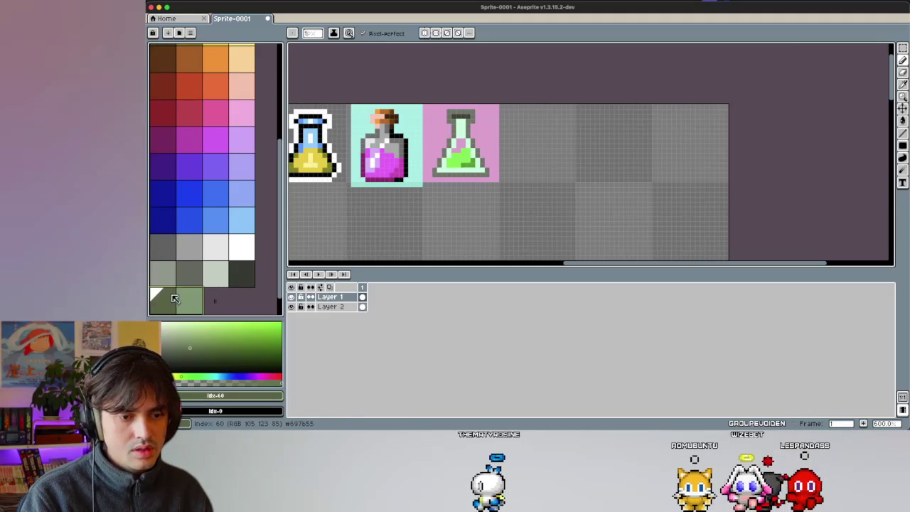
click(213, 279)
drag(175, 299, 189, 299)
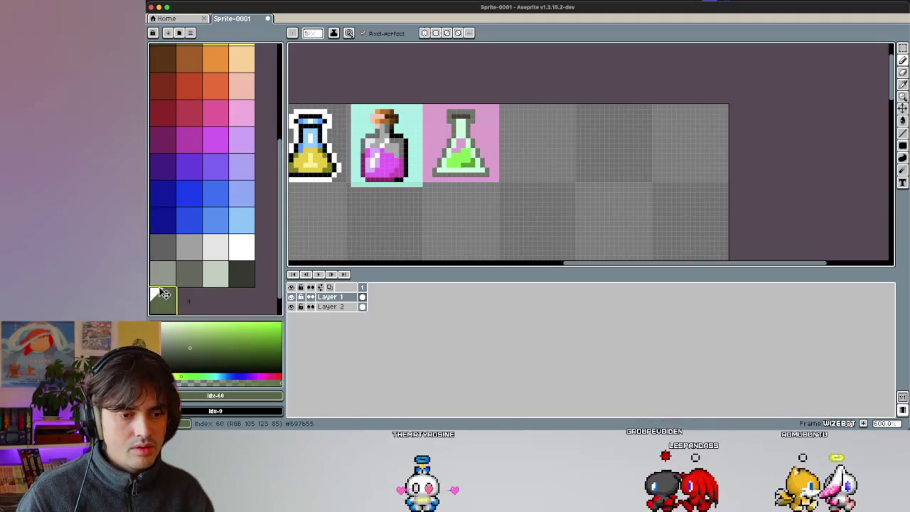
key(Delete)
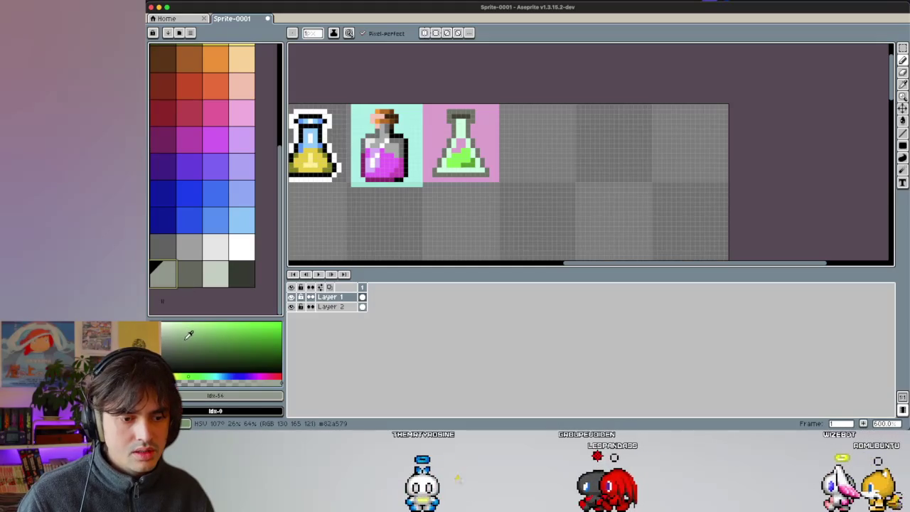
Step: Add a new dark green and a brighter muted green swatch to the palette
click(195, 334)
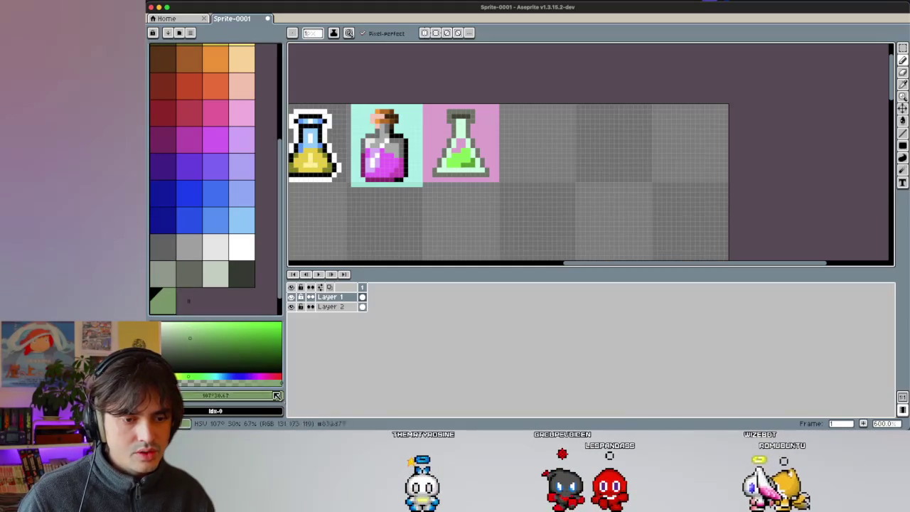
click(175, 297)
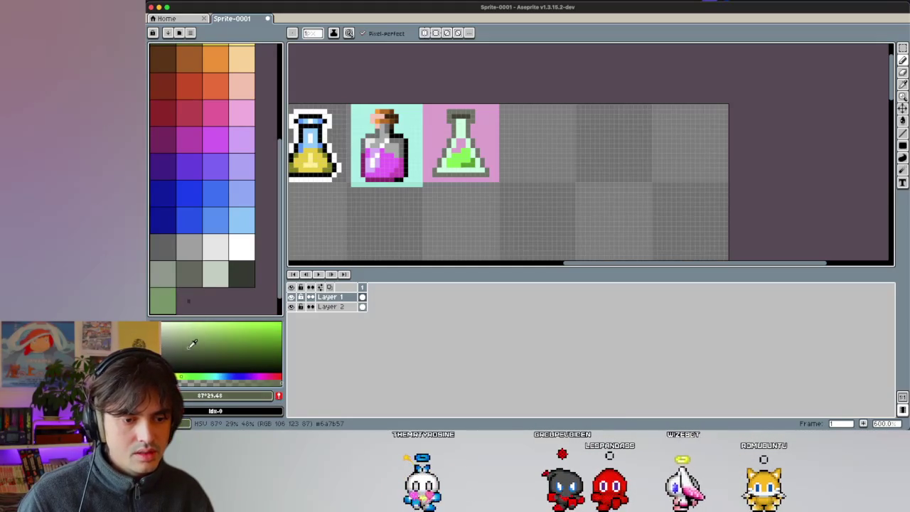
click(279, 397)
click(211, 280)
click(188, 329)
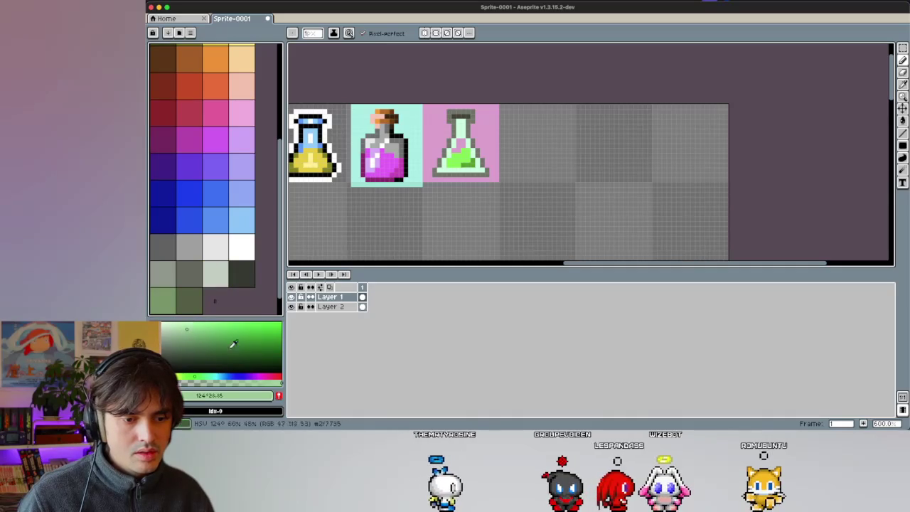
click(280, 396)
click(235, 280)
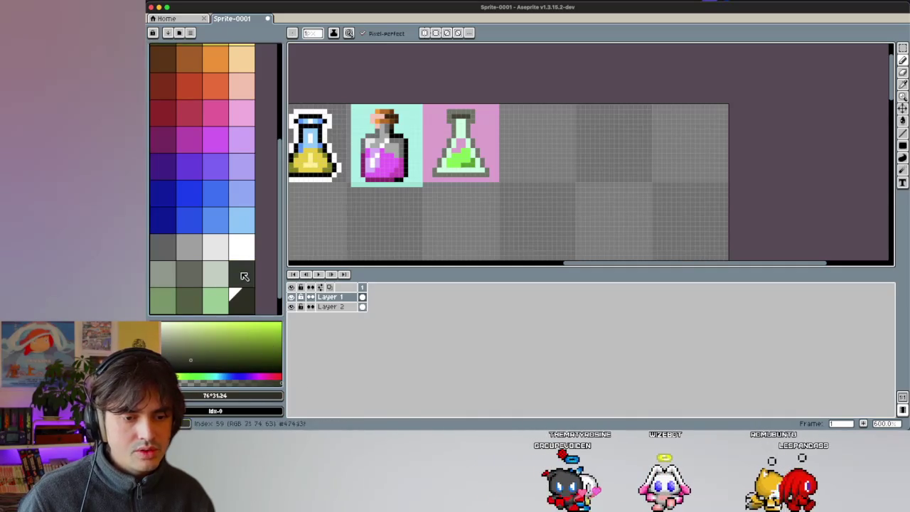
scroll(418, 141, up, 3)
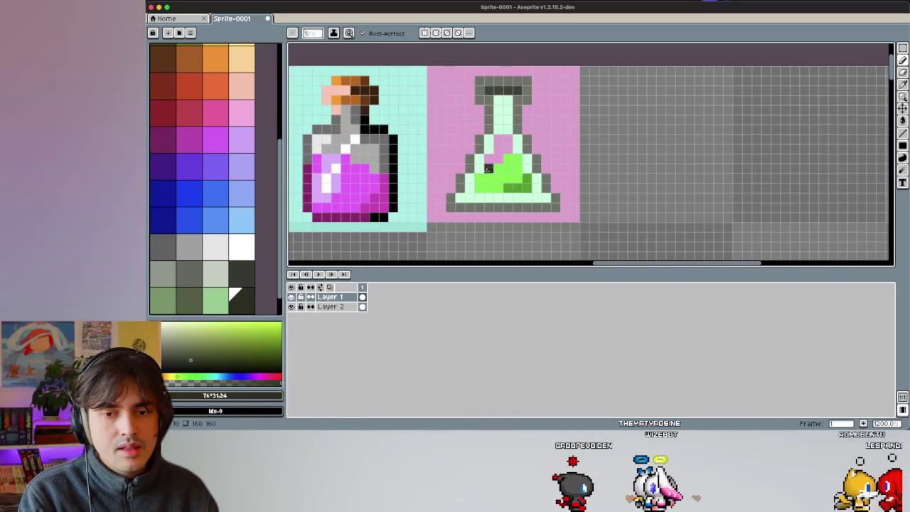
Step: Repaint the flask's top rim in the darkest new green, extending it one pixel each side
click(242, 299)
scroll(448, 107, right, 3)
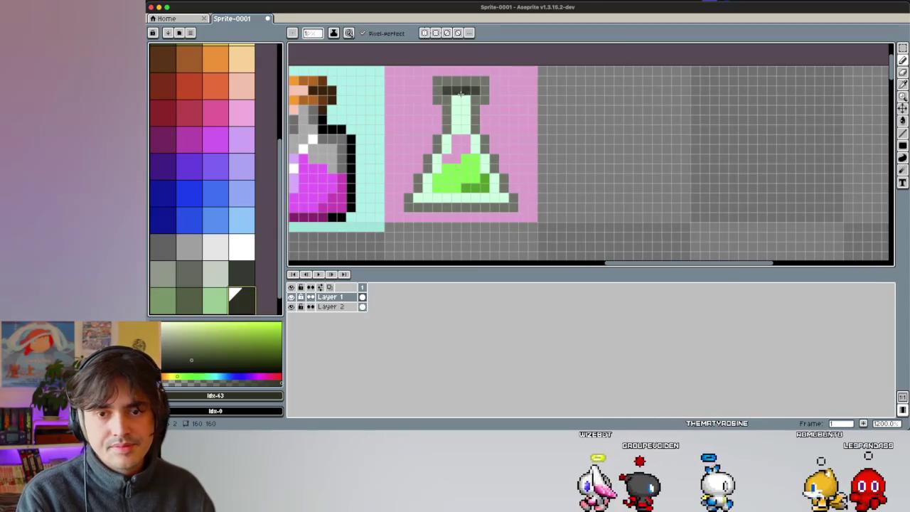
drag(447, 90, 469, 90)
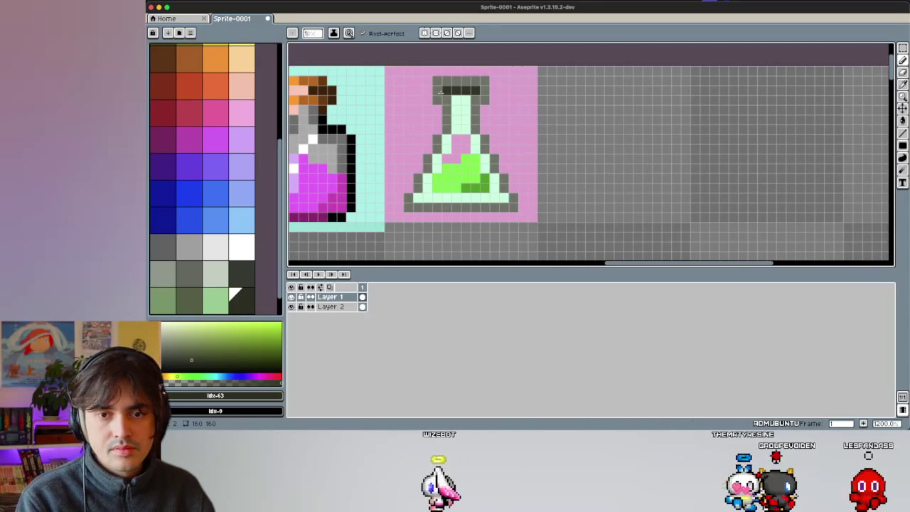
key(i)
key(e)
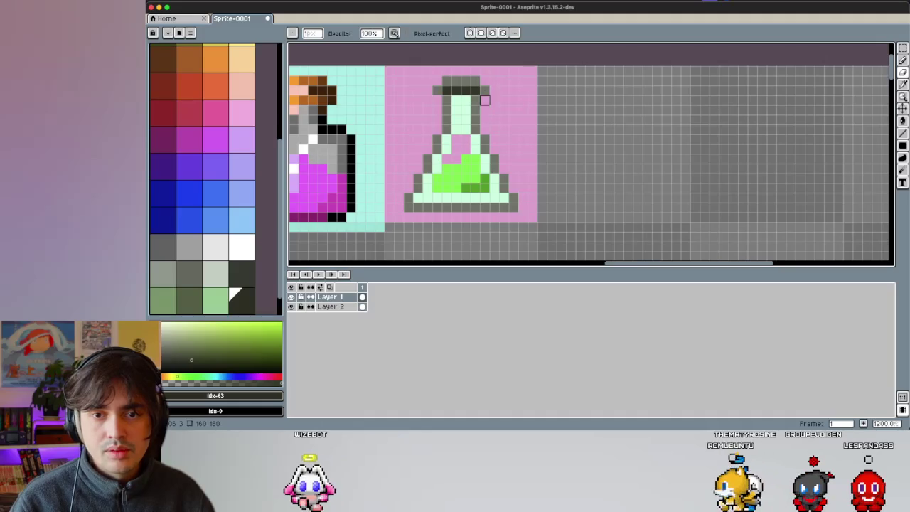
key(i)
click(462, 90)
key(b)
click(437, 90)
click(494, 90)
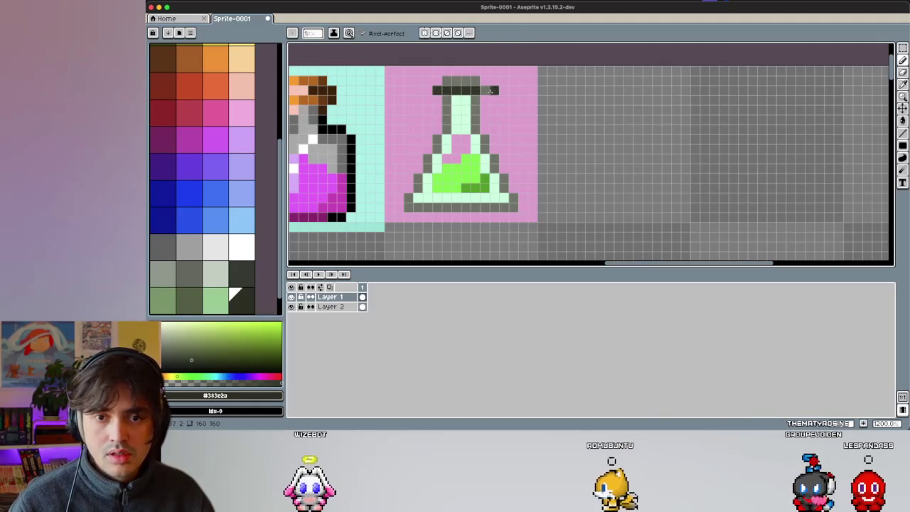
Step: Darken the flask's bottom outline row with the very dark green shades
click(186, 299)
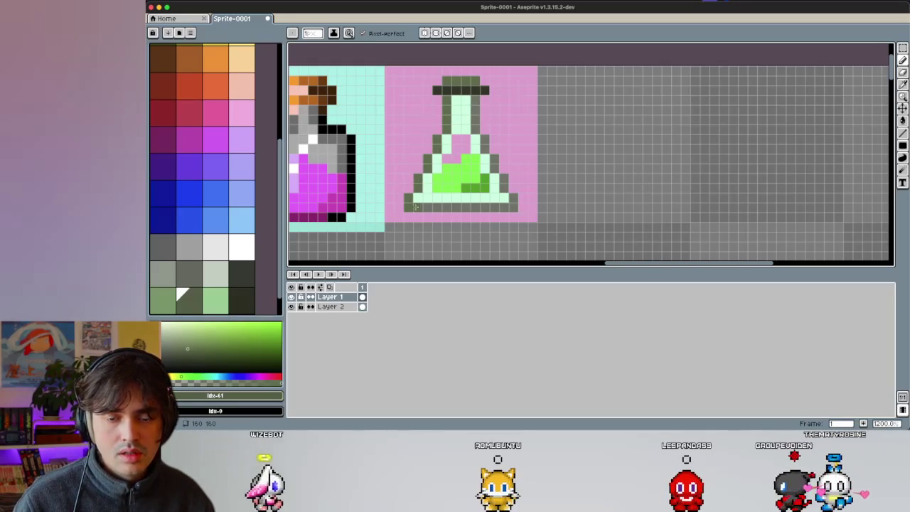
key(bracketright)
key(bracketright)
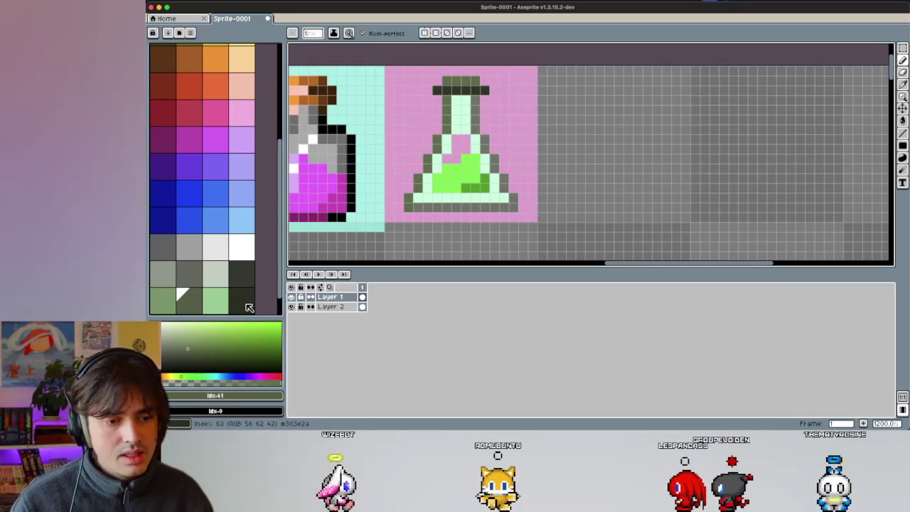
drag(443, 207, 510, 206)
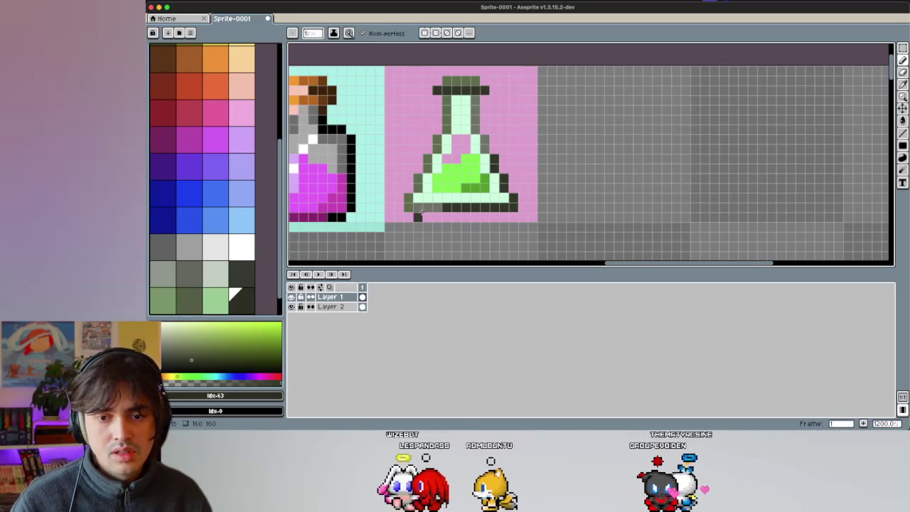
click(179, 302)
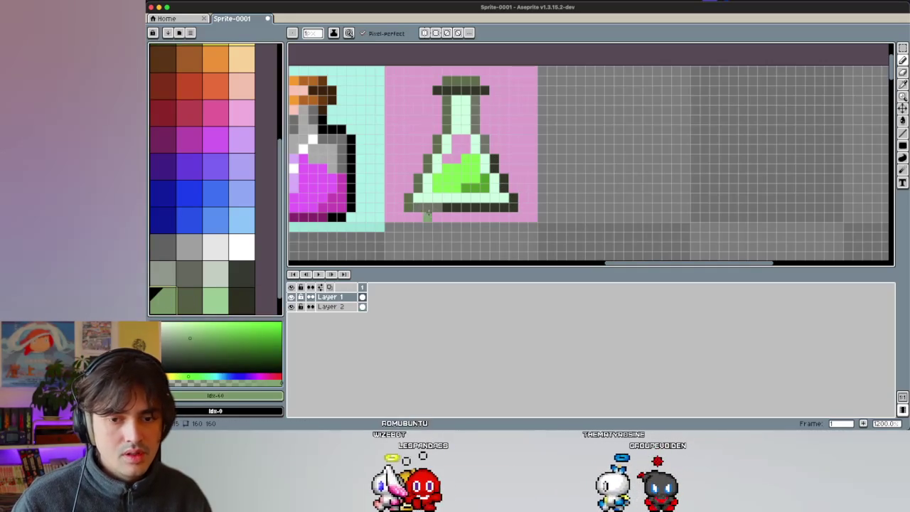
key(bracketright)
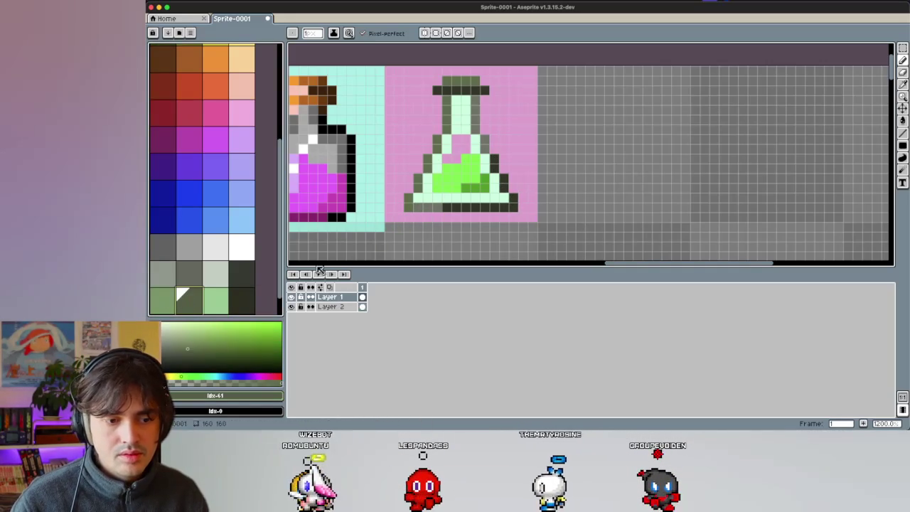
drag(463, 207, 427, 208)
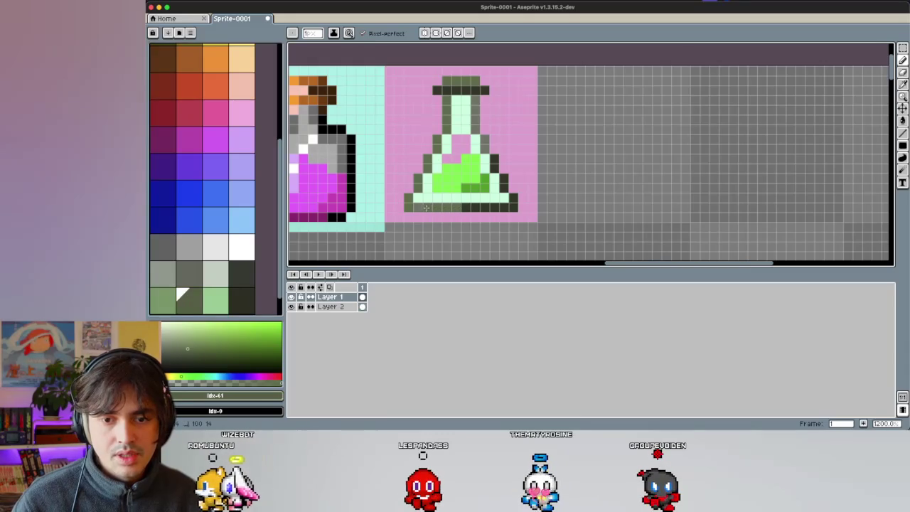
click(174, 301)
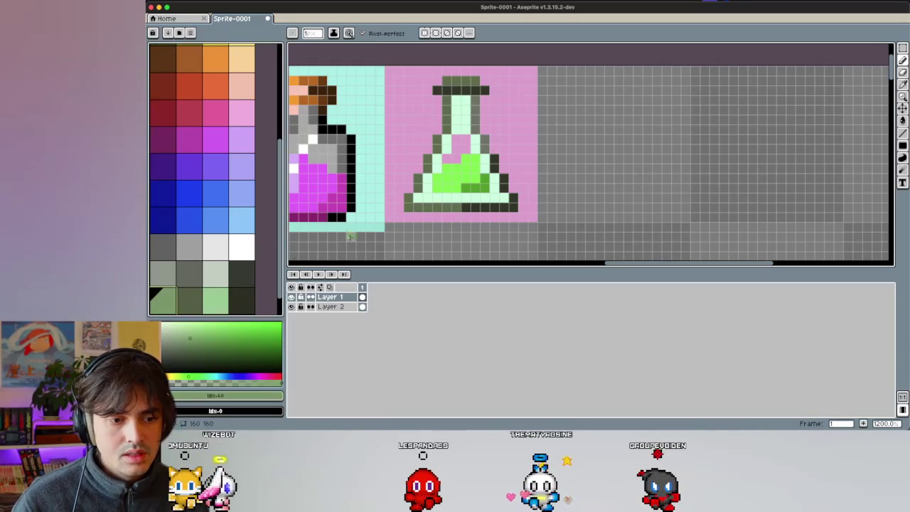
Step: Add a white highlight pixel inside the flask
scroll(441, 224, up, 1)
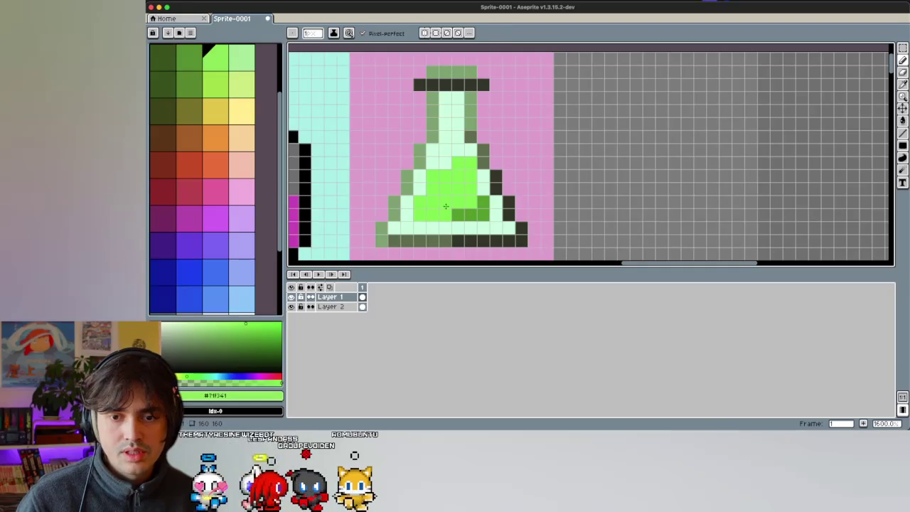
alt+click(476, 165)
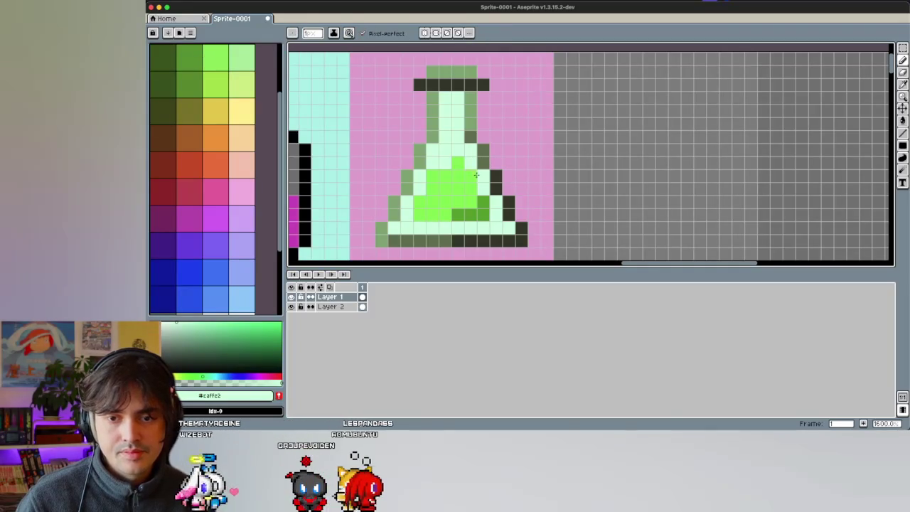
key(ctrl+z)
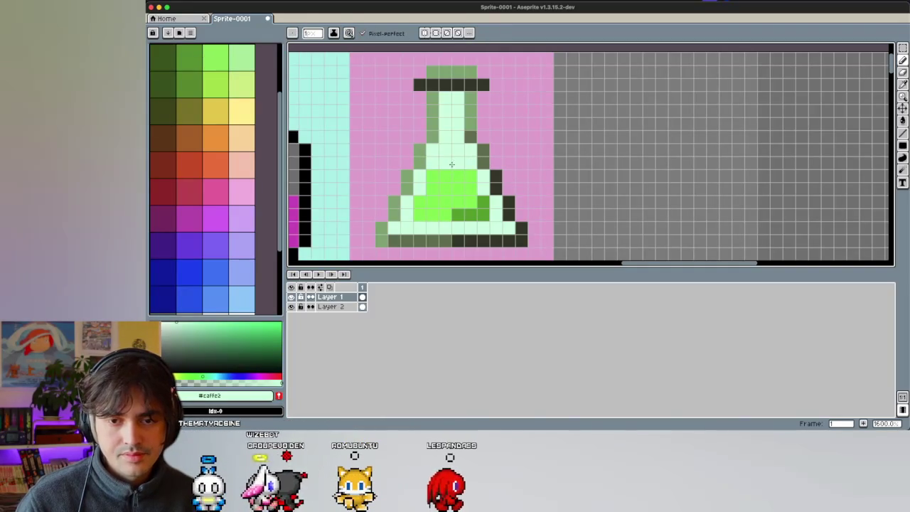
key(b)
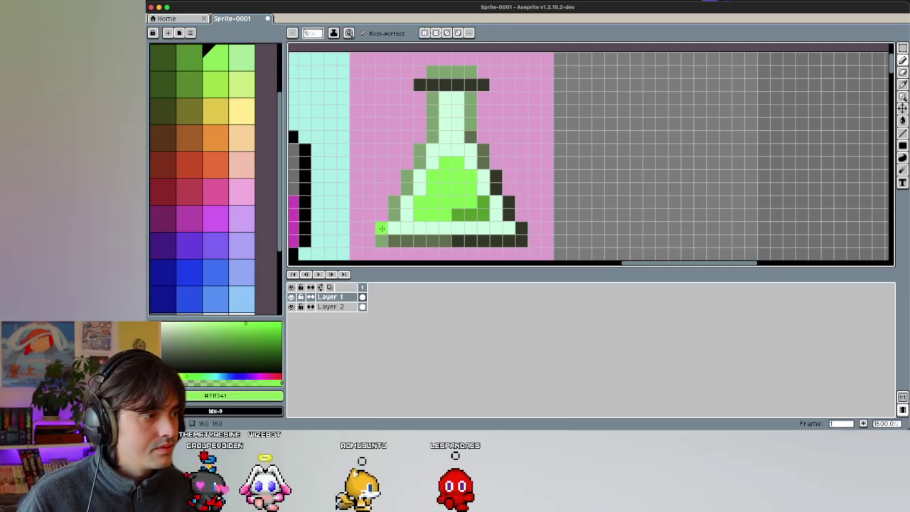
scroll(249, 236, down, 3)
click(241, 221)
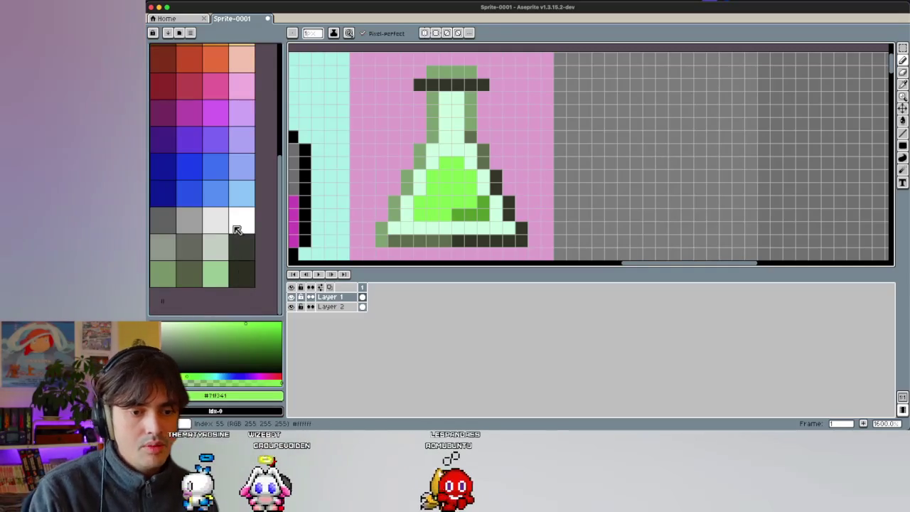
scroll(445, 154, down, 1)
click(434, 182)
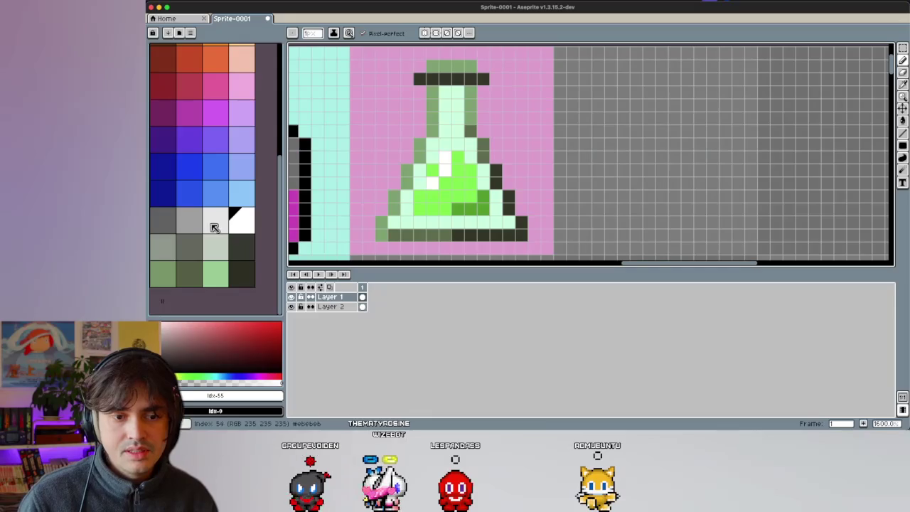
Step: Repaint the flask's bottom row, edges and neck in light green
scroll(214, 163, up, 5)
click(240, 139)
scroll(459, 183, up, 1)
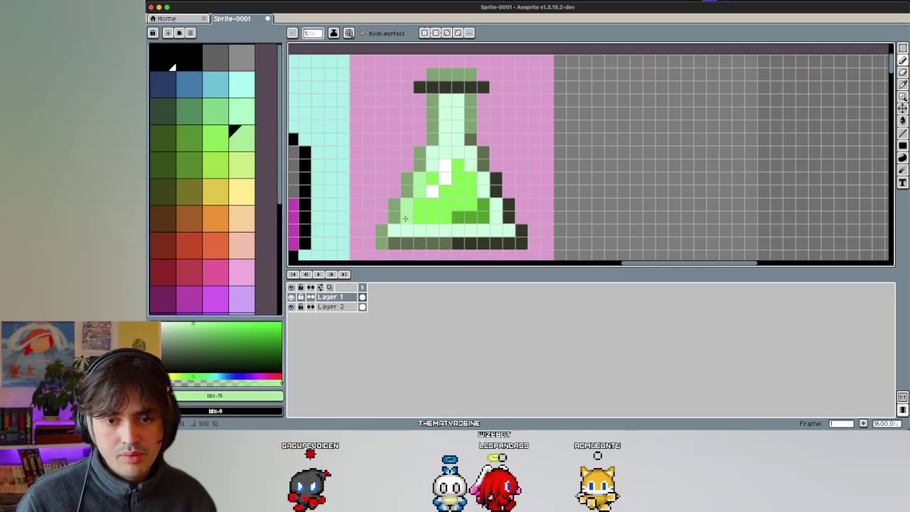
drag(396, 229, 496, 206)
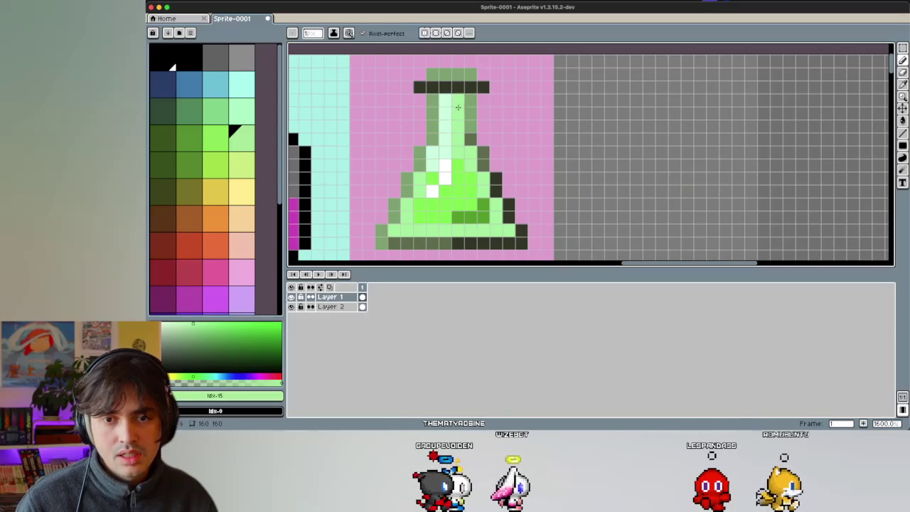
drag(447, 110, 447, 142)
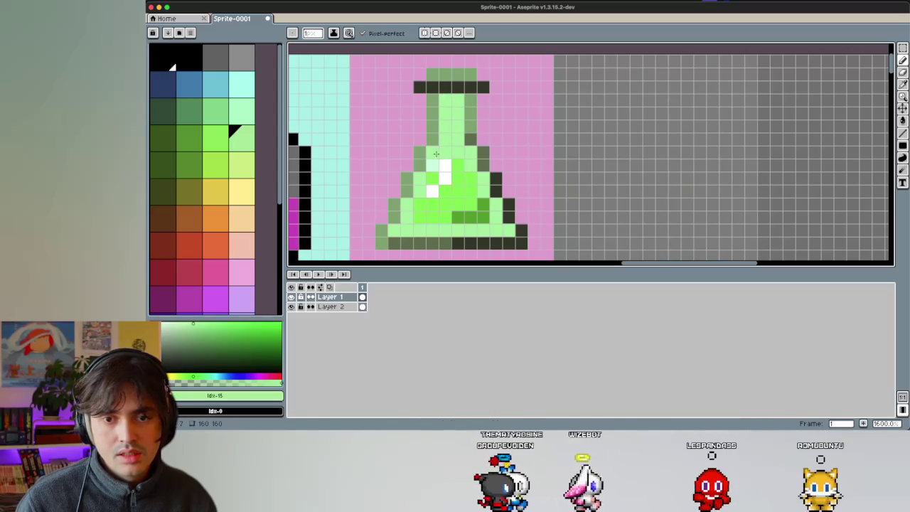
Step: Paint the neck band grey-green and add a dark green stopper pixel at the top
alt+click(476, 147)
drag(483, 87, 422, 88)
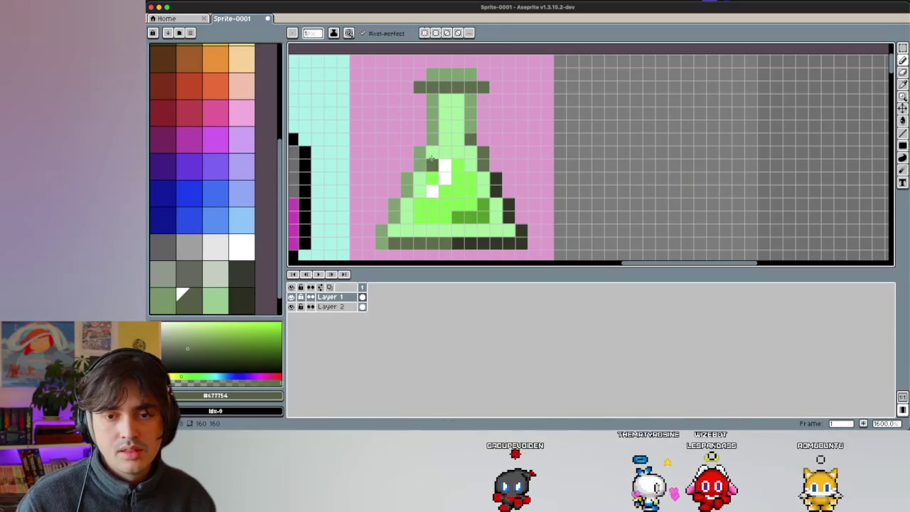
key(i)
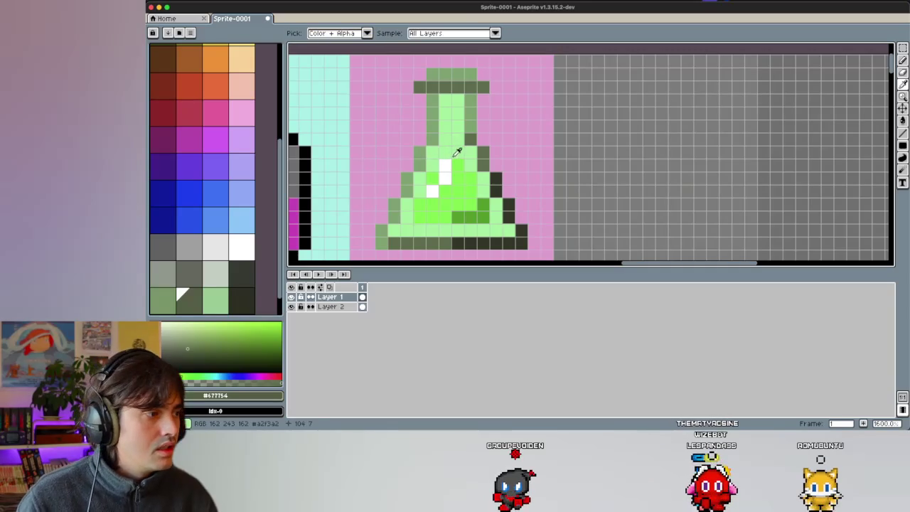
click(500, 176)
key(b)
click(445, 74)
Step: Erase the stray pixel beside the flask's stopper, zooming out and back in to review
scroll(432, 165, down, 5)
scroll(457, 181, up, 4)
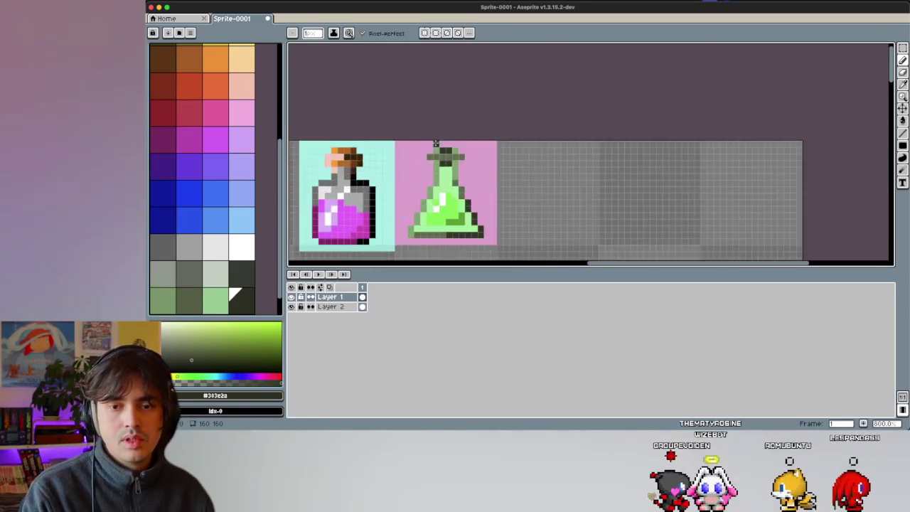
scroll(457, 182, up, 3)
key(i)
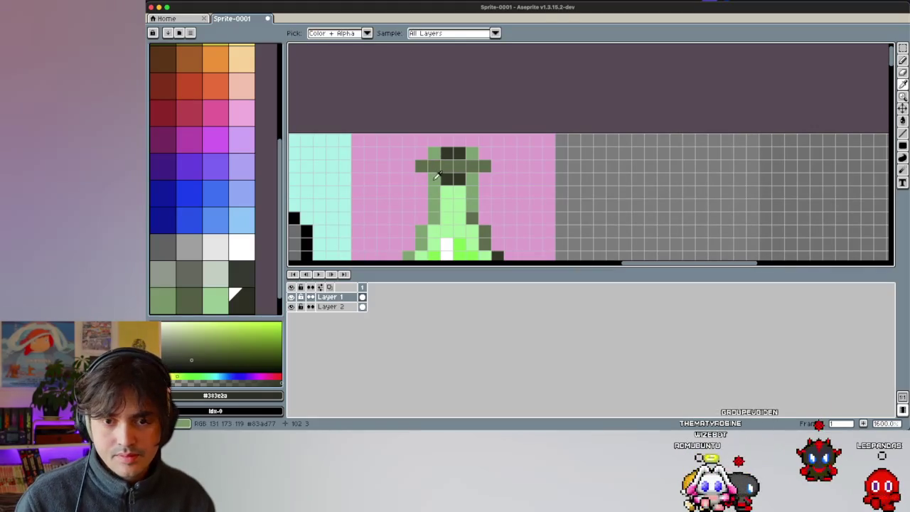
key(e)
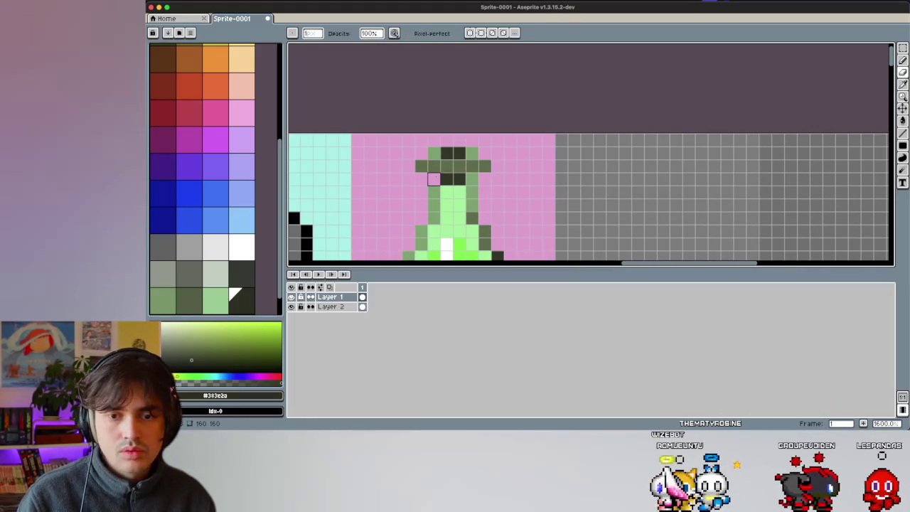
click(472, 165)
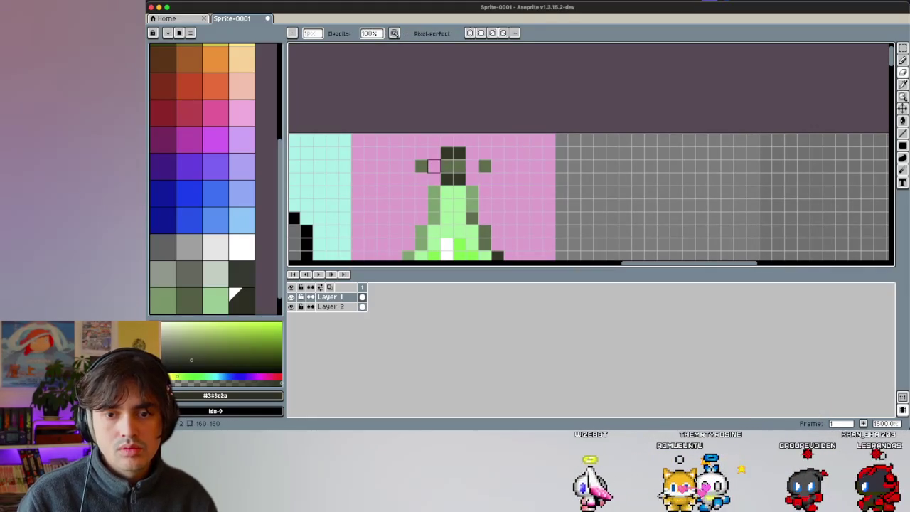
key(i)
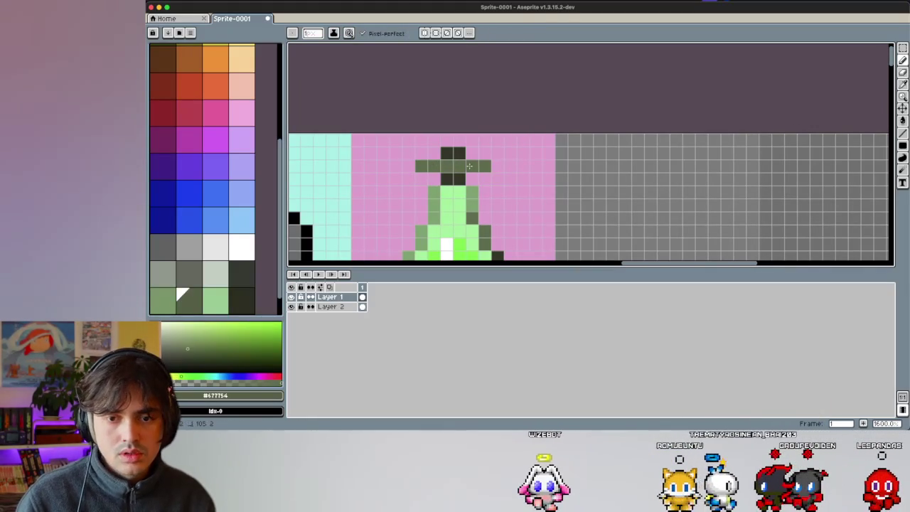
scroll(441, 182, down, 5)
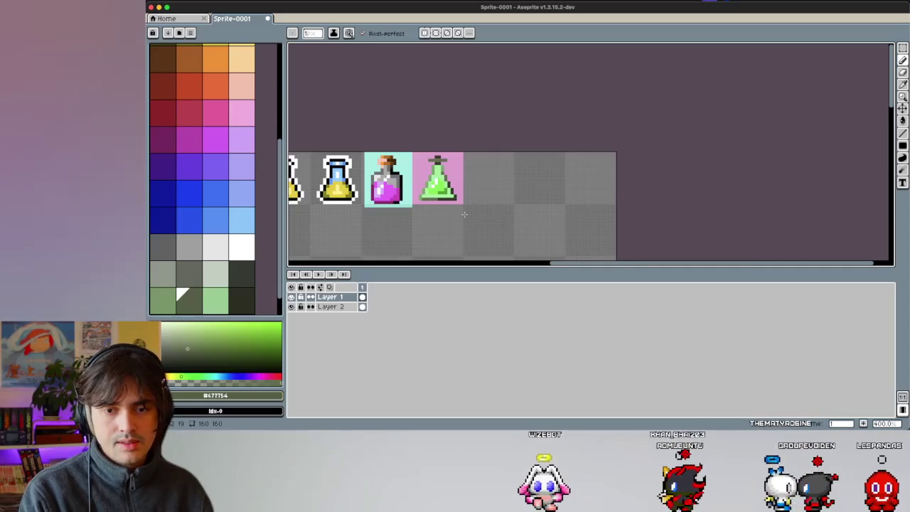
scroll(464, 214, down, 2)
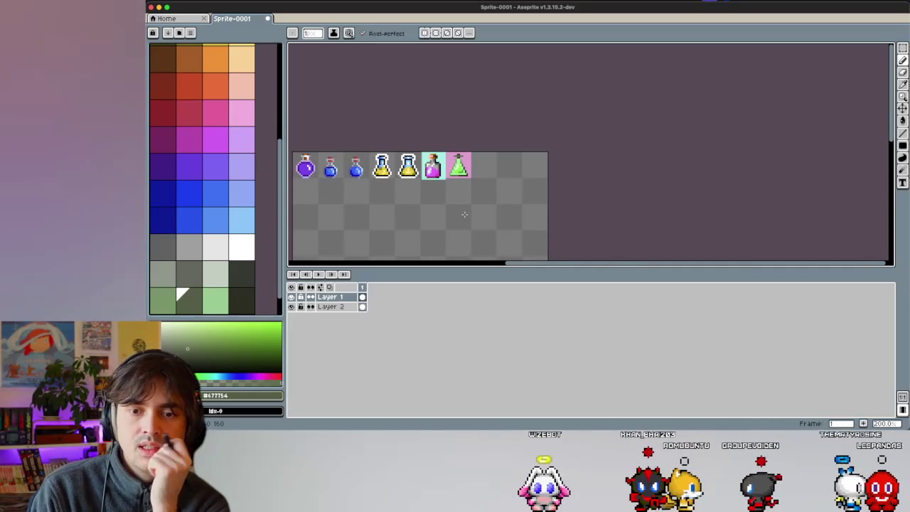
scroll(464, 214, up, 3)
scroll(462, 172, up, 2)
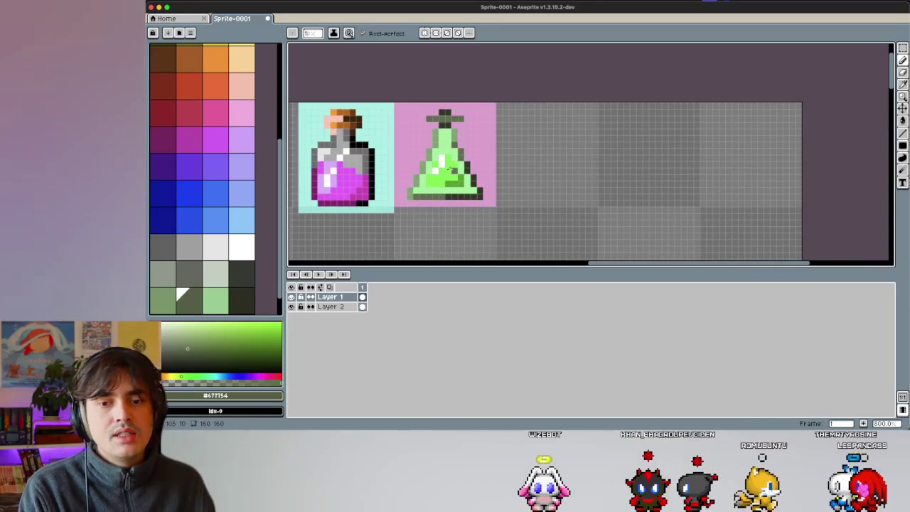
Step: Bucket-fill the flask's bright green liquid with pale green after trying lighter green swatches
scroll(216, 152, up, 3)
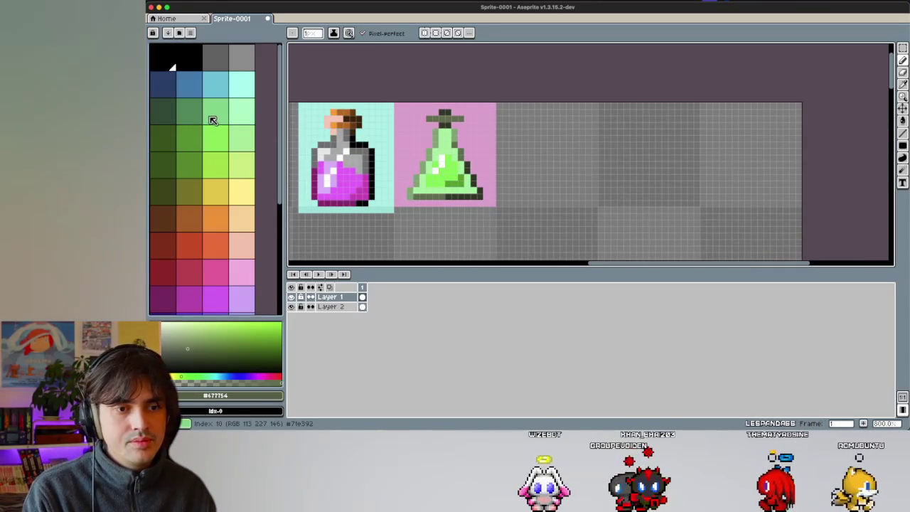
click(209, 122)
scroll(427, 135, up, 1)
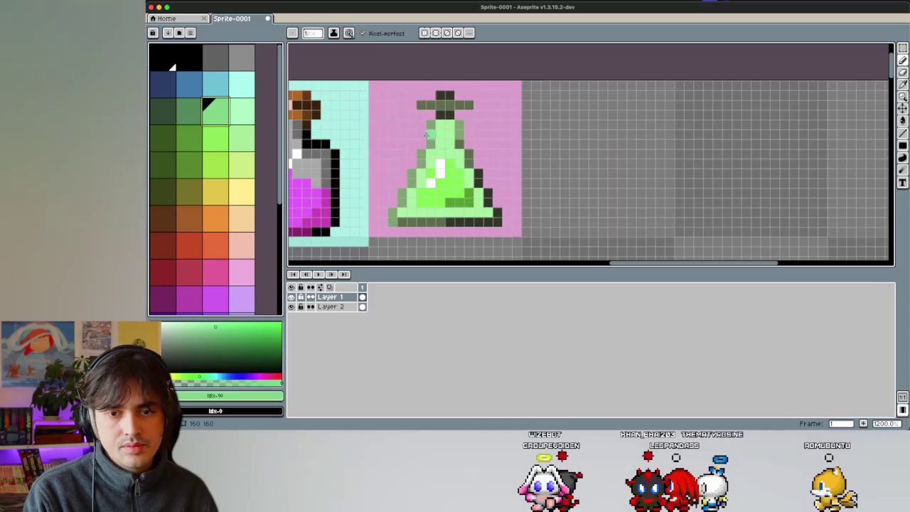
click(244, 116)
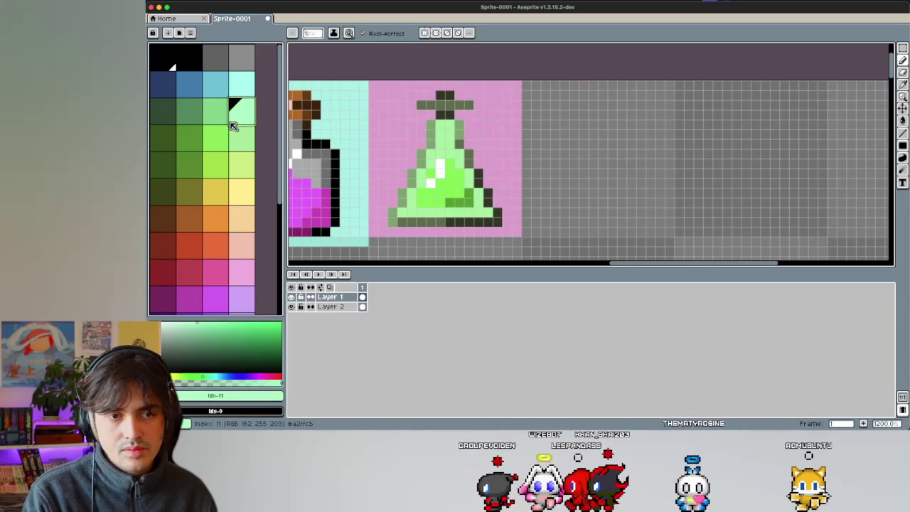
click(224, 137)
click(235, 116)
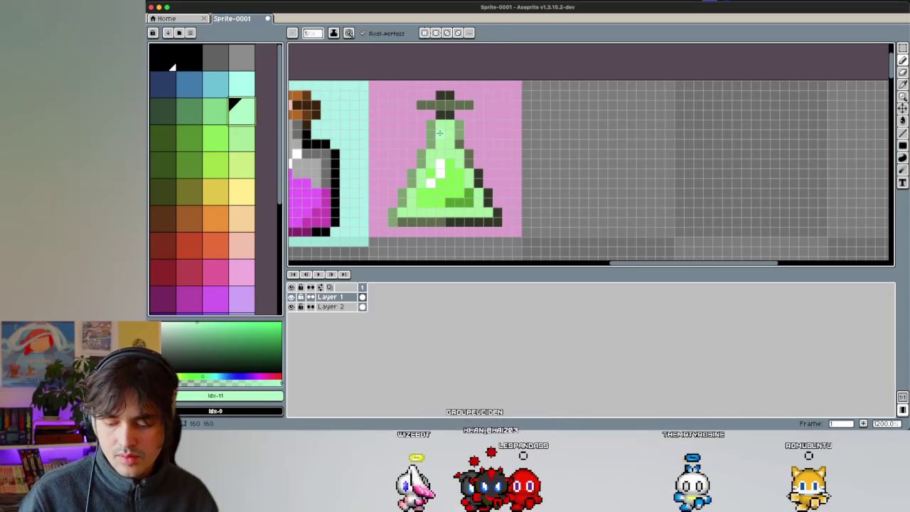
key(g)
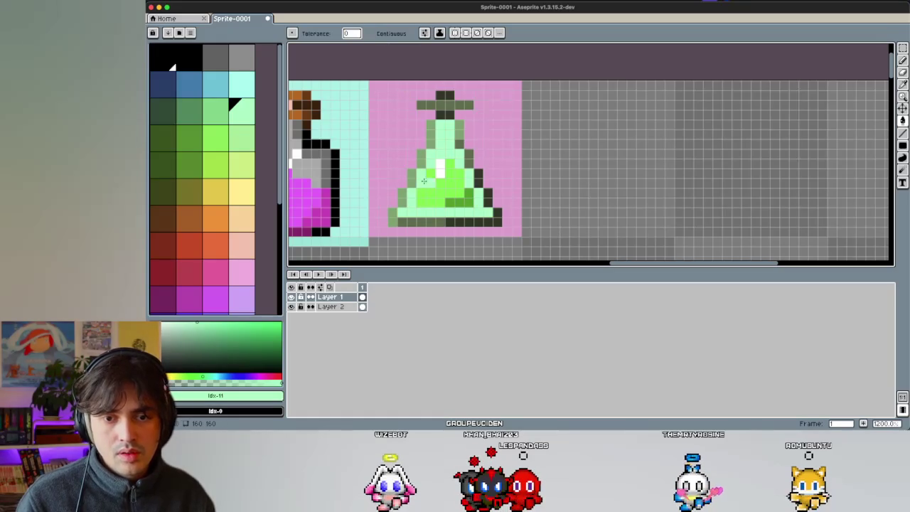
click(218, 108)
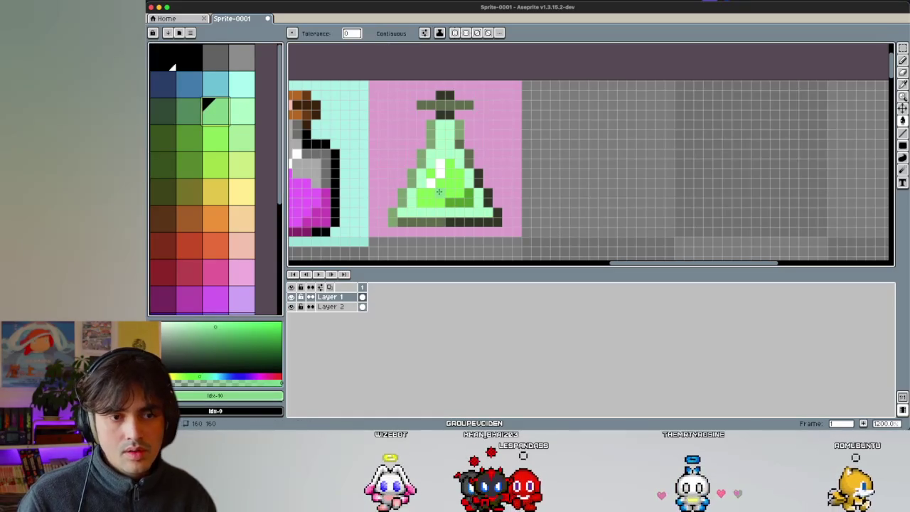
click(435, 191)
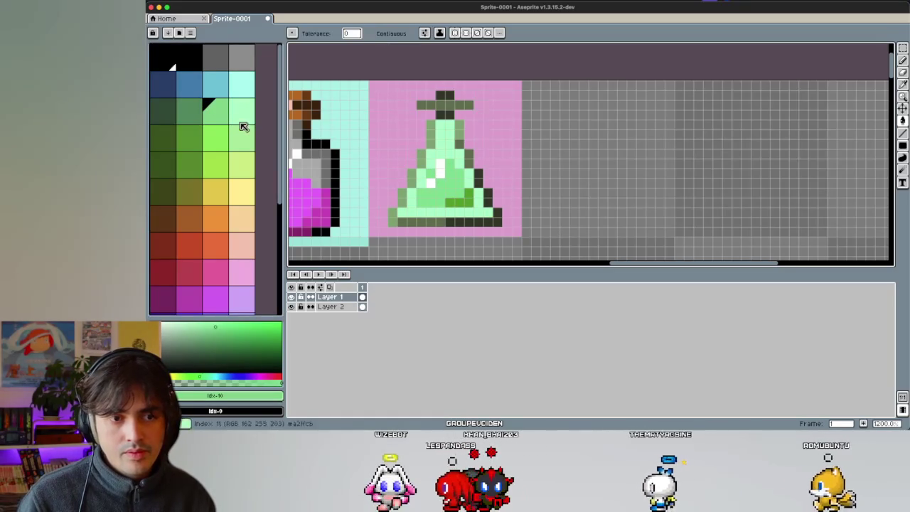
Step: Fill the lower-right liquid patch darker green and darken the right inner edge
click(189, 111)
click(459, 202)
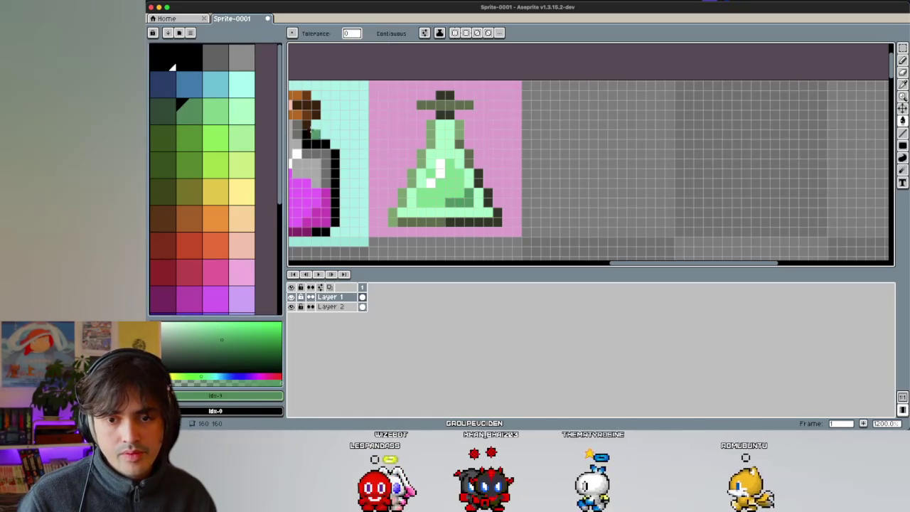
click(171, 117)
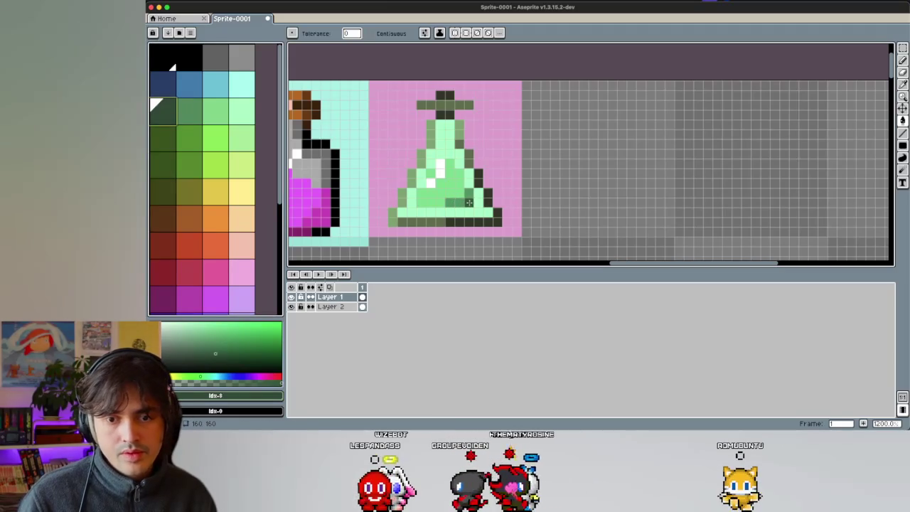
click(469, 182)
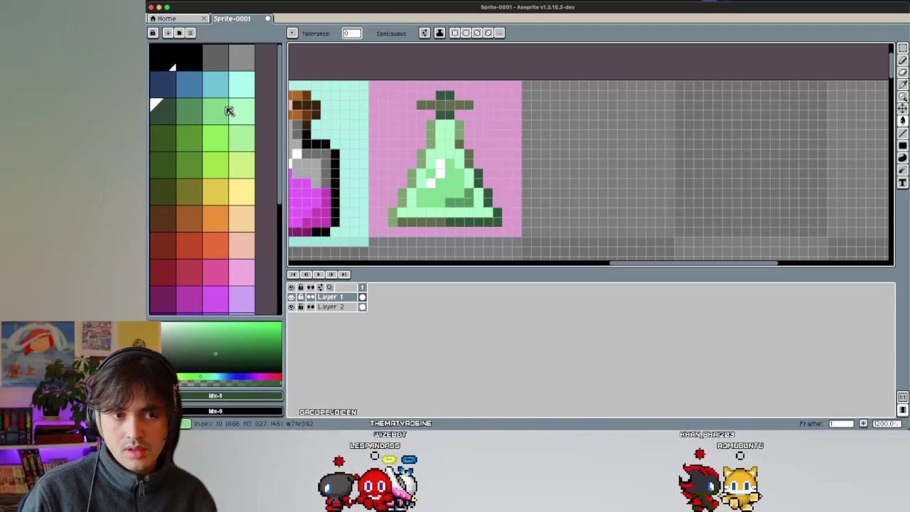
Step: Sample the flask's dark green and lighter green with the eyedropper
key(])
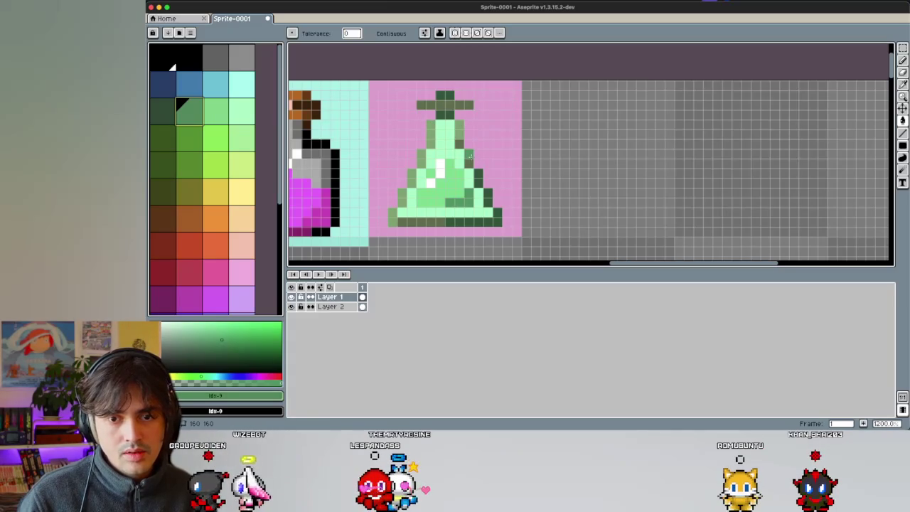
key(b)
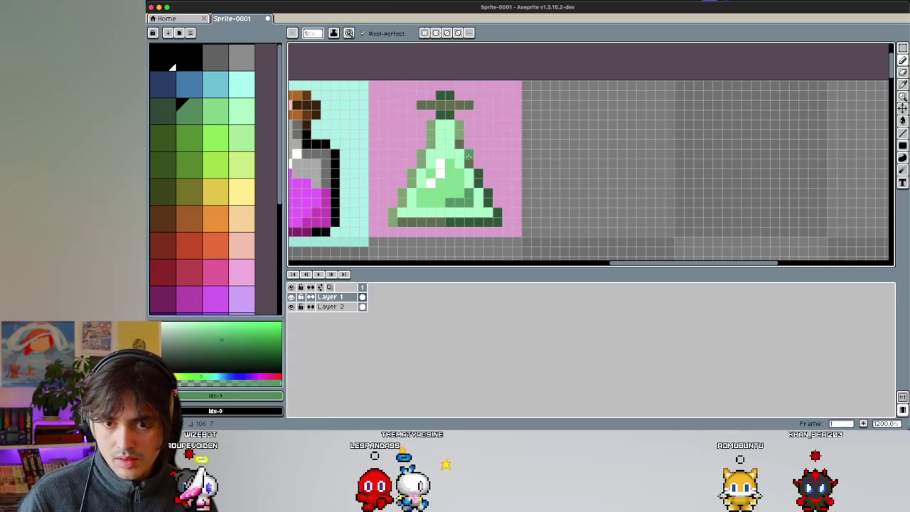
click(213, 116)
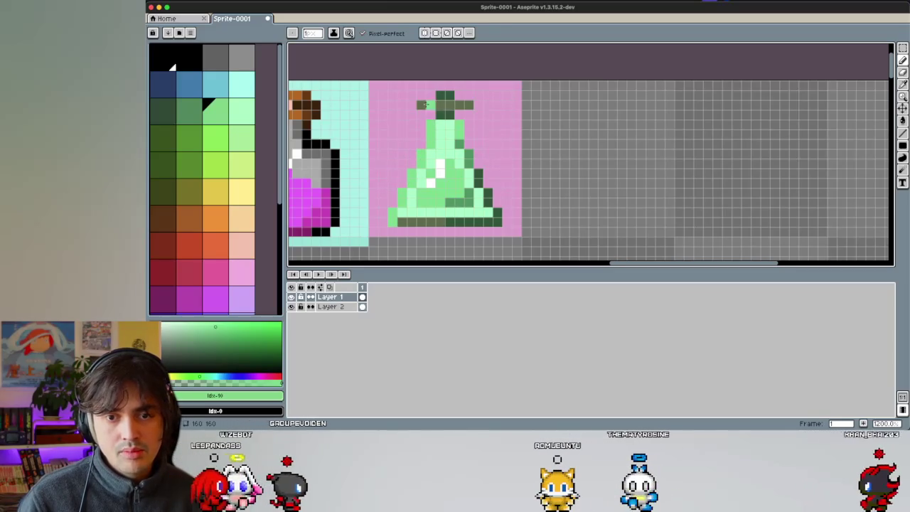
key(i)
alt+click(488, 190)
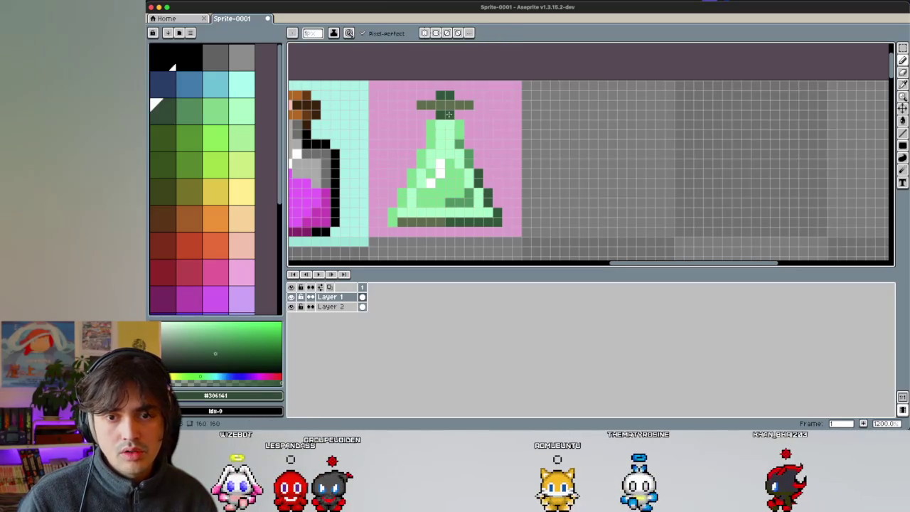
alt+click(449, 105)
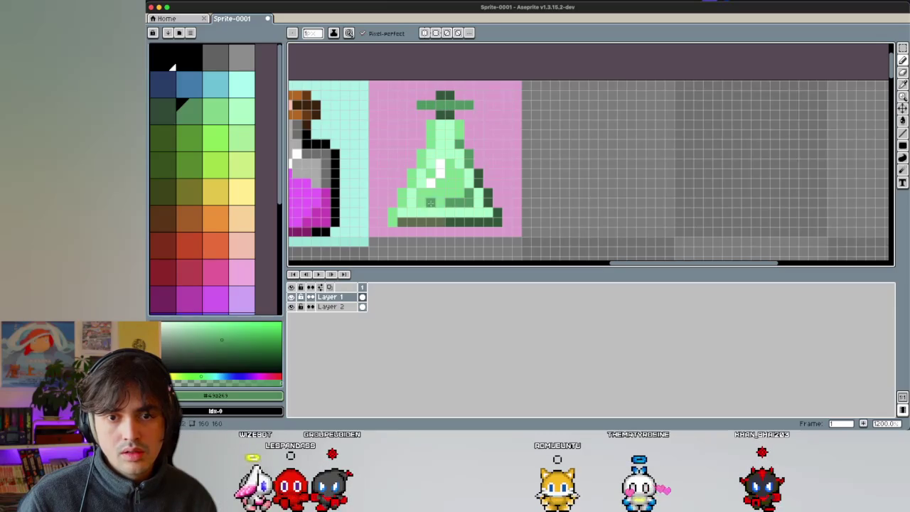
scroll(410, 192, down, 4)
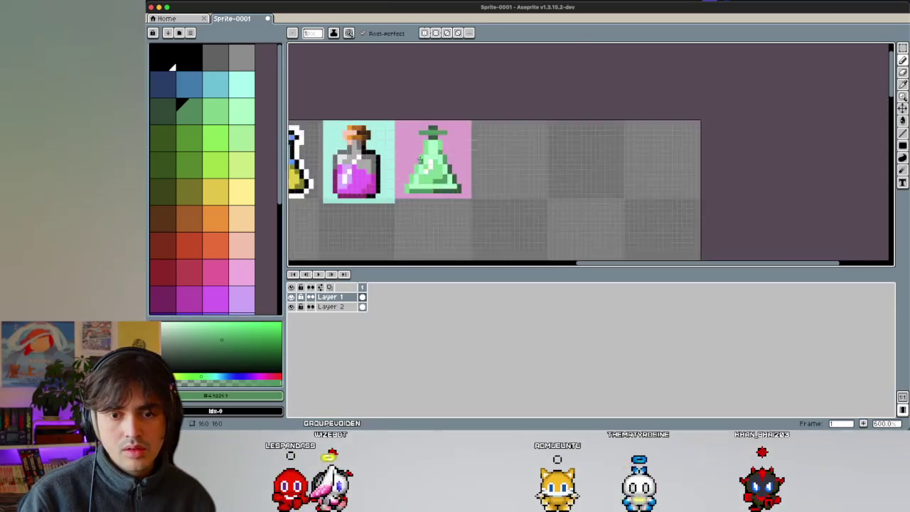
Step: Darken a row of pixels across the flask's lower body
scroll(419, 177, down, 2)
scroll(434, 163, down, 3)
scroll(441, 160, up, 2)
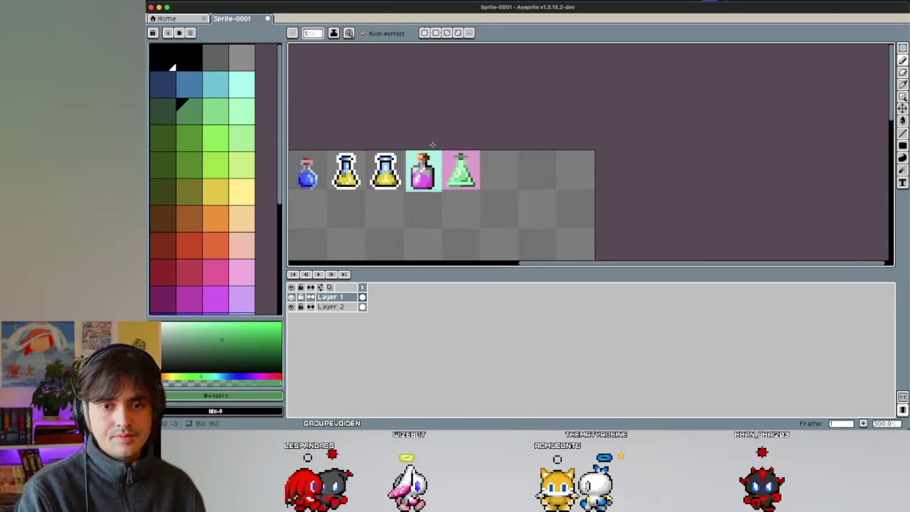
scroll(447, 190, up, 3)
scroll(471, 177, up, 1)
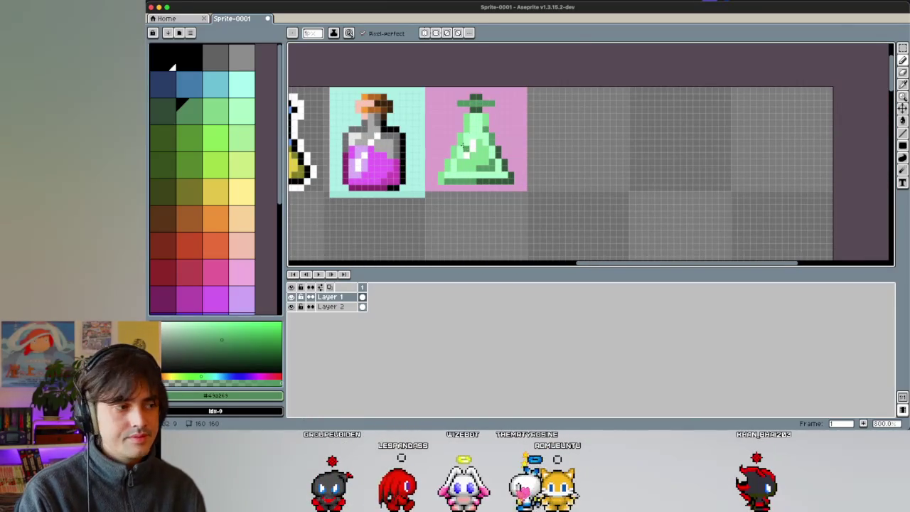
scroll(470, 163, up, 2)
scroll(468, 151, up, 1)
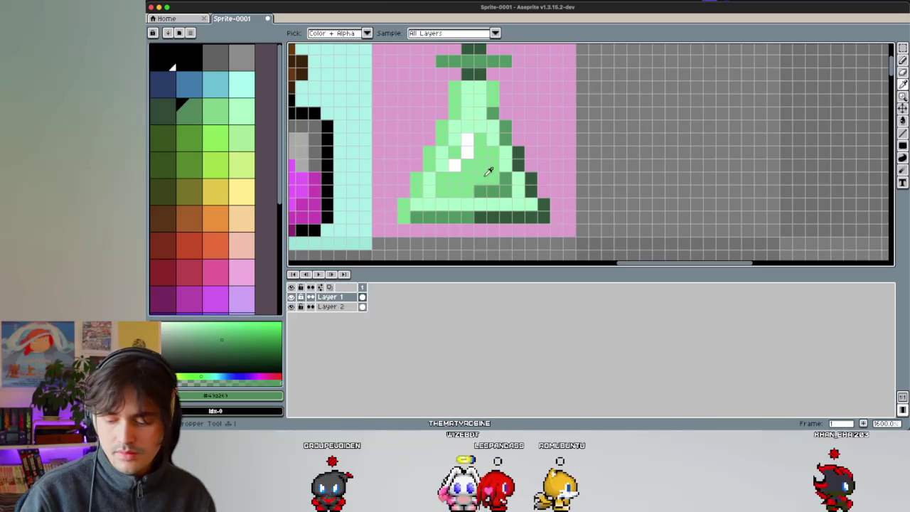
mouse_move(449, 189)
mouse_down()
mouse_move(491, 178)
mouse_move(504, 191)
mouse_up()
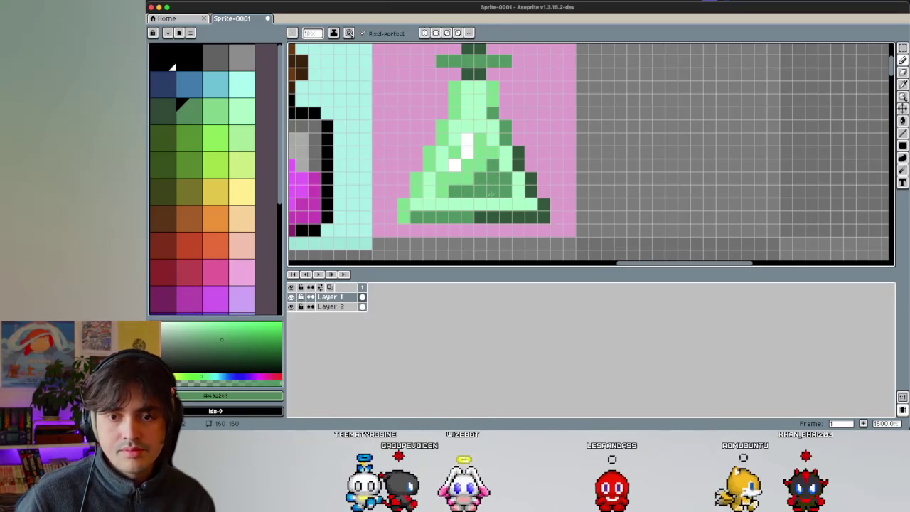
scroll(491, 192, down, 2)
scroll(487, 177, up, 2)
scroll(483, 163, up, 2)
Step: Sample the flask's dark green and paint two more shadow pixels with it
key(i)
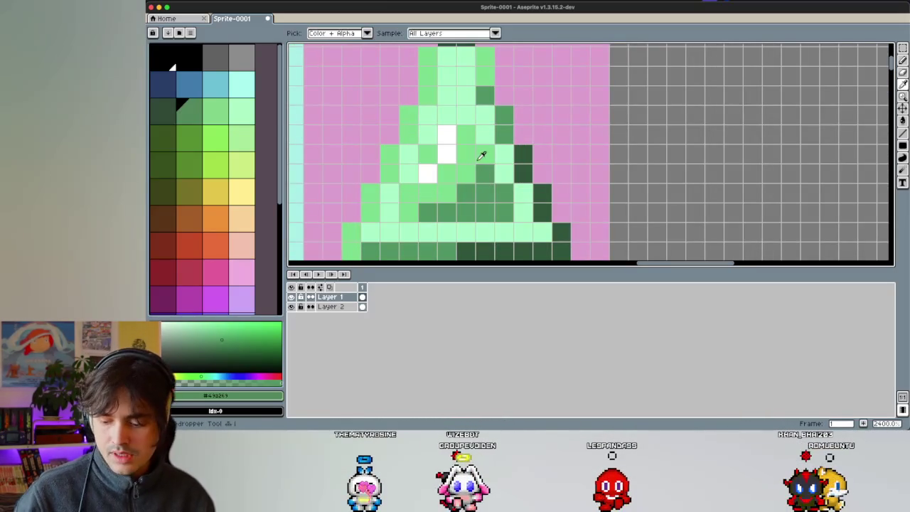
click(481, 155)
key(b)
key(i)
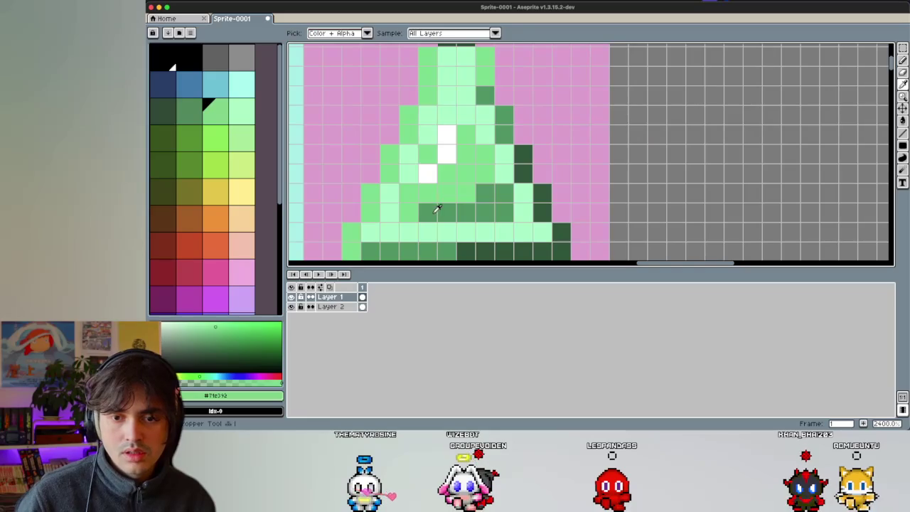
key(i)
click(476, 194)
key(b)
drag(466, 191, 489, 174)
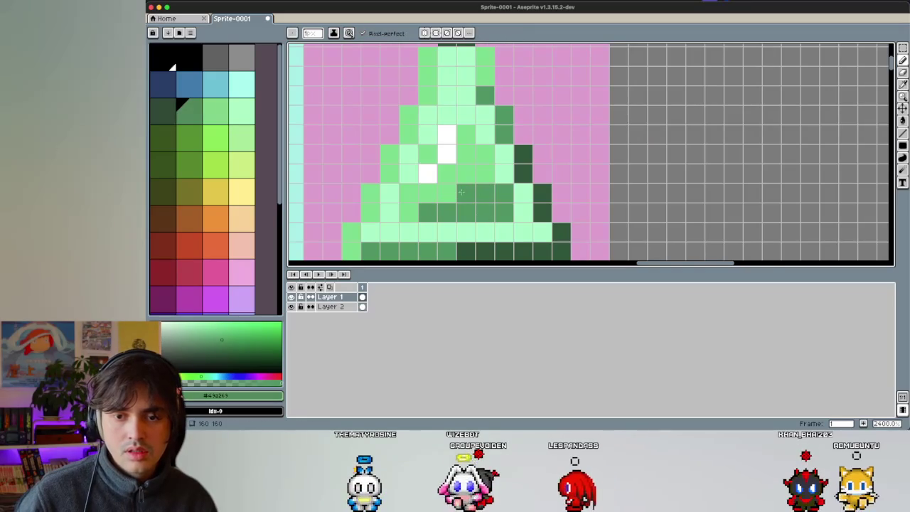
Step: Sample the flask's light green, then set pale green as the drawing colour
scroll(466, 190, down, 3)
key(i)
click(442, 199)
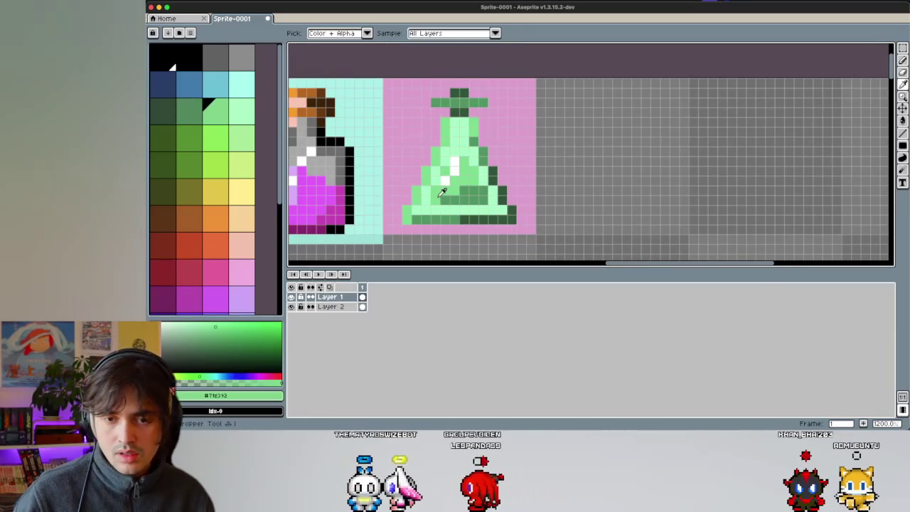
key(b)
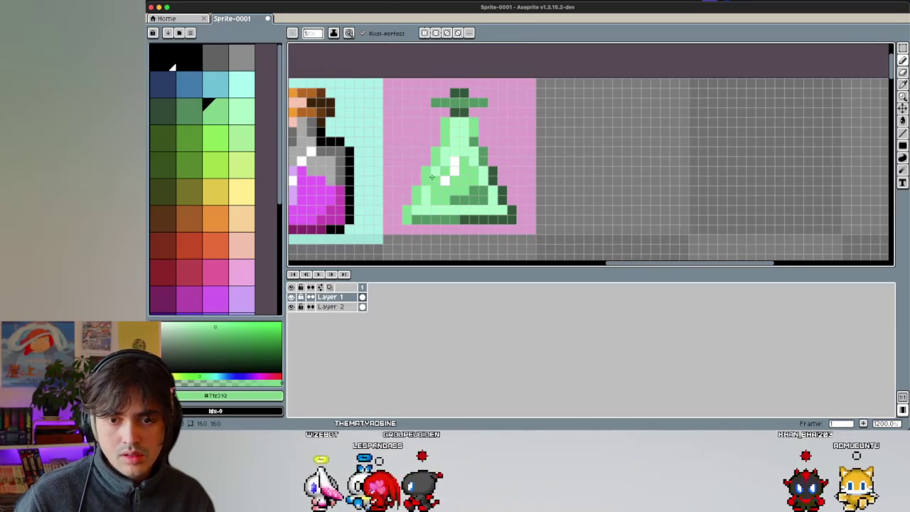
click(245, 113)
key(i)
key(b)
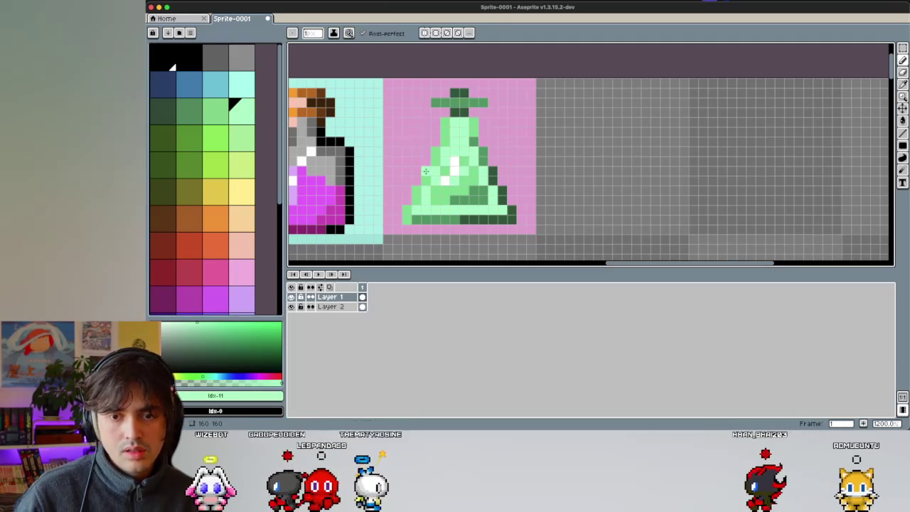
scroll(448, 206, down, 4)
scroll(483, 231, down, 3)
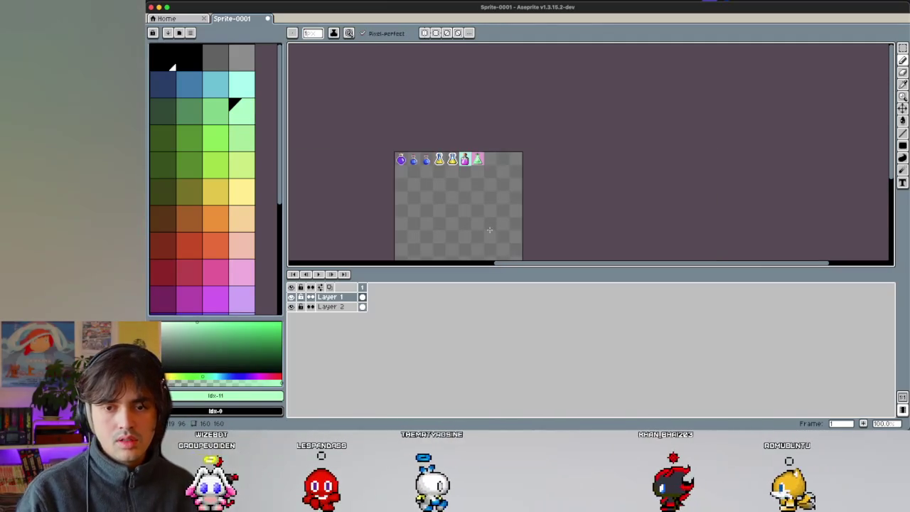
scroll(494, 178, up, 1)
scroll(483, 157, up, 1)
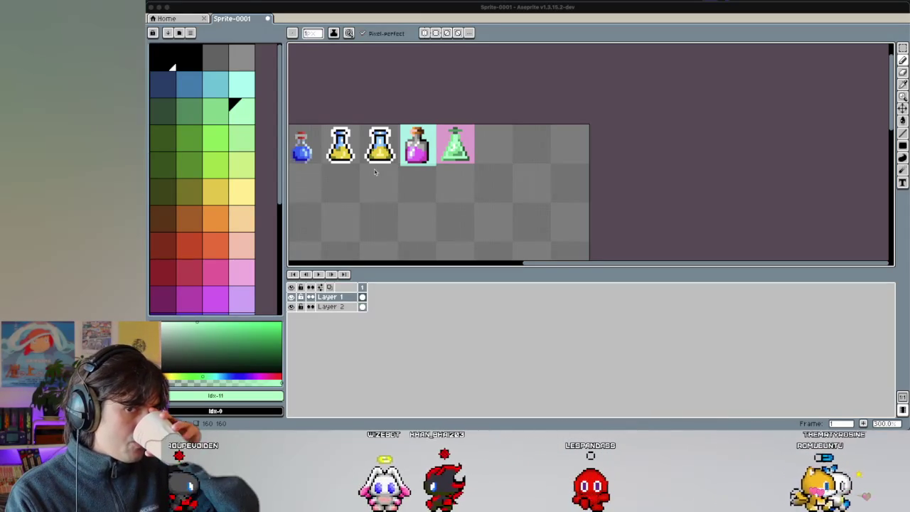
scroll(343, 205, left, 3)
scroll(342, 203, left, 2)
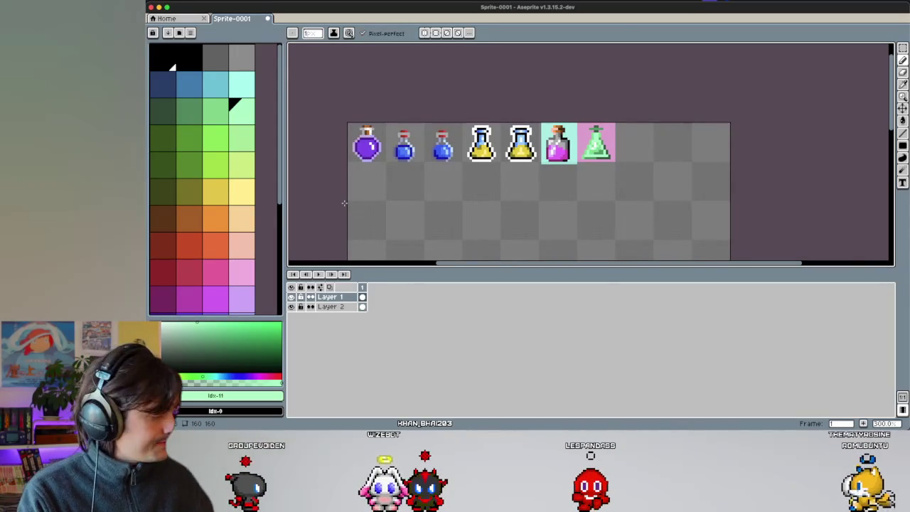
scroll(337, 201, up, 2)
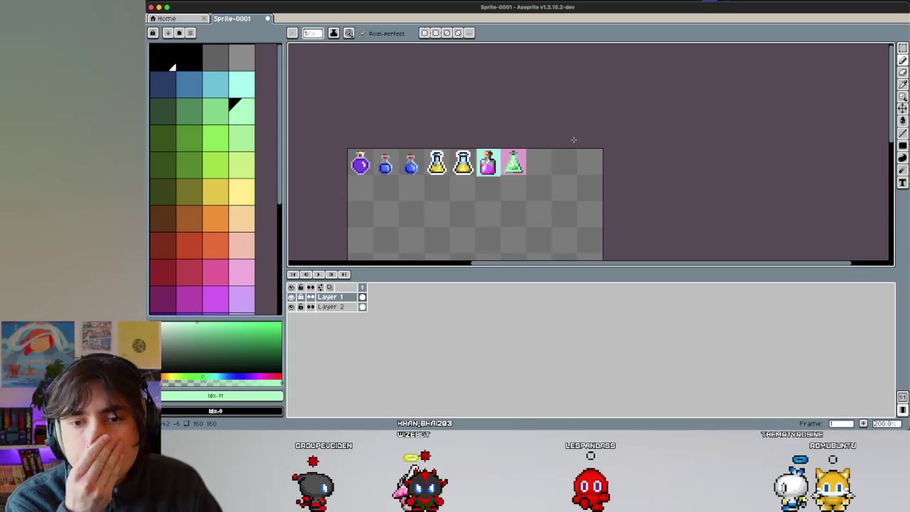
scroll(573, 139, right, 3)
scroll(573, 140, up, 1)
scroll(573, 139, up, 1)
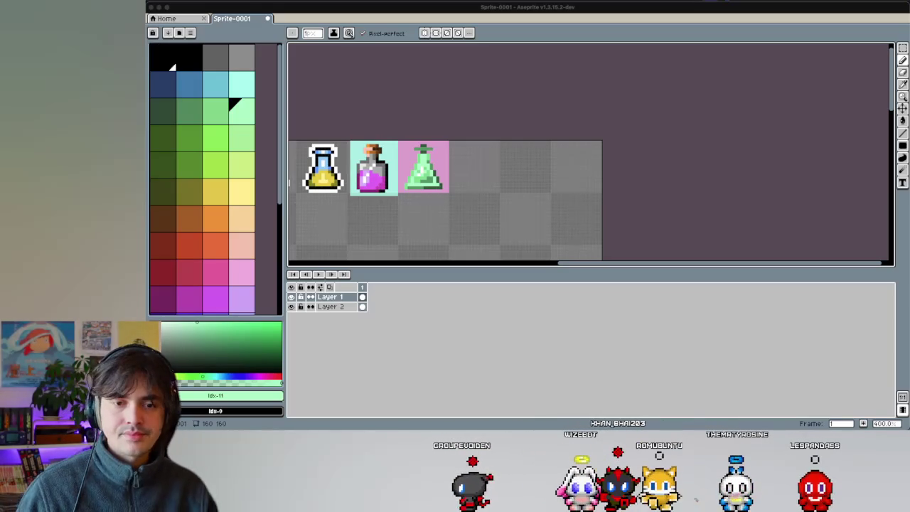
scroll(422, 241, left, 2)
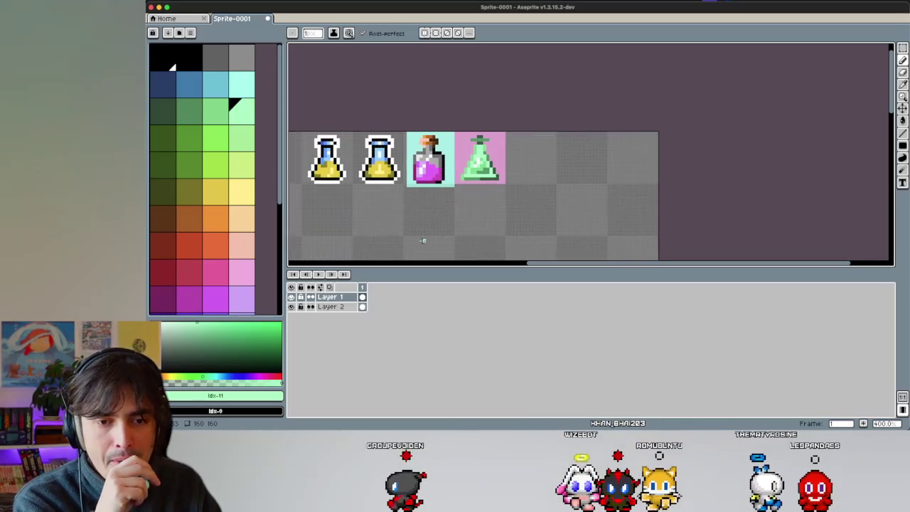
scroll(543, 155, up, 2)
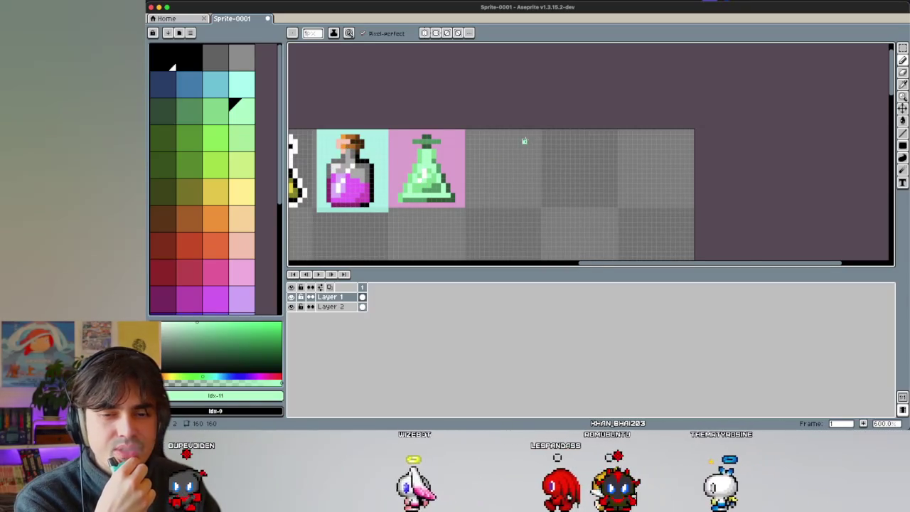
scroll(524, 141, up, 1)
scroll(524, 141, left, 2)
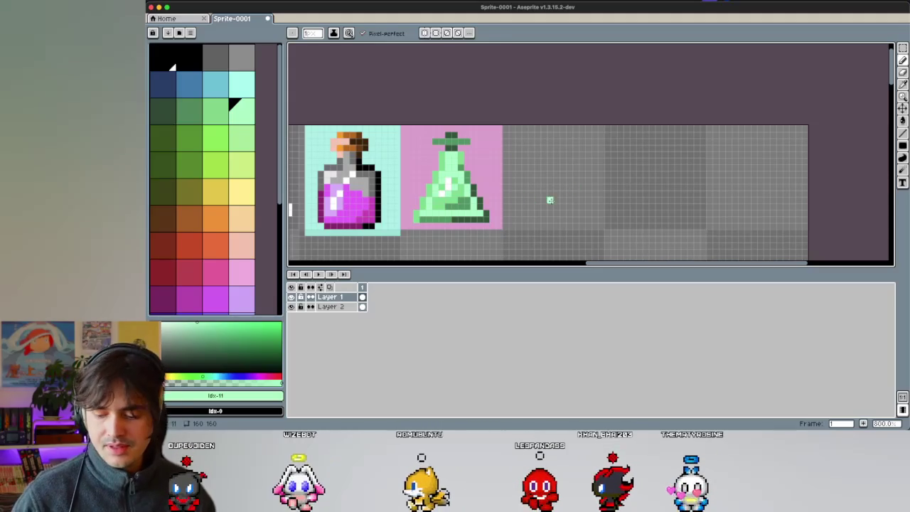
Step: Set black as the drawing colour and draw the new flask's base line
key(i)
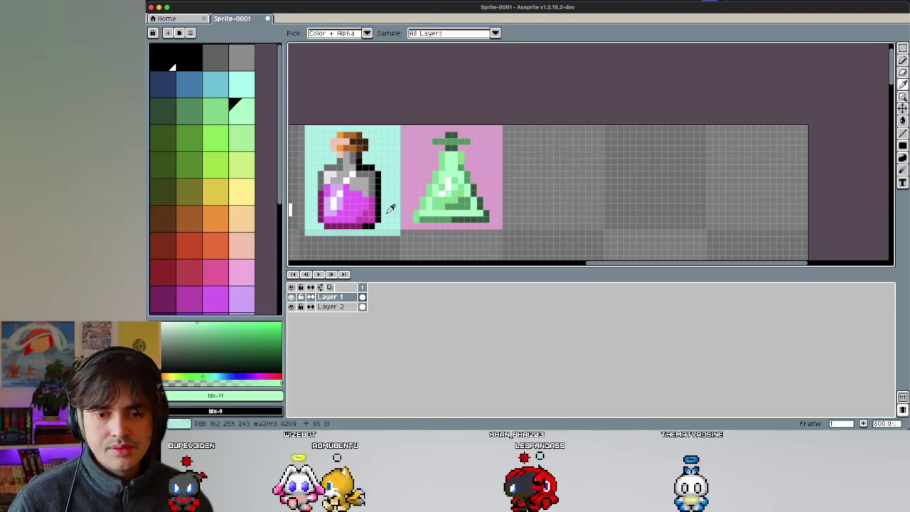
click(384, 212)
key(b)
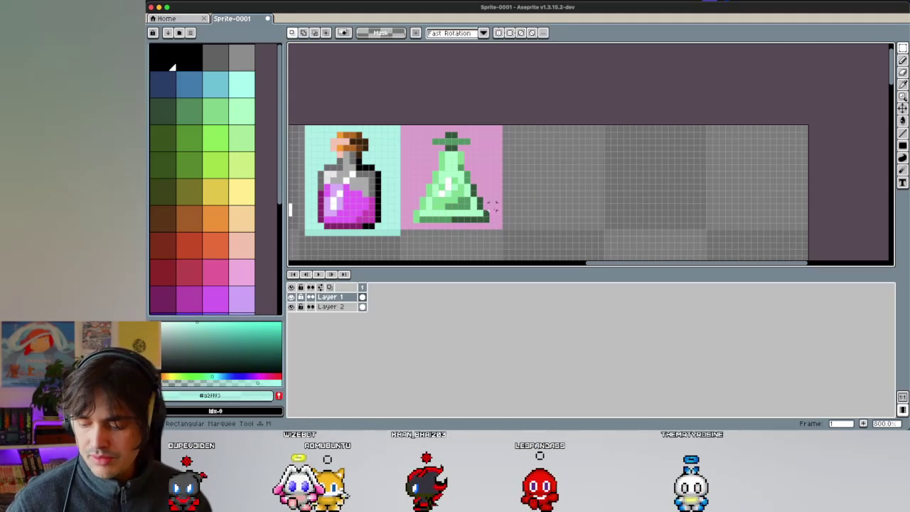
key(x)
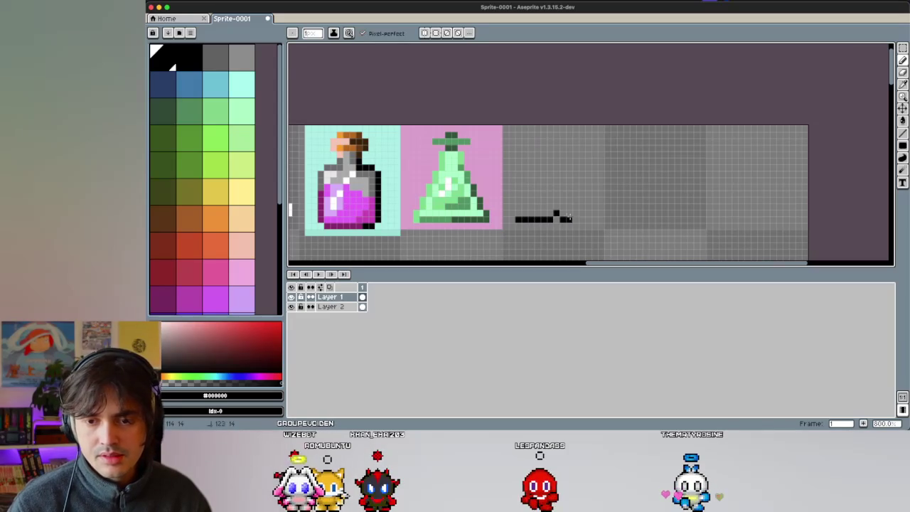
key(ctrl+z)
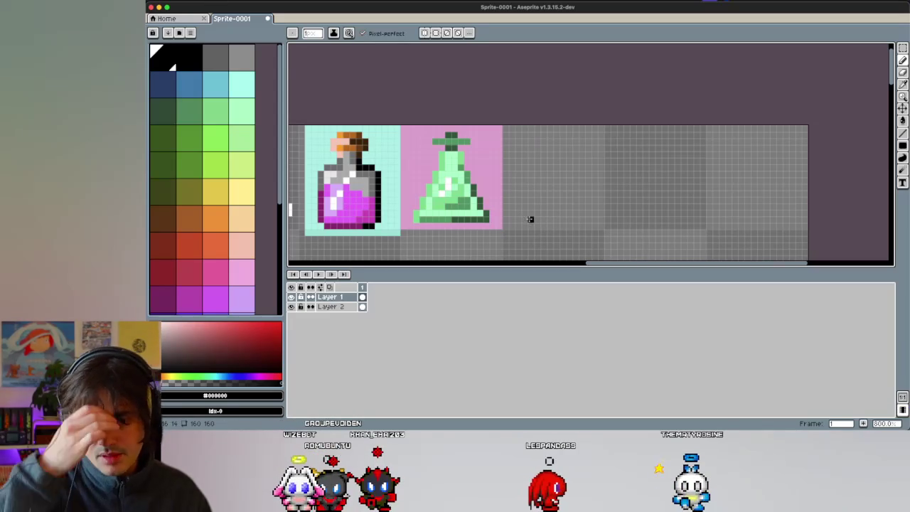
drag(517, 219, 590, 219)
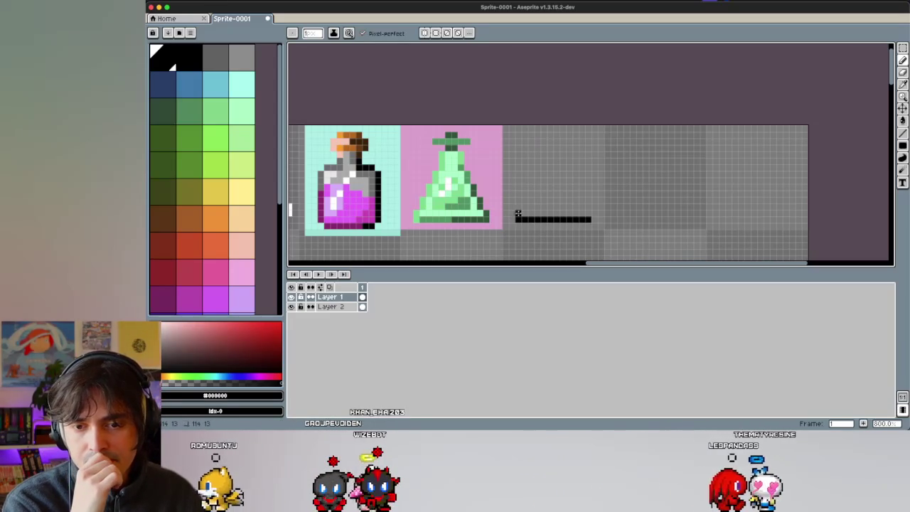
Step: Draw the left and right slanted sides to form the triangular outline
drag(519, 213, 535, 183)
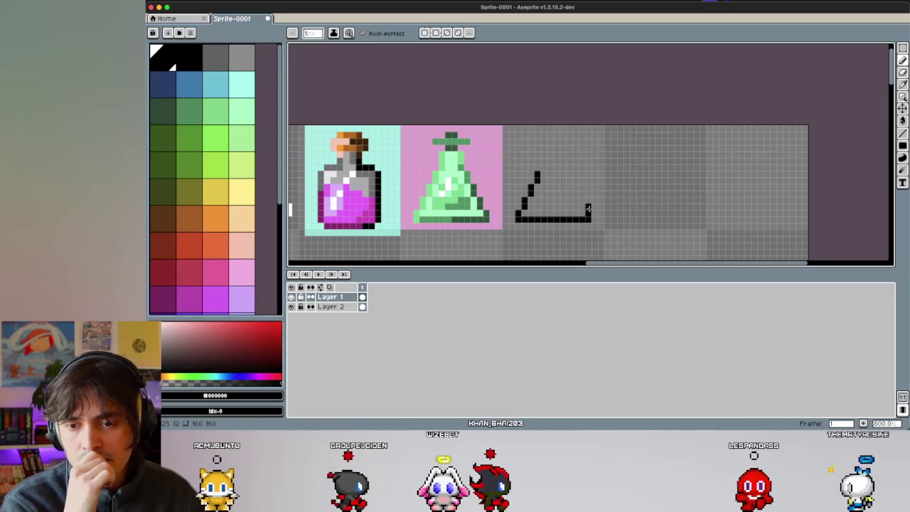
key(v)
key(ctrl+z)
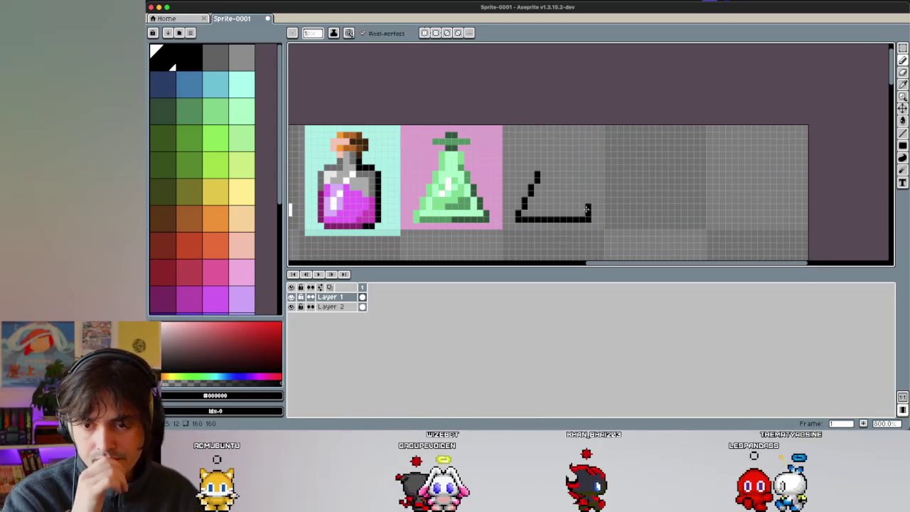
mouse_move(587, 213)
mouse_down()
mouse_move(575, 189)
mouse_move(537, 161)
mouse_up()
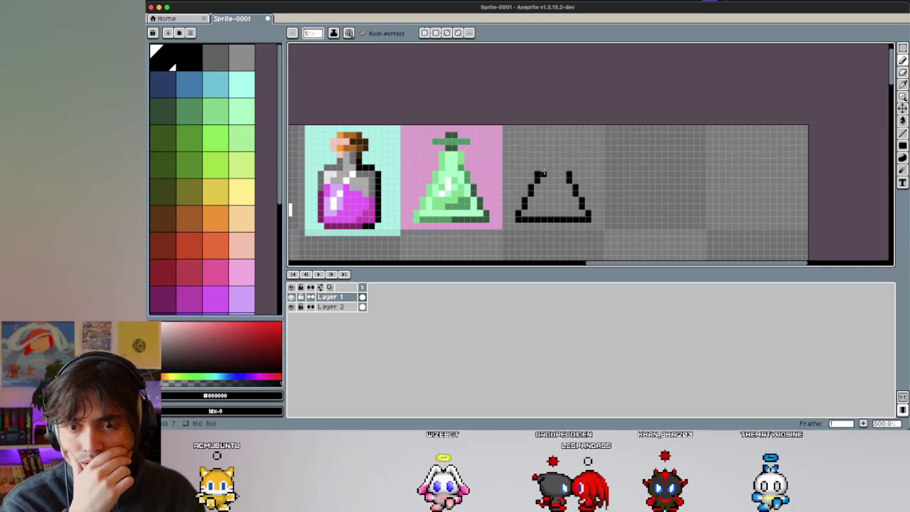
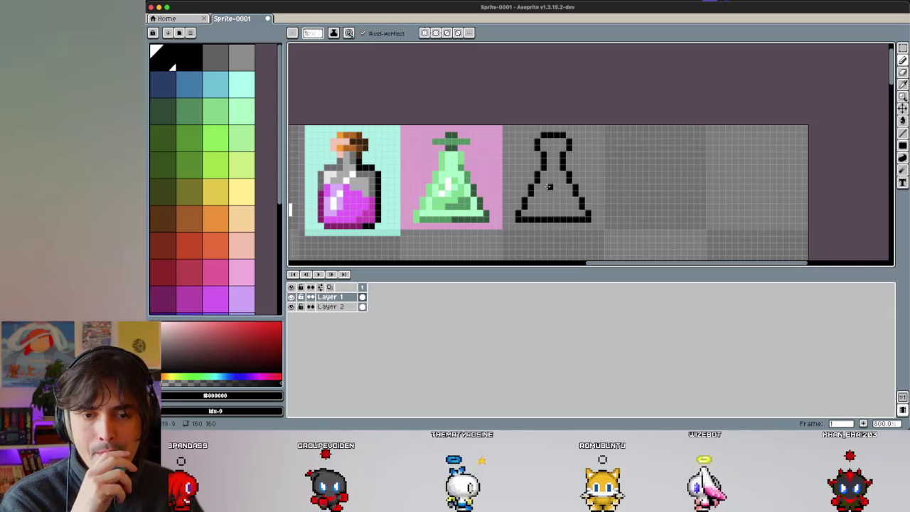
Step: Pick dark and light green, then bucket-fill the flask's lower liquid light green
click(163, 110)
drag(525, 213, 580, 213)
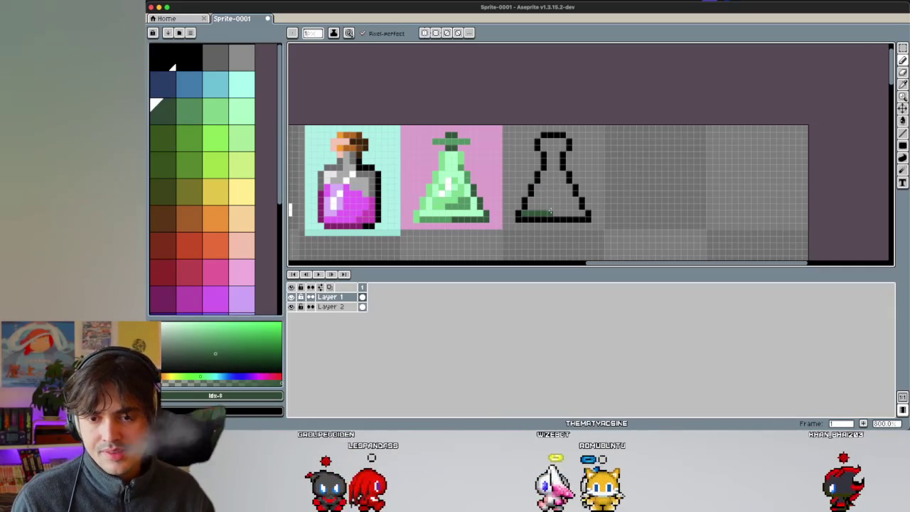
key(ctrl+z)
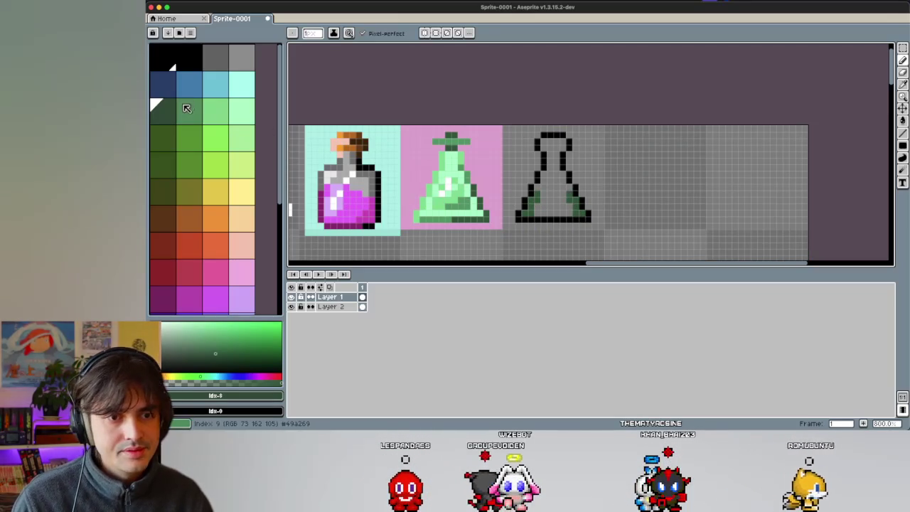
click(217, 112)
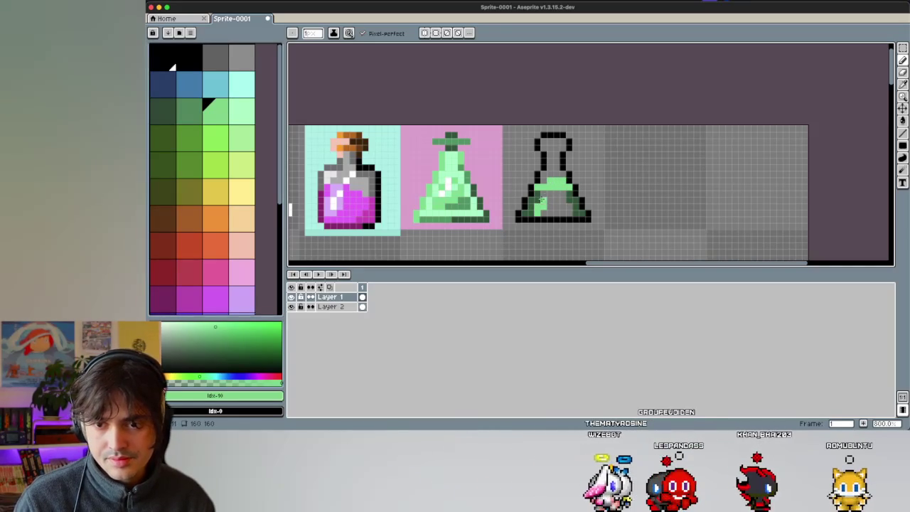
key(g)
click(557, 200)
Step: Undo the accidental background fill and enable Contiguous so fills stay inside the flask
key(ctrl+z)
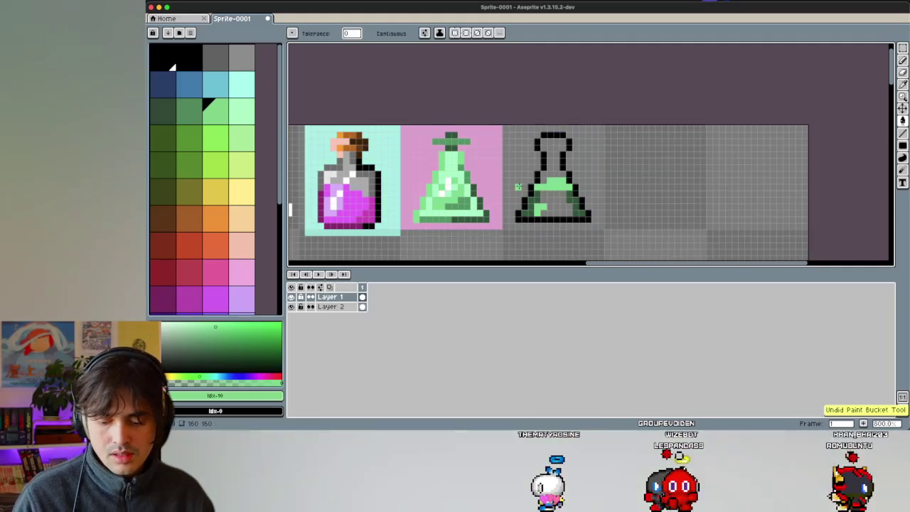
click(370, 33)
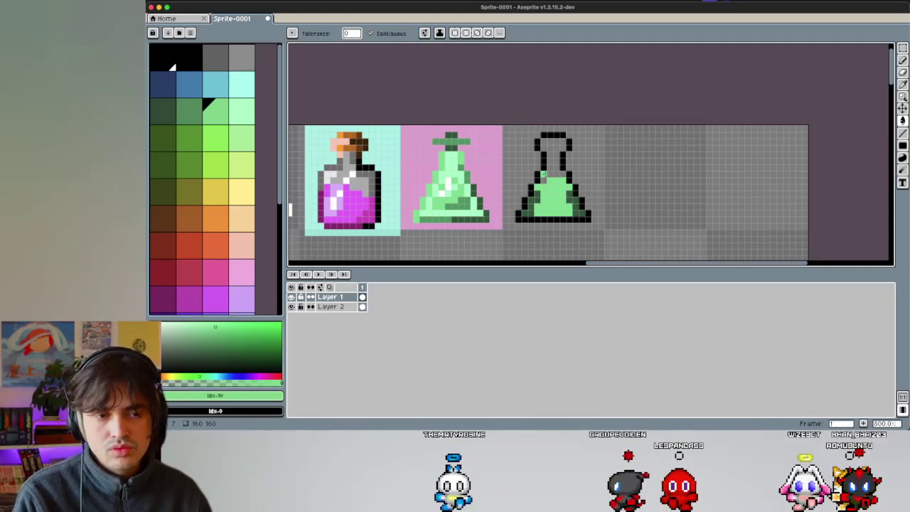
scroll(542, 174, up, 1)
scroll(524, 179, up, 1)
scroll(484, 174, up, 1)
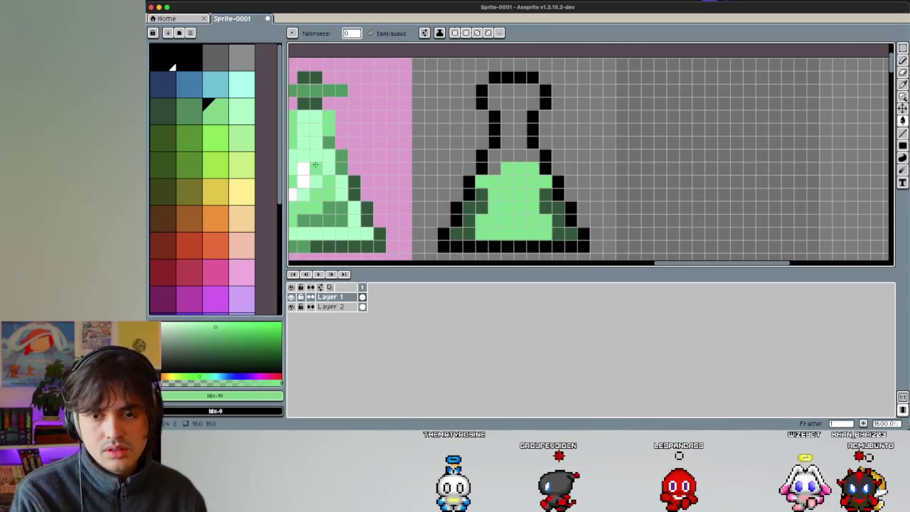
scroll(532, 180, down, 3)
scroll(532, 180, left, 2)
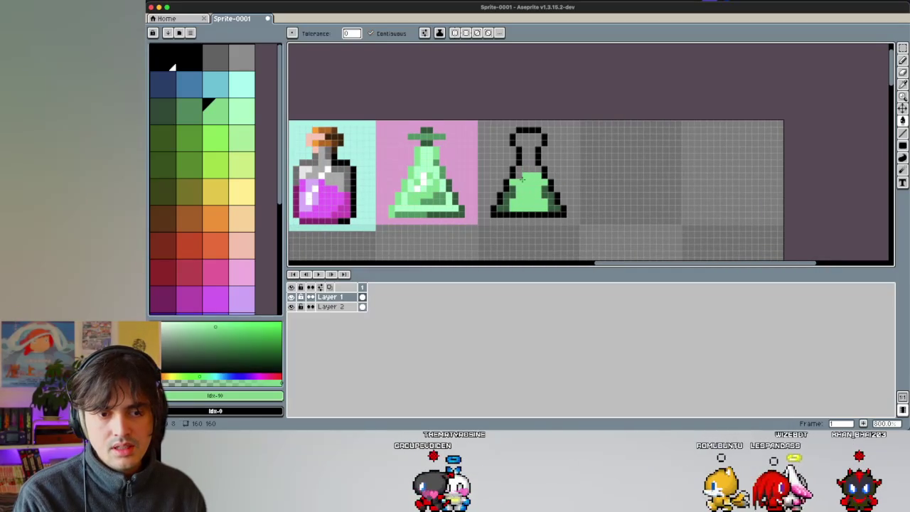
scroll(523, 180, up, 1)
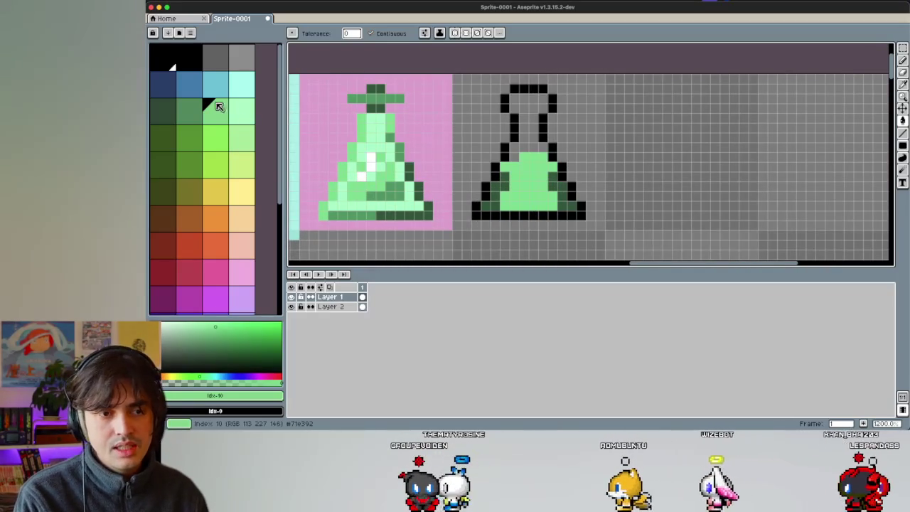
Step: Pencil a mid-green strip along the flask's bottom and choose pale mint
click(163, 109)
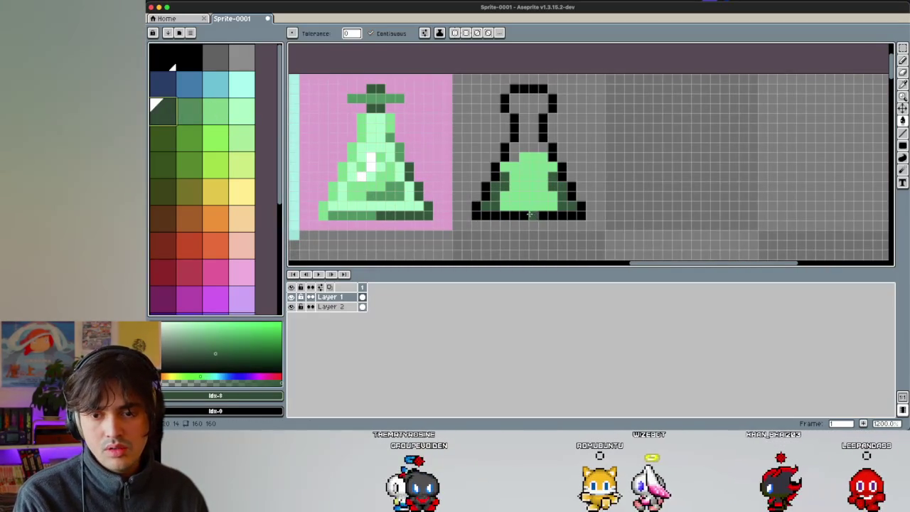
key(ctrl+z)
click(189, 110)
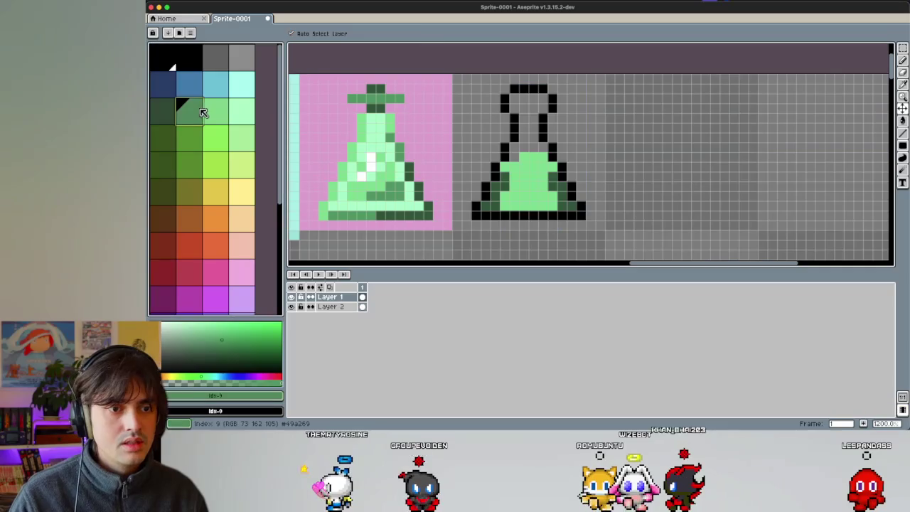
key(b)
click(543, 215)
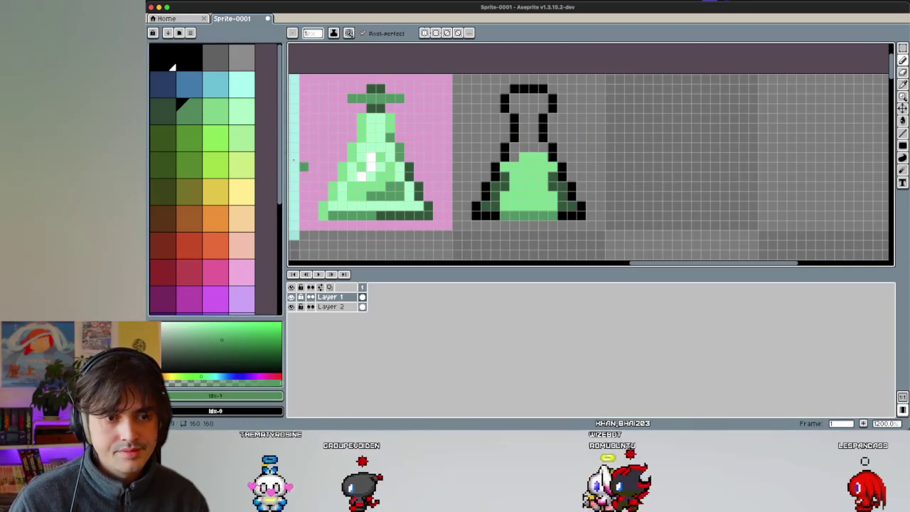
click(242, 108)
Step: Paint a pale mint highlight in the centre of the green liquid
drag(530, 175, 532, 187)
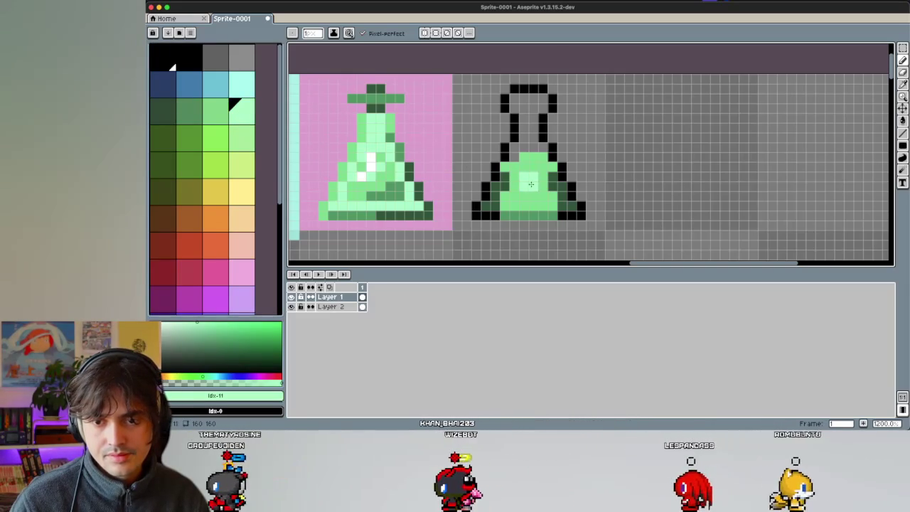
key(ctrl+z)
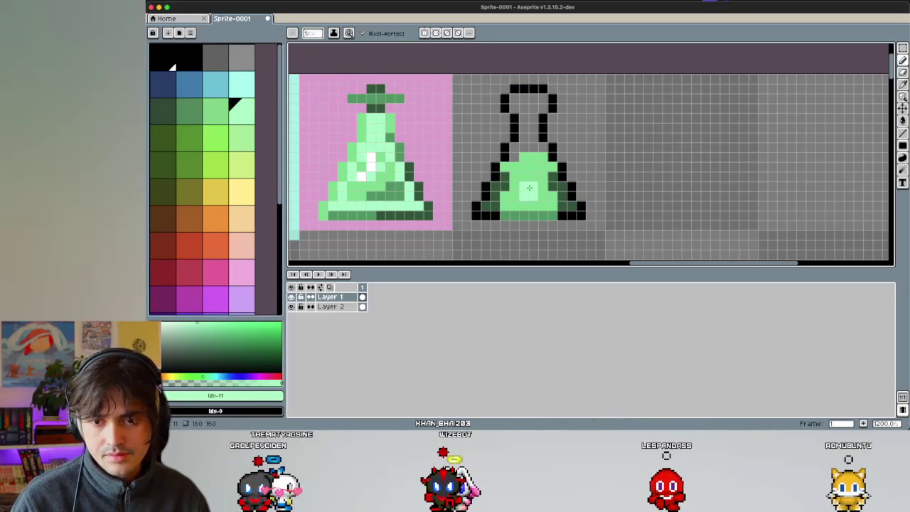
alt+click(507, 176)
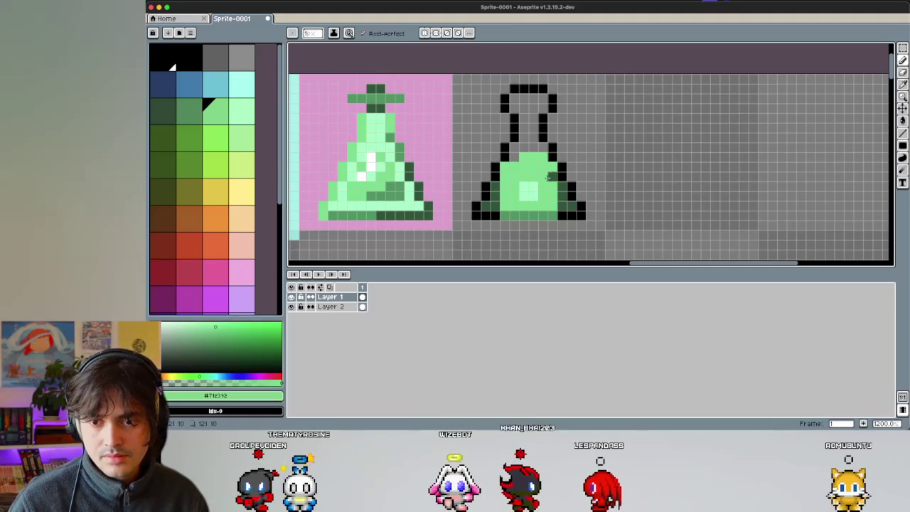
alt+click(538, 207)
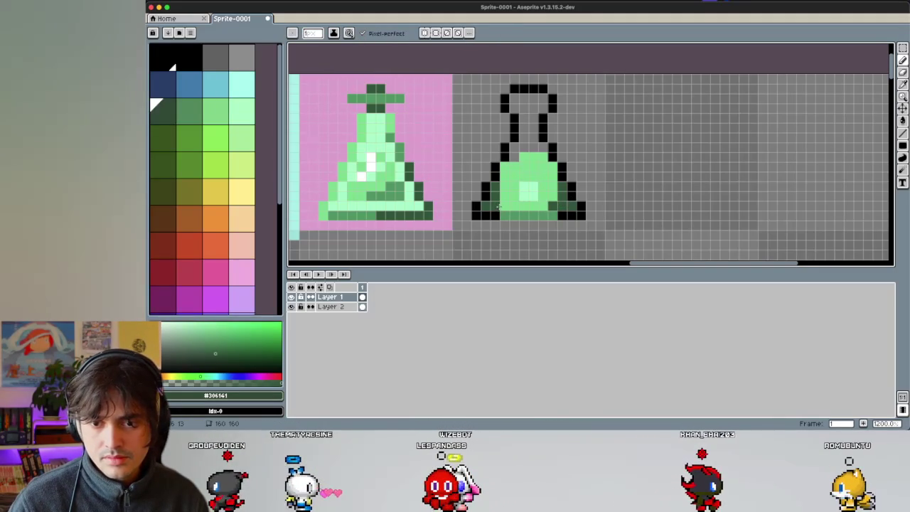
Step: Shade the liquid's inner left and right edges dark green
drag(501, 206, 515, 165)
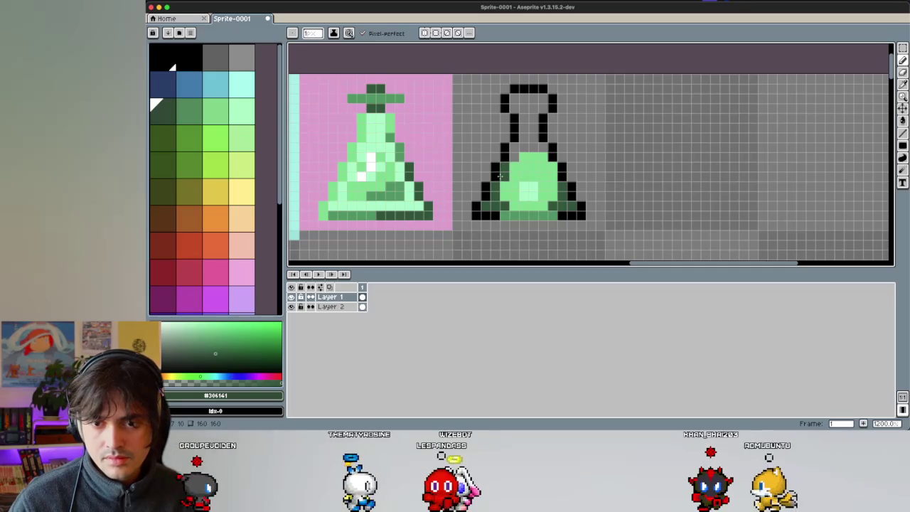
click(543, 165)
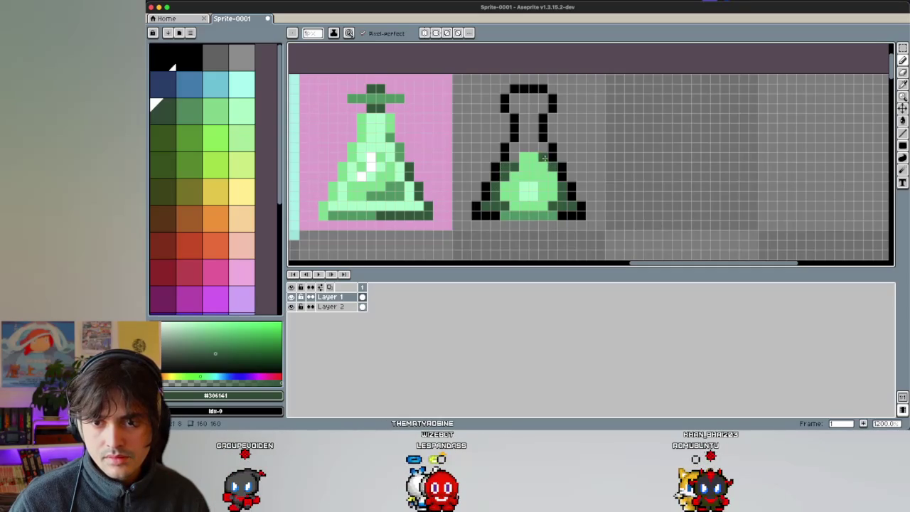
alt+click(552, 173)
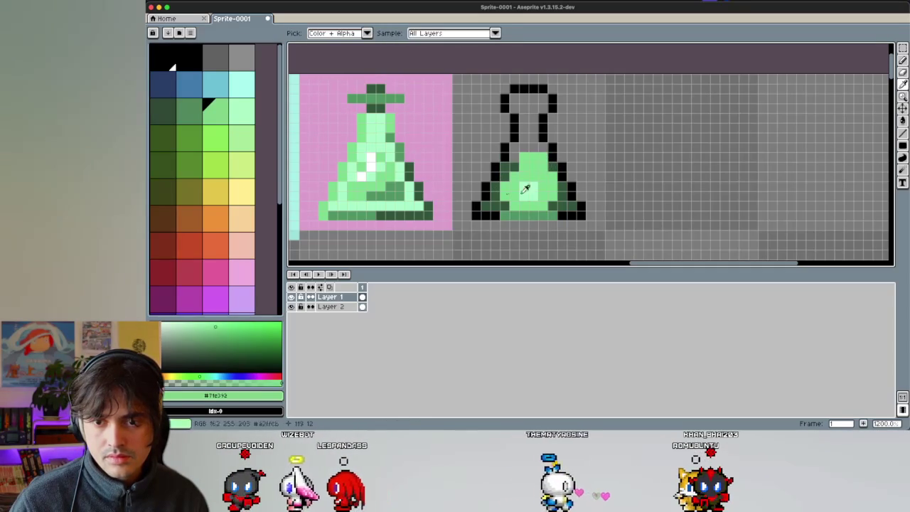
key(b)
key(alt)
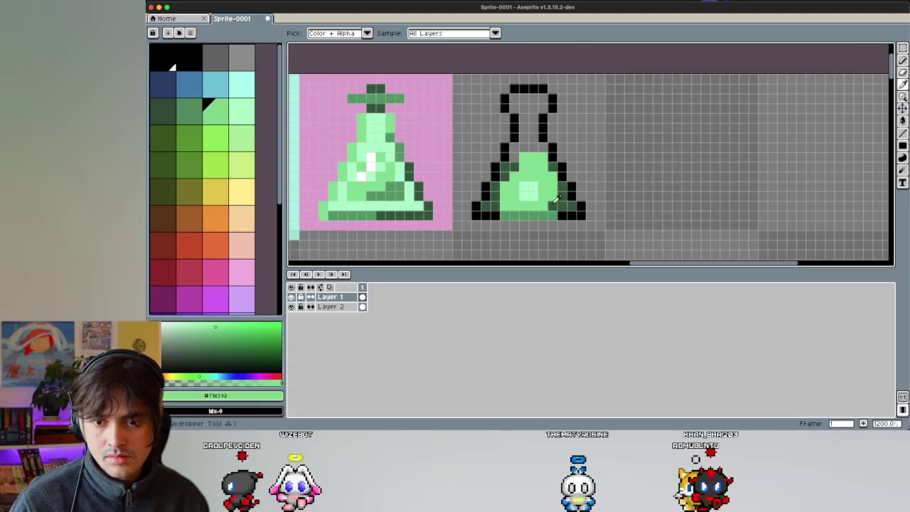
key(alt)
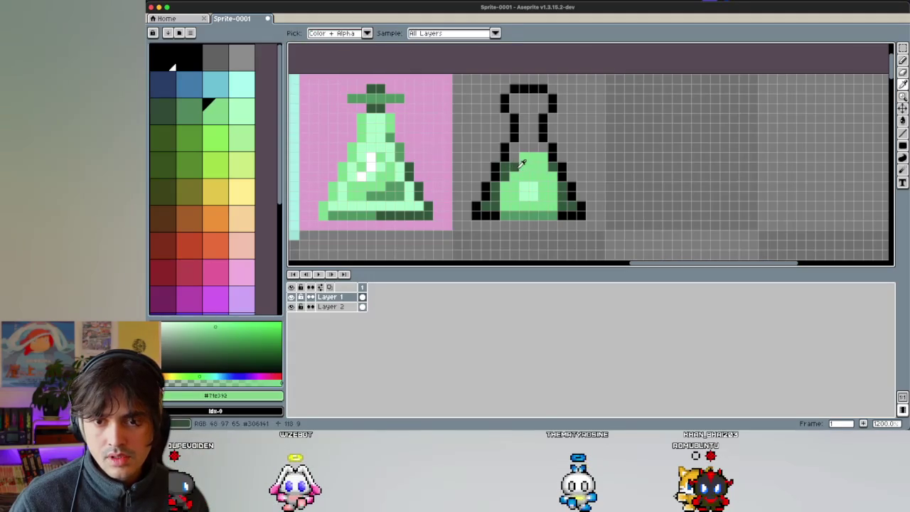
key(alt)
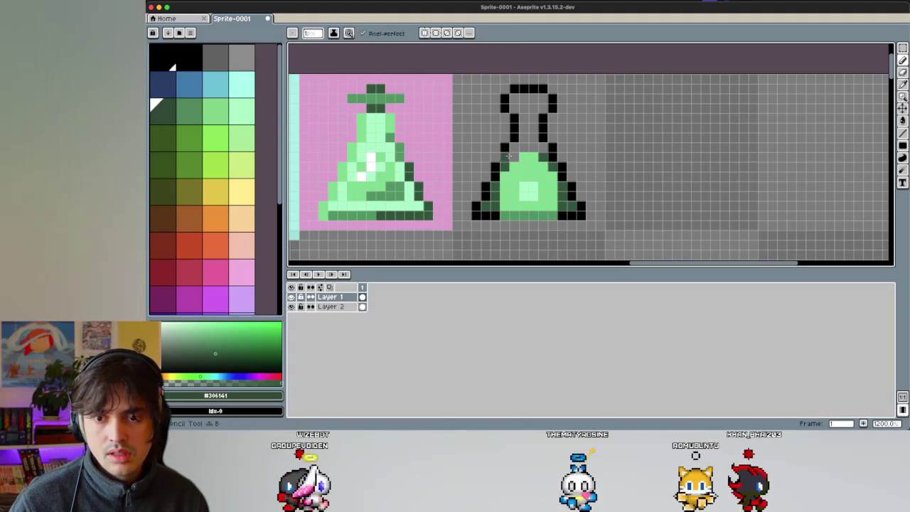
Step: Sample the medium green from the flask while zooming to compare the sprites
scroll(545, 214, down, 6)
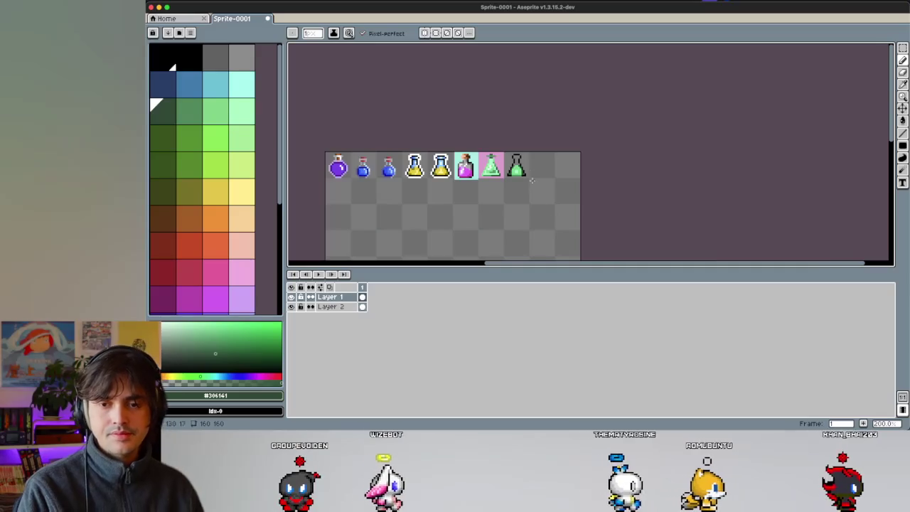
scroll(517, 174, up, 2)
scroll(516, 178, up, 3)
scroll(513, 176, up, 2)
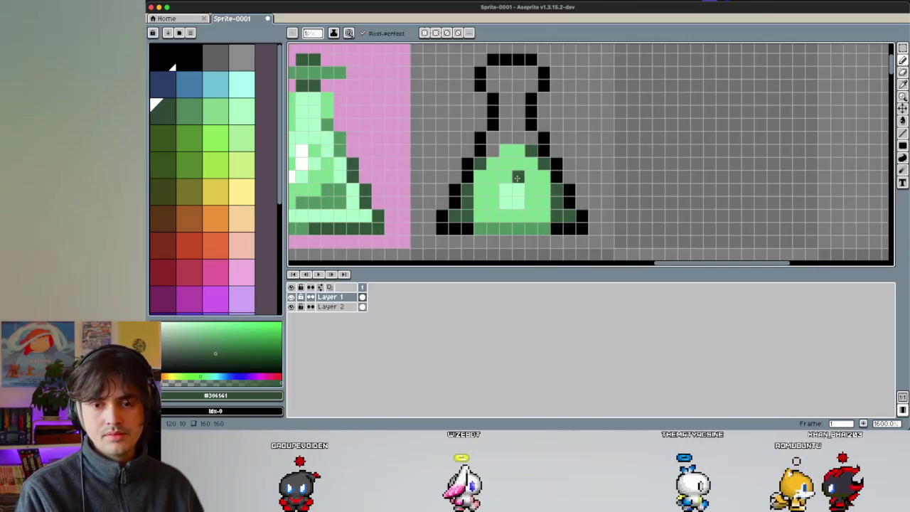
alt+click(510, 223)
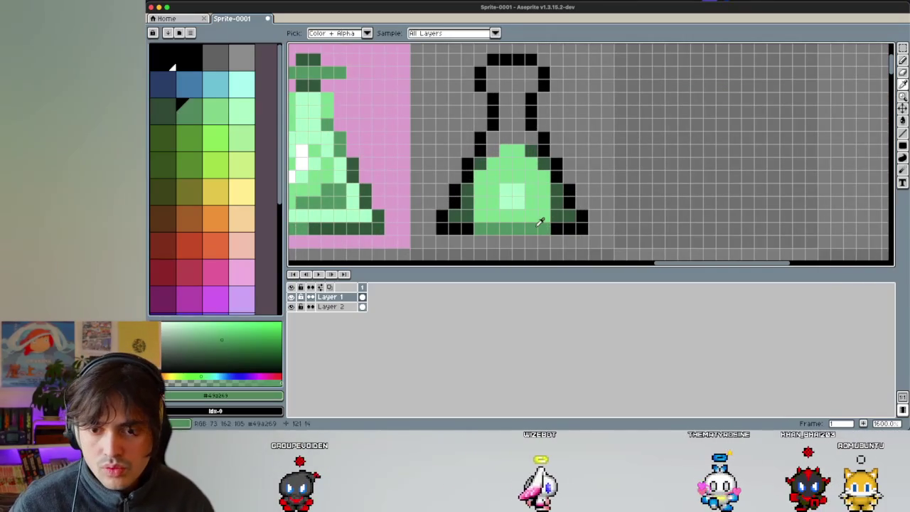
key(alt)
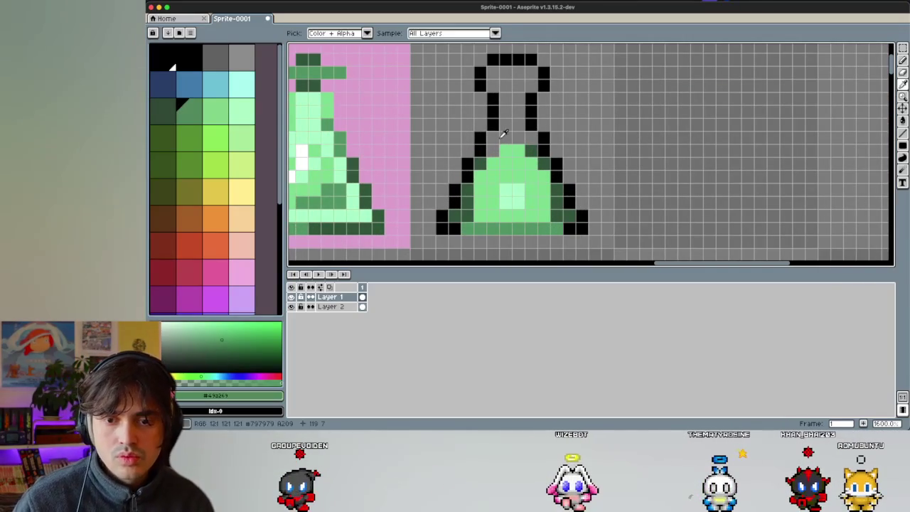
scroll(497, 157, down, 4)
scroll(498, 157, down, 1)
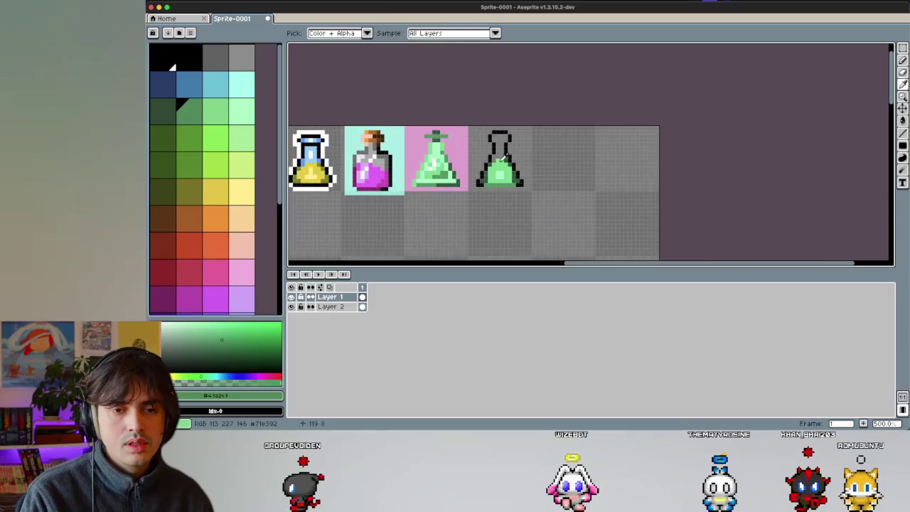
scroll(501, 155, up, 2)
scroll(510, 150, up, 1)
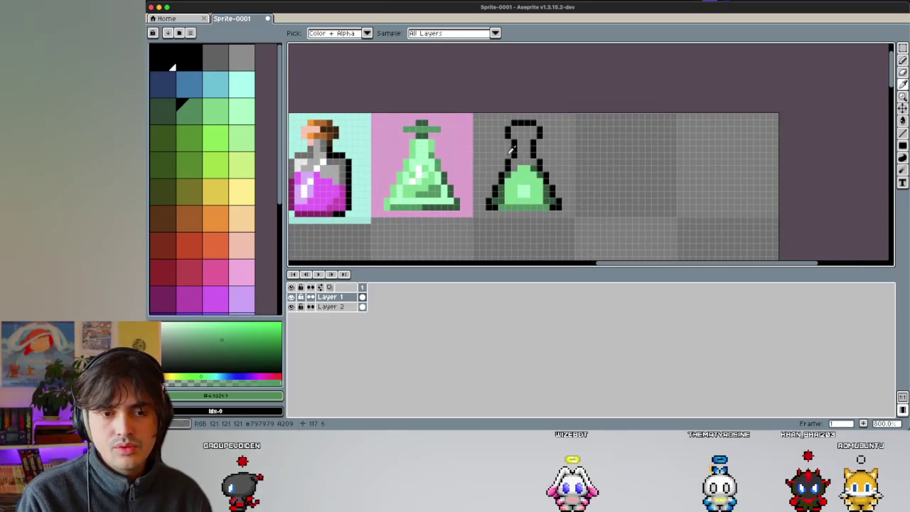
Step: Draw the flask's neck in grey glass with a white highlight
click(341, 168)
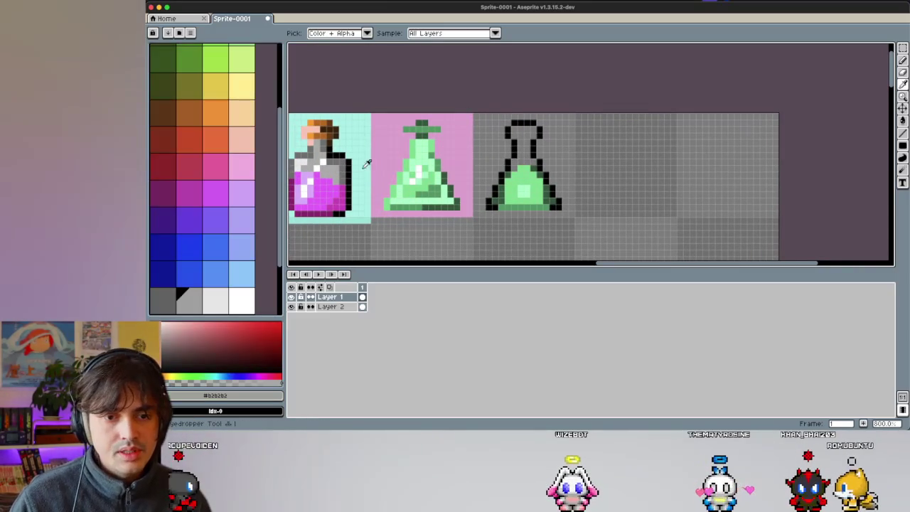
key(b)
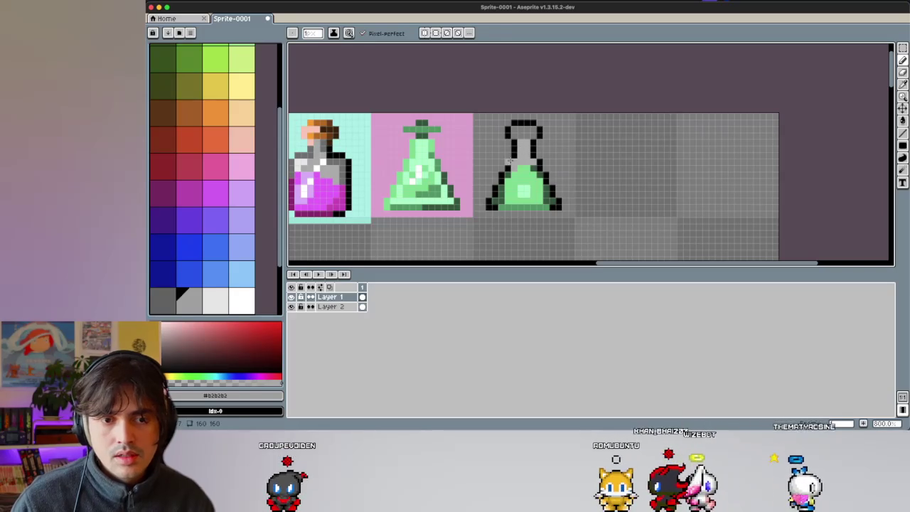
key(i)
click(312, 160)
key(b)
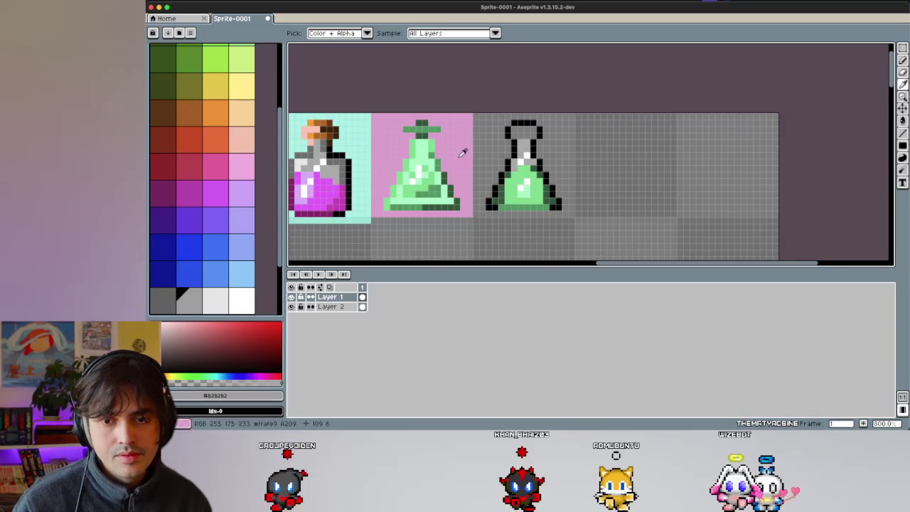
click(346, 156)
key(b)
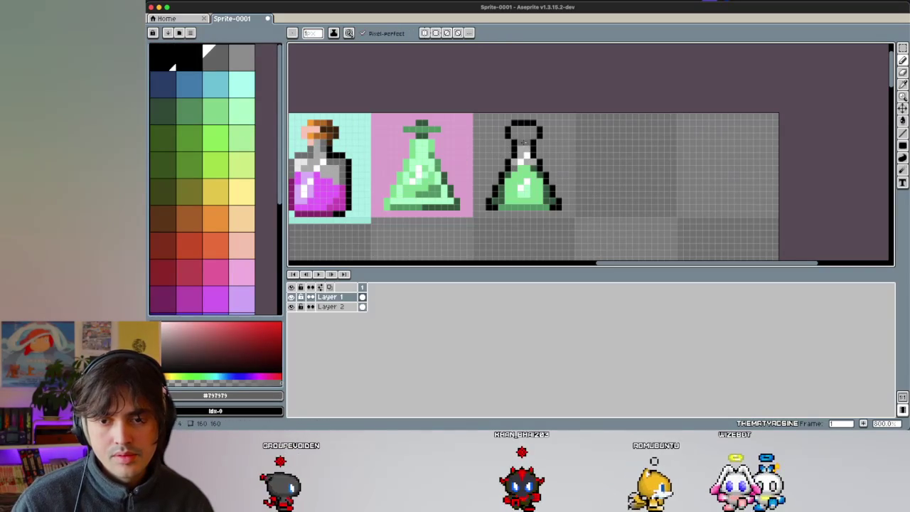
scroll(526, 143, up, 2)
scroll(511, 160, down, 2)
scroll(455, 170, down, 1)
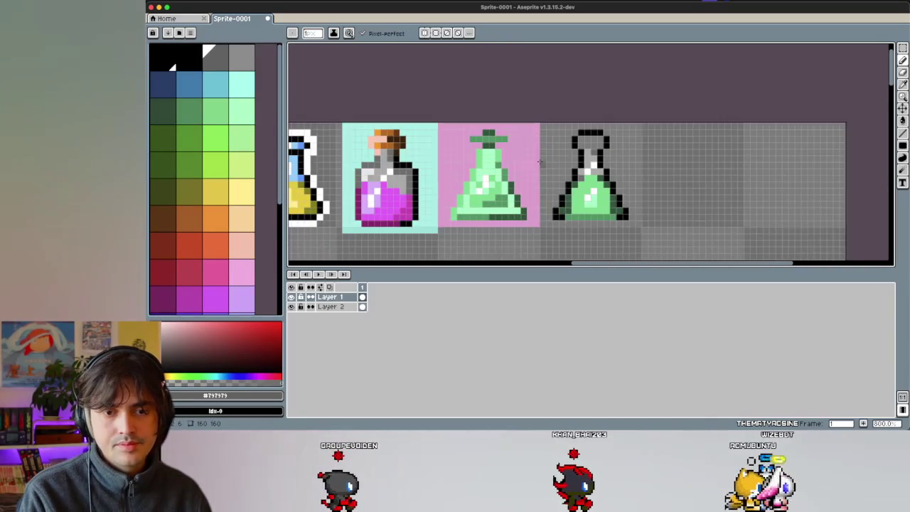
key(i)
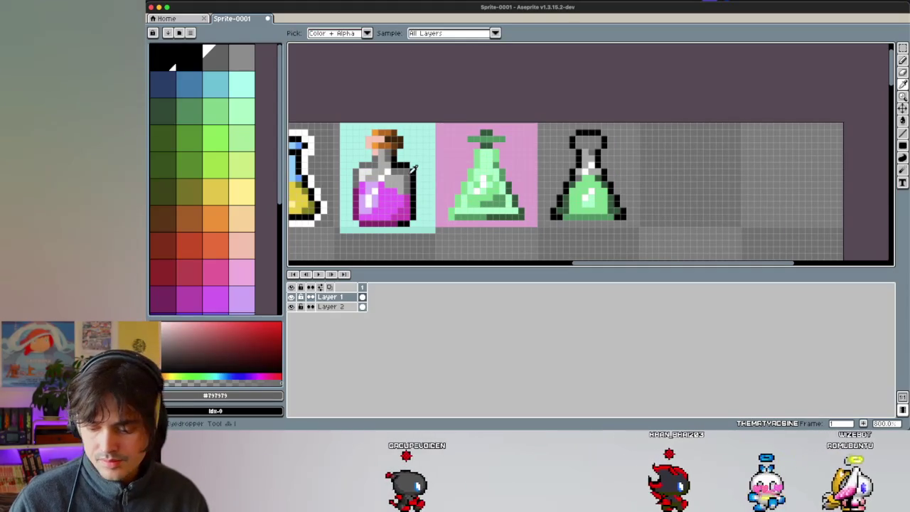
key(b)
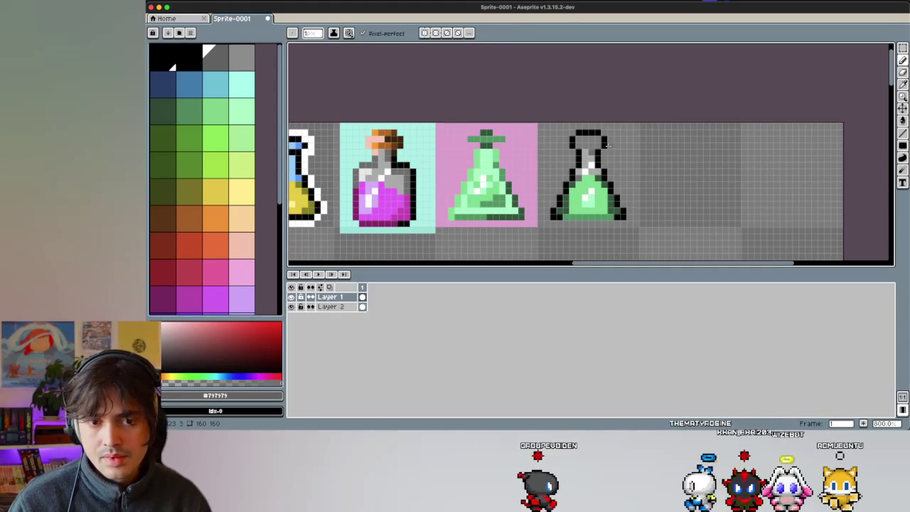
scroll(593, 151, up, 2)
scroll(580, 146, up, 1)
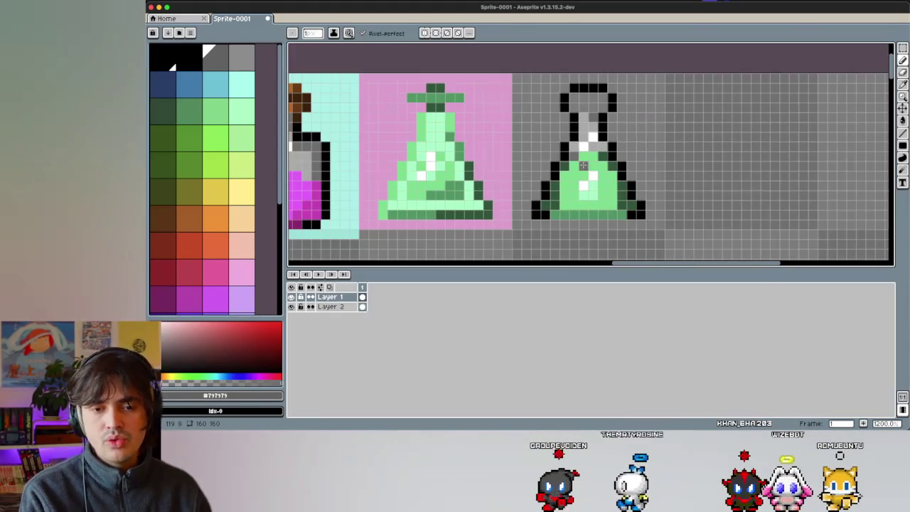
Step: Undo the highlight strokes and repaint part of the flask's bottom row
key(ctrl+z)
key(v)
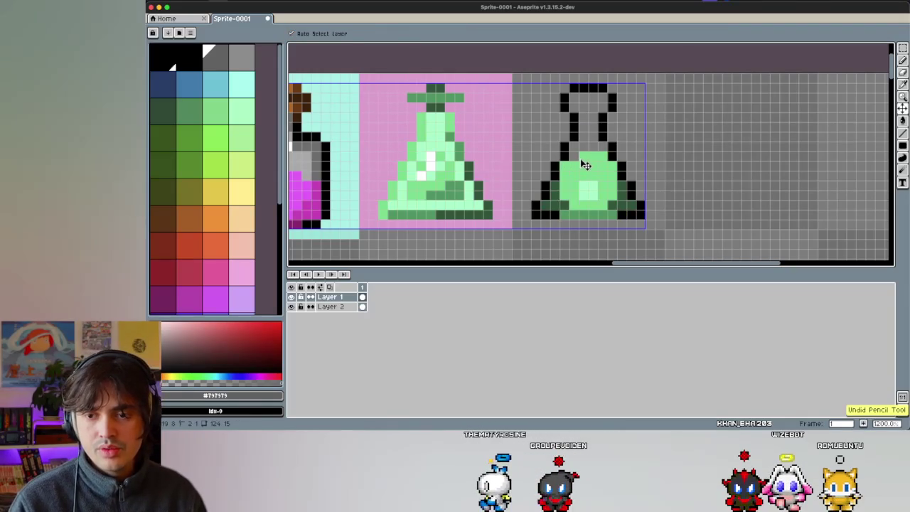
key(b)
key(shift+u)
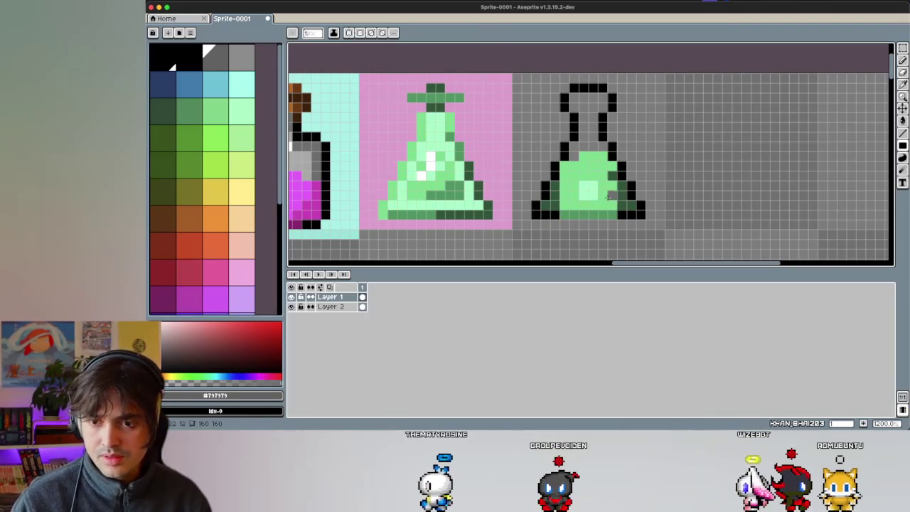
key(i)
click(578, 205)
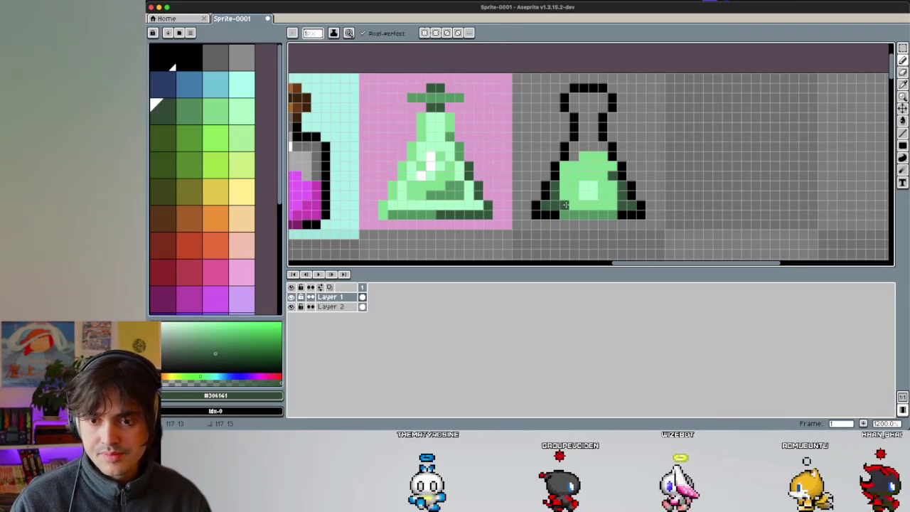
click(588, 197)
key(b)
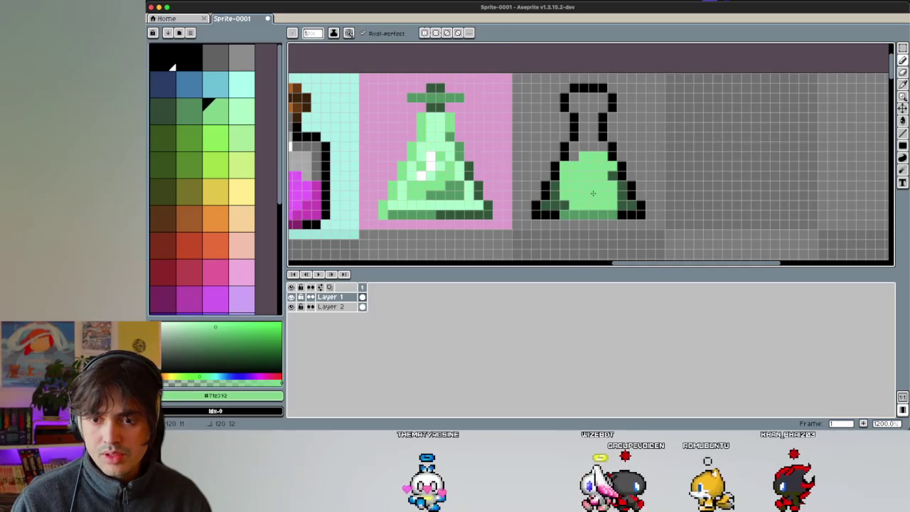
key(x)
drag(572, 214, 594, 214)
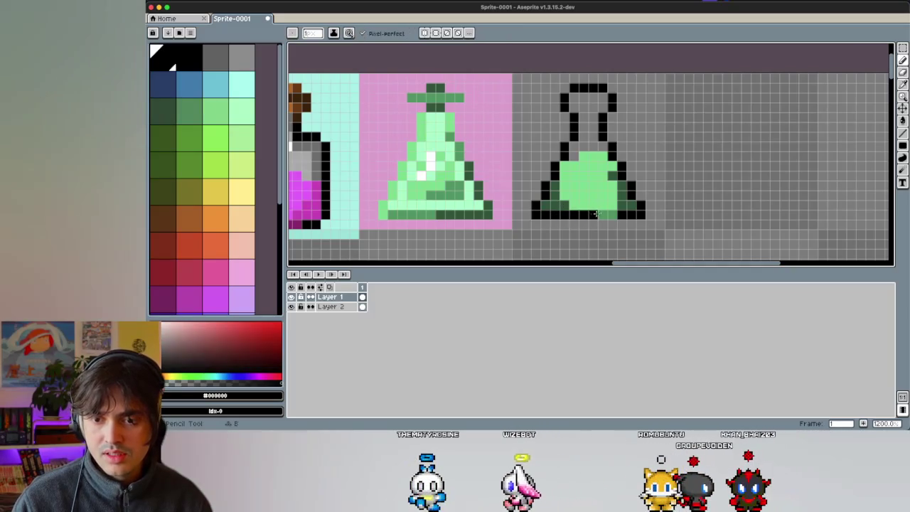
Step: Recolour the flask's lower-right outline dark green #306141, then sample grey
key(i)
click(611, 190)
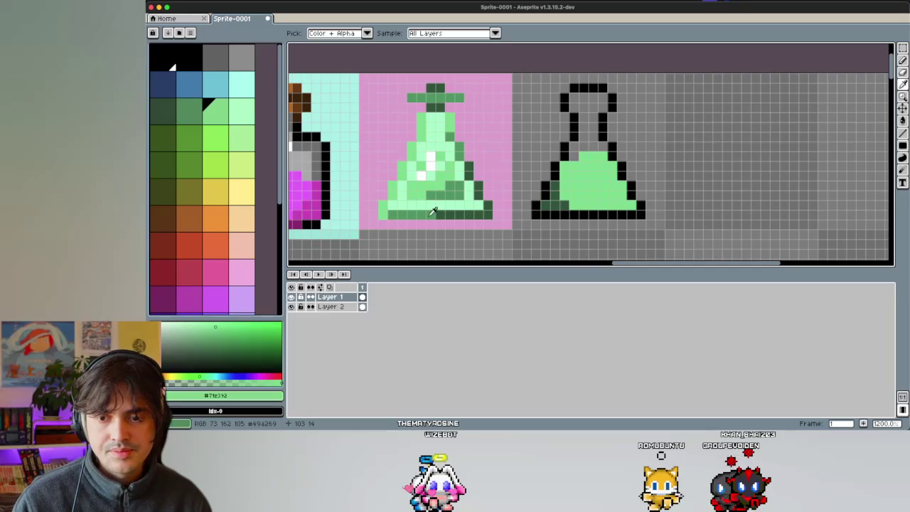
key(b)
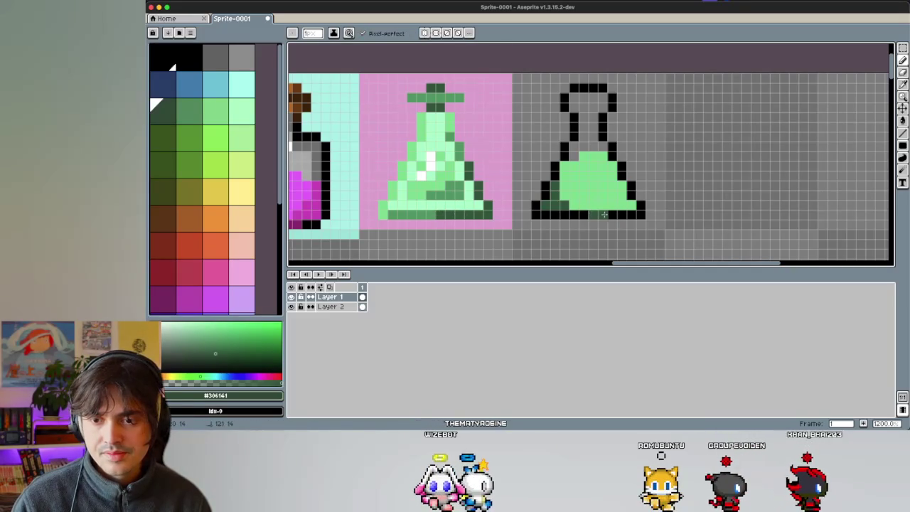
drag(639, 215, 625, 184)
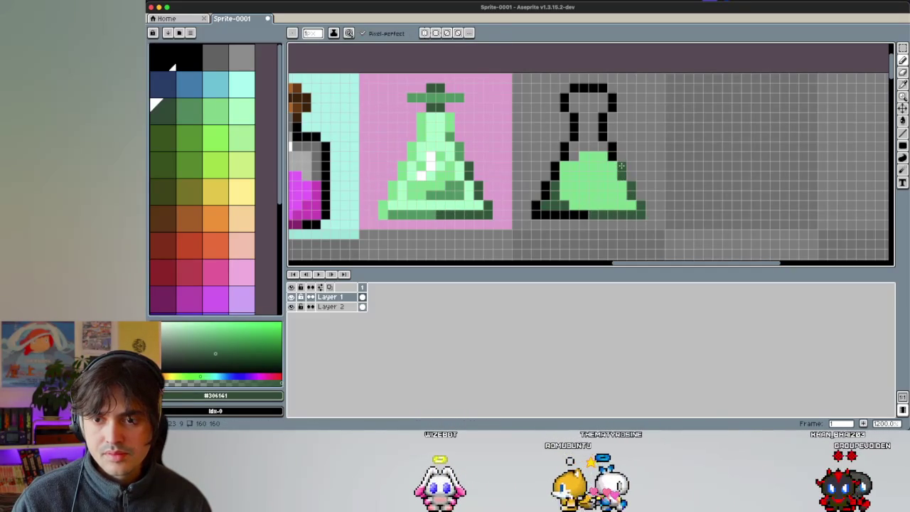
key(i)
key(b)
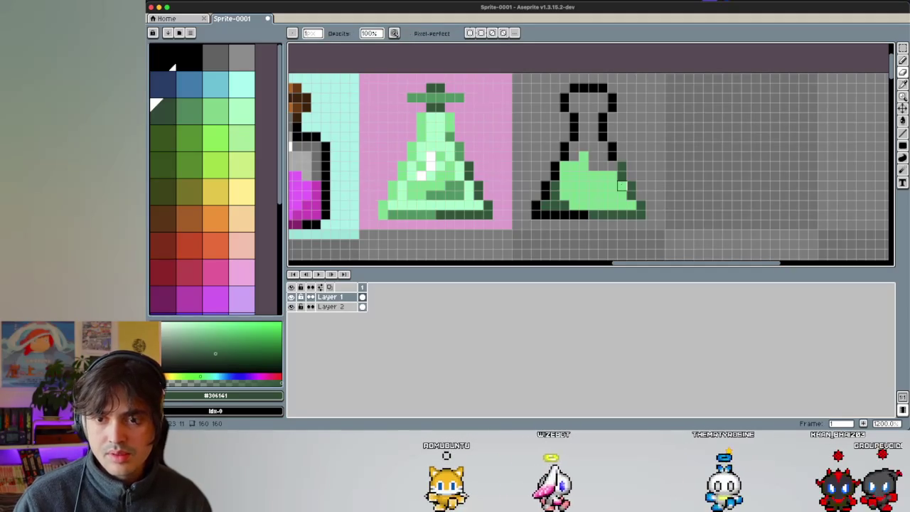
key(i)
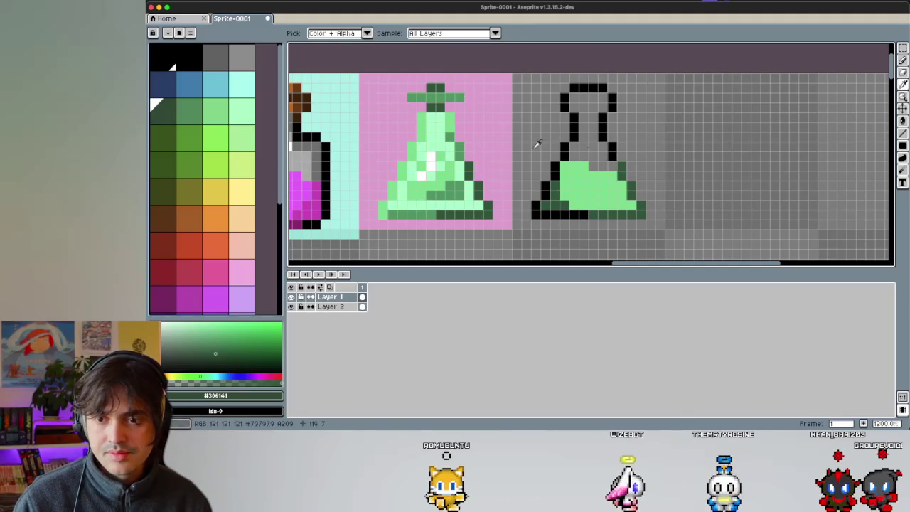
click(299, 138)
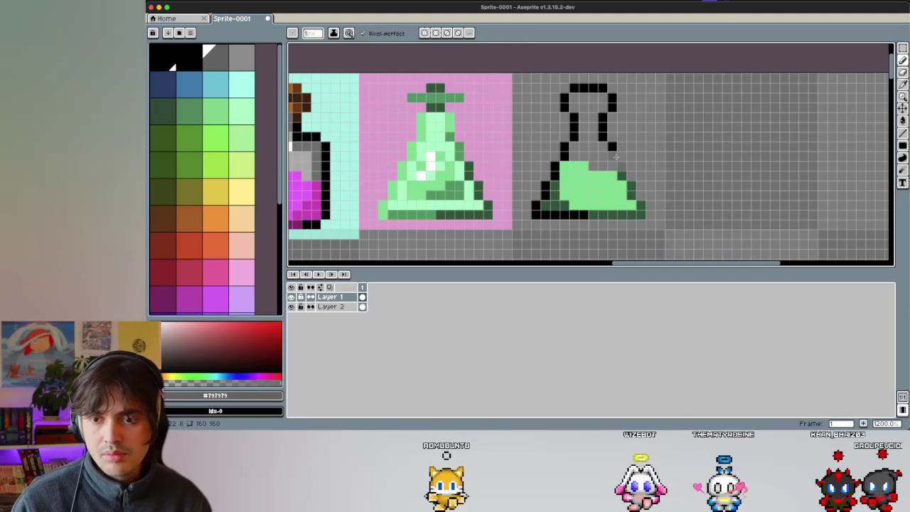
click(903, 145)
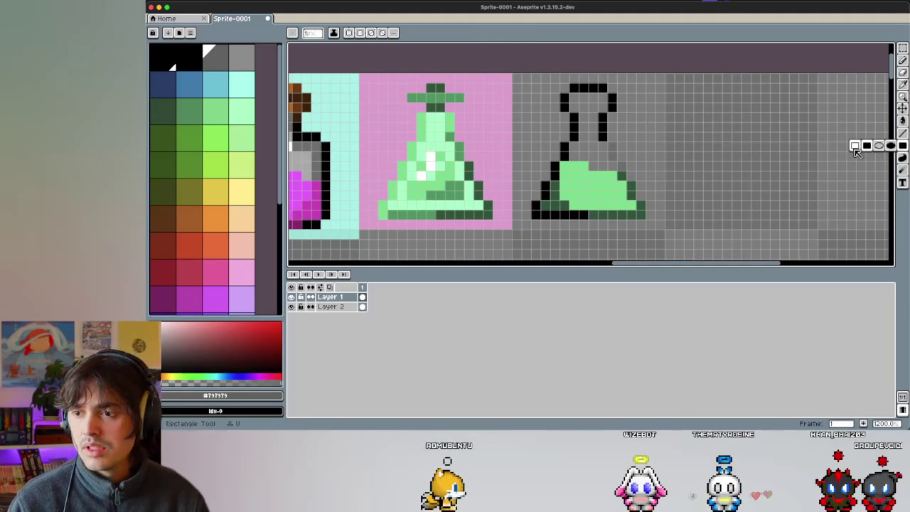
Step: Select Layer 2 and mix a soft pink from magenta in the colour picker
click(336, 310)
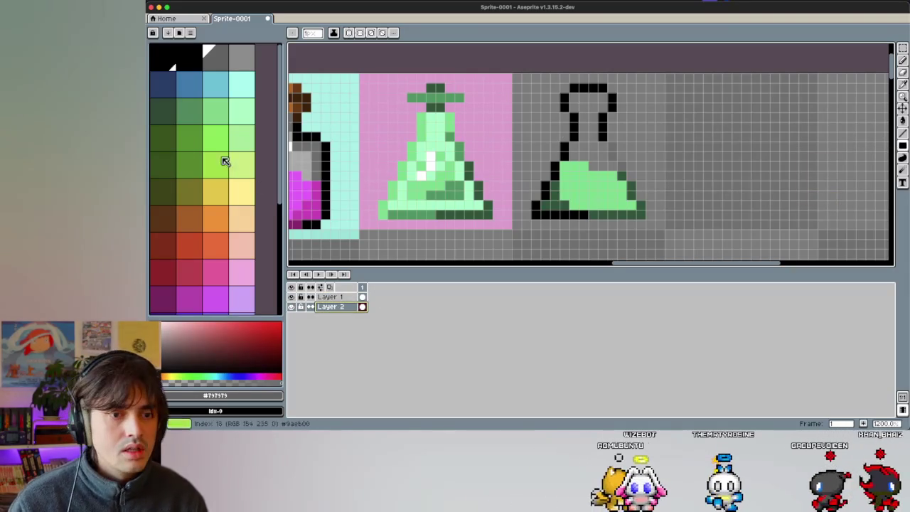
scroll(225, 213, down, 1)
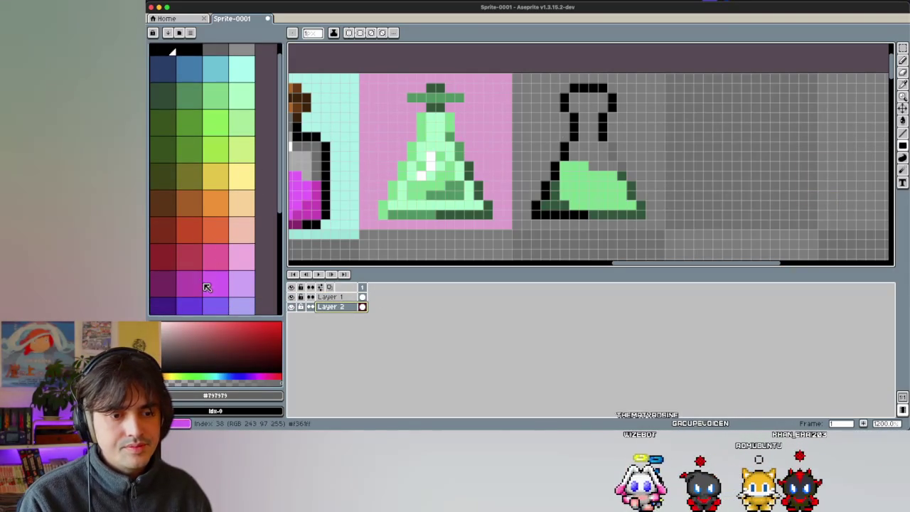
click(200, 285)
drag(251, 326, 270, 353)
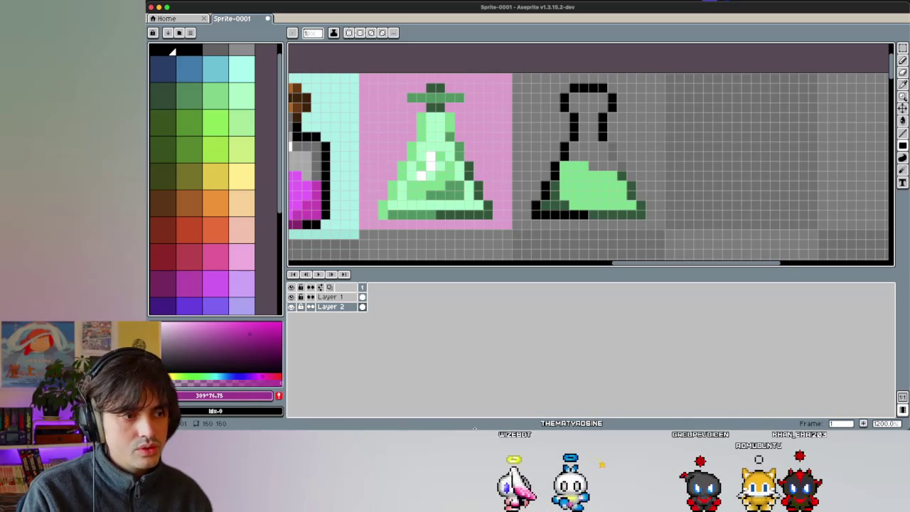
click(270, 374)
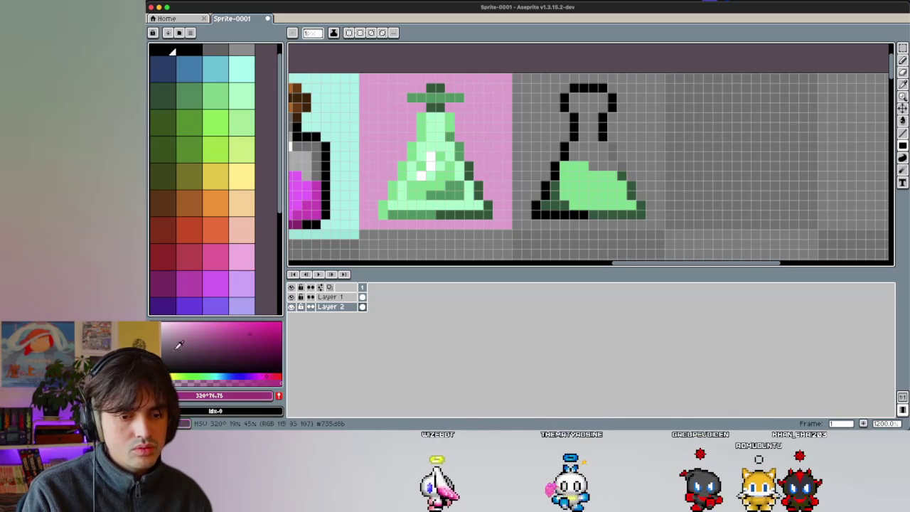
click(204, 326)
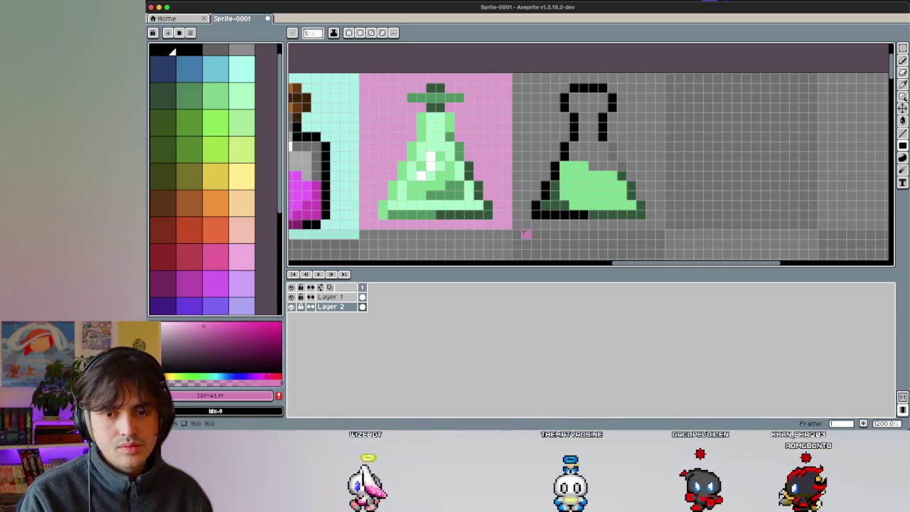
Step: Paint the new flask's background tile pink with pencil and filled rectangle
mouse_move(526, 224)
mouse_down()
mouse_move(517, 215)
mouse_move(660, 220)
mouse_up()
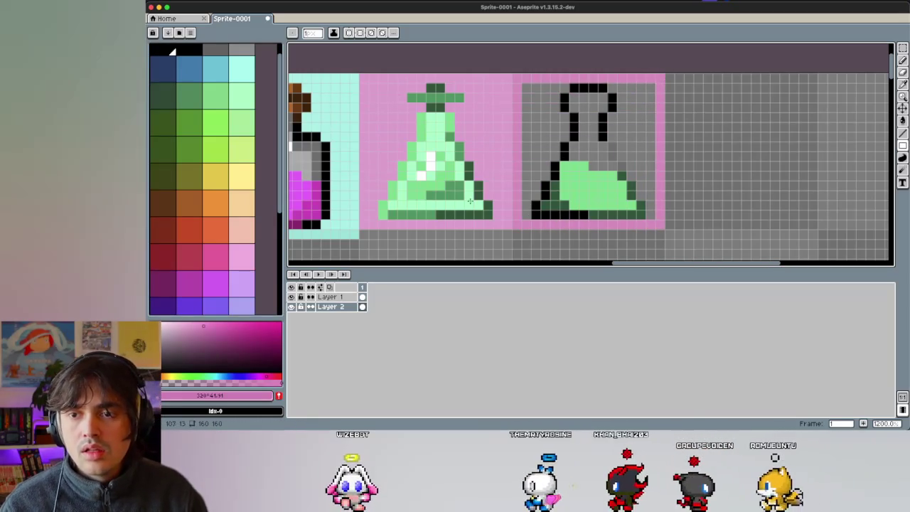
mouse_move(526, 220)
mouse_down()
mouse_move(587, 134)
mouse_move(564, 135)
mouse_up()
key(u)
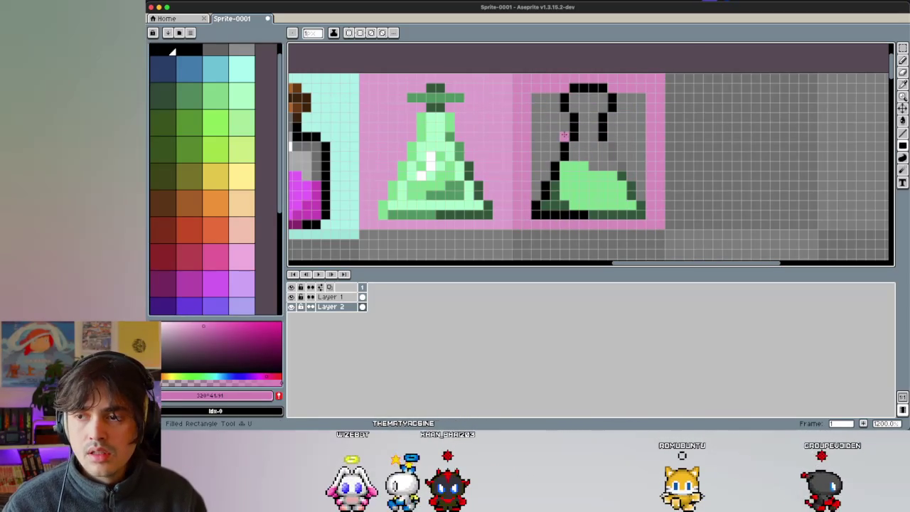
drag(537, 98, 639, 215)
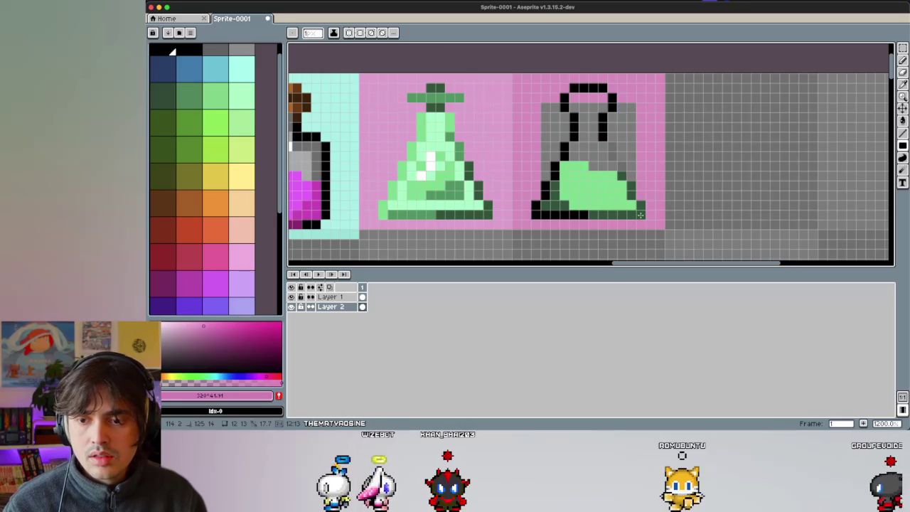
scroll(505, 164, right, 2)
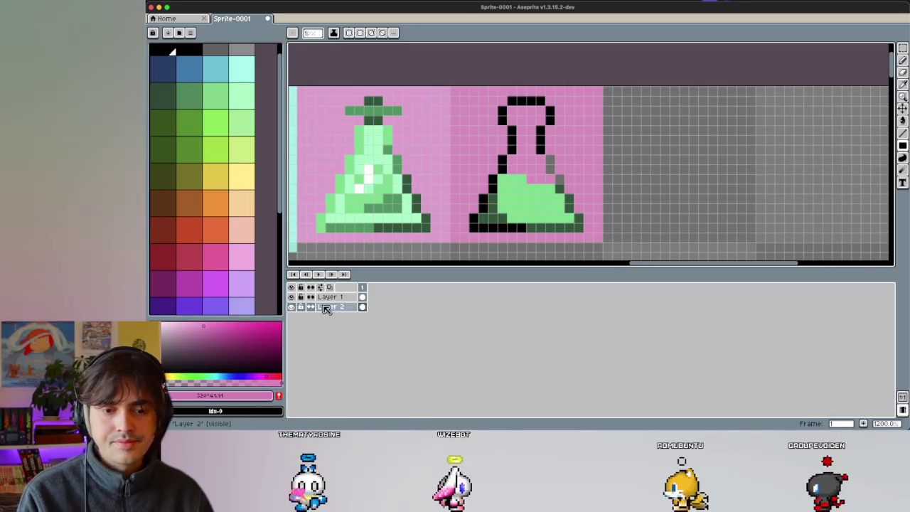
Step: Add grey and light grey pixels to the flask's neck, sampling from neighbouring bottles
scroll(555, 128, up, 1)
key(i)
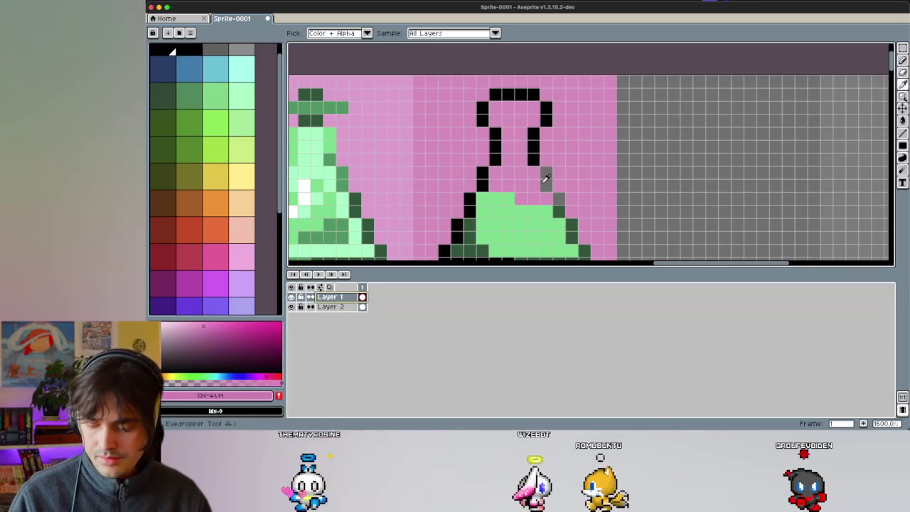
click(546, 174)
key(b)
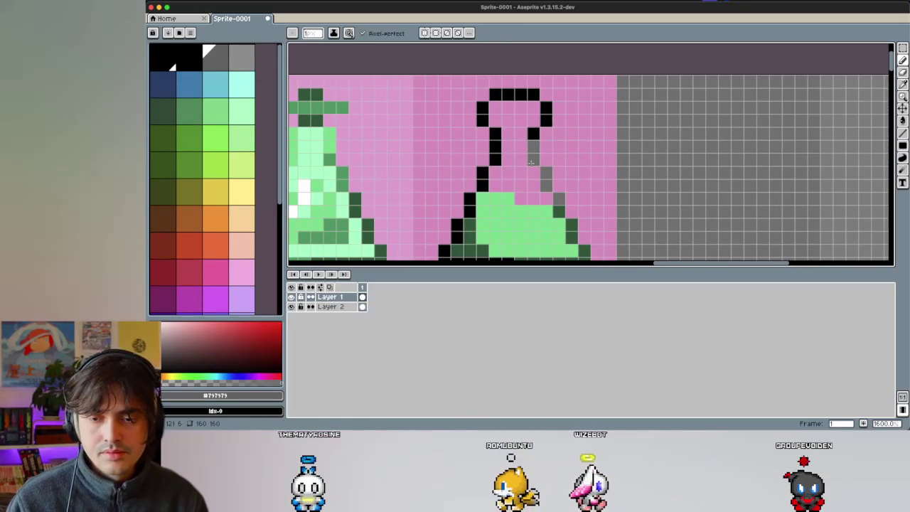
click(534, 198)
click(354, 210)
scroll(380, 186, left, 5)
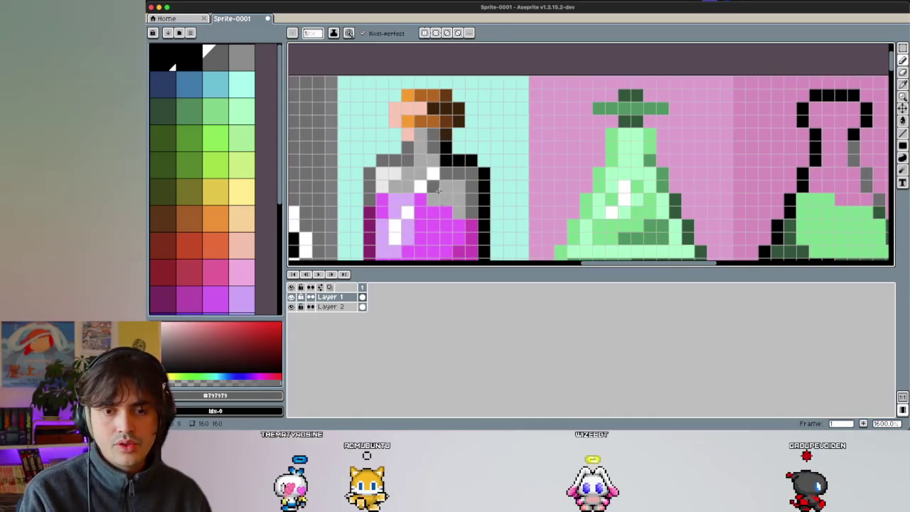
alt+click(465, 190)
scroll(472, 186, right, 2)
scroll(540, 199, right, 3)
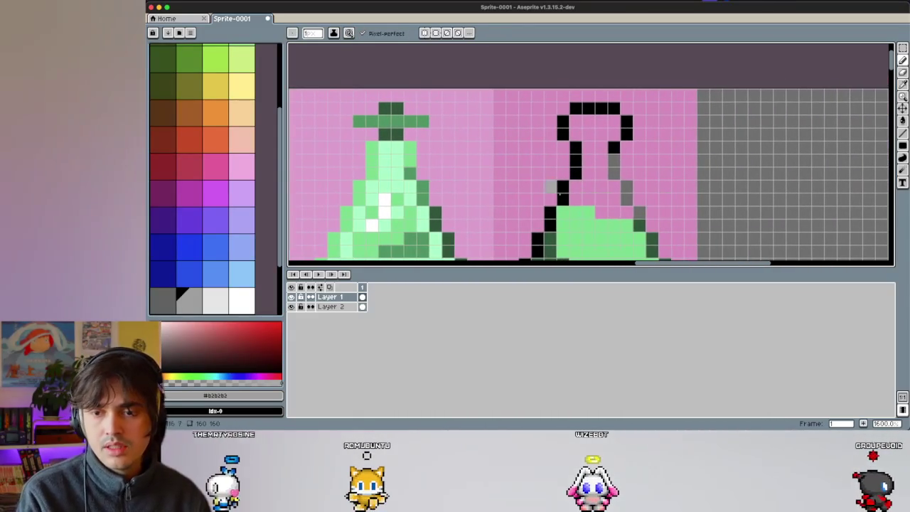
click(606, 205)
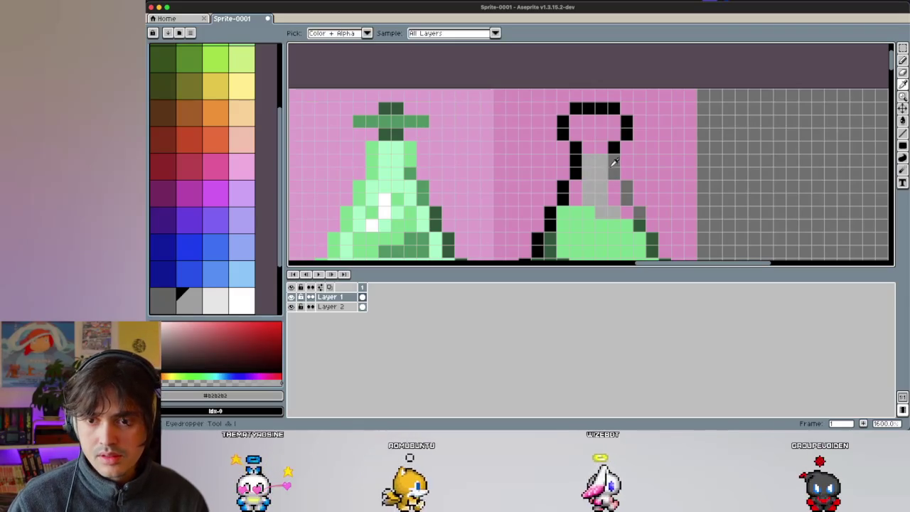
Step: Shade down the flask neck with darker grey and mark the liquid's top edge
alt+click(612, 165)
drag(575, 186, 571, 208)
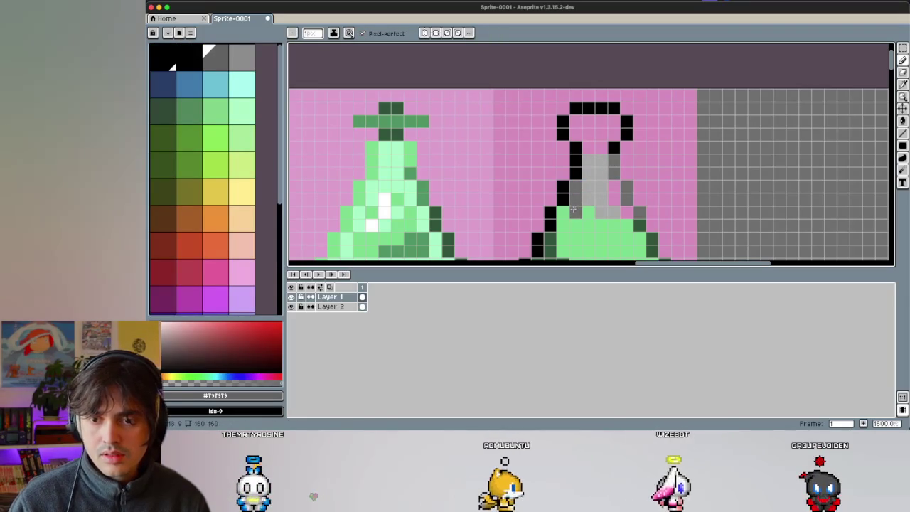
scroll(572, 208, down, 1)
scroll(575, 178, right, 1)
click(520, 171)
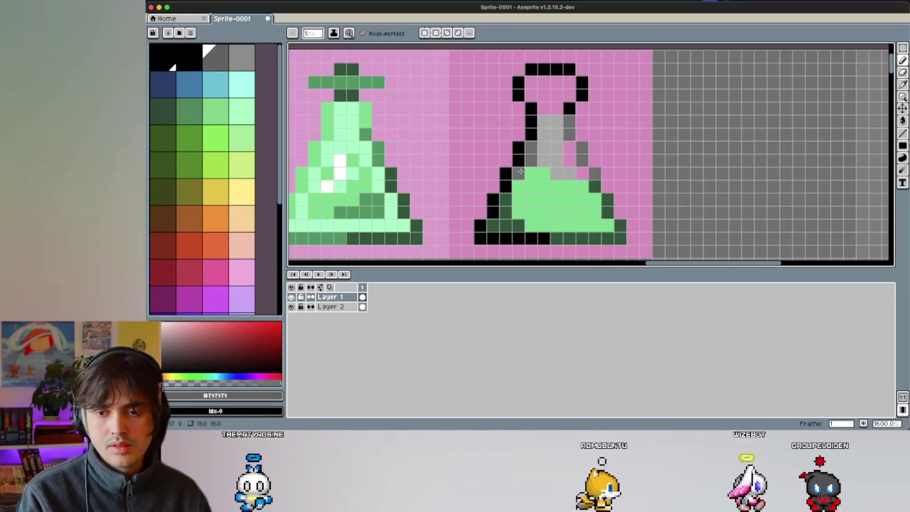
scroll(522, 169, down, 2)
scroll(562, 174, up, 2)
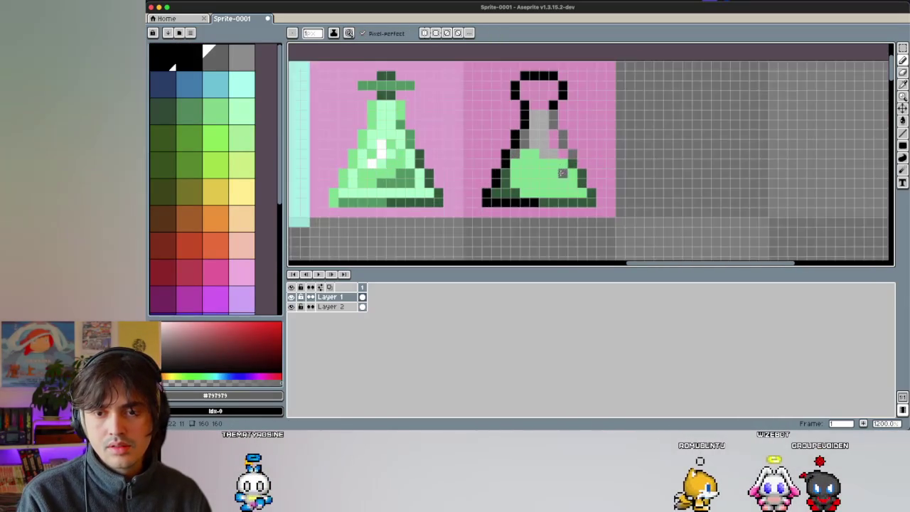
scroll(463, 167, left, 2)
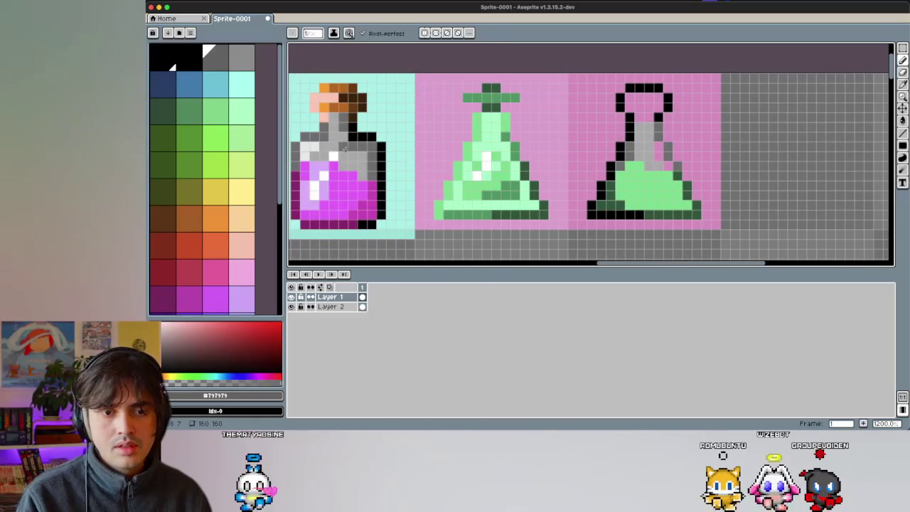
scroll(203, 178, down, 3)
Step: Add two white glint pixels on the green liquid
click(214, 301)
scroll(586, 183, right, 3)
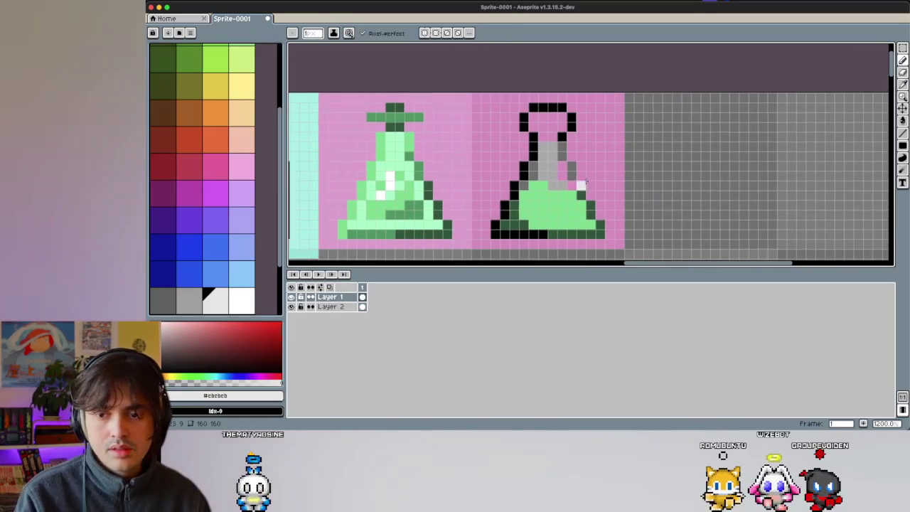
scroll(584, 183, right, 1)
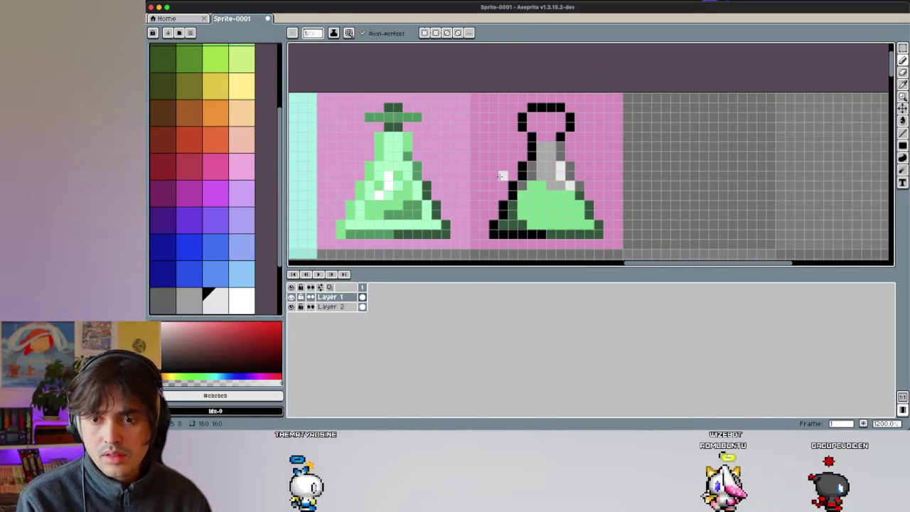
alt+click(560, 171)
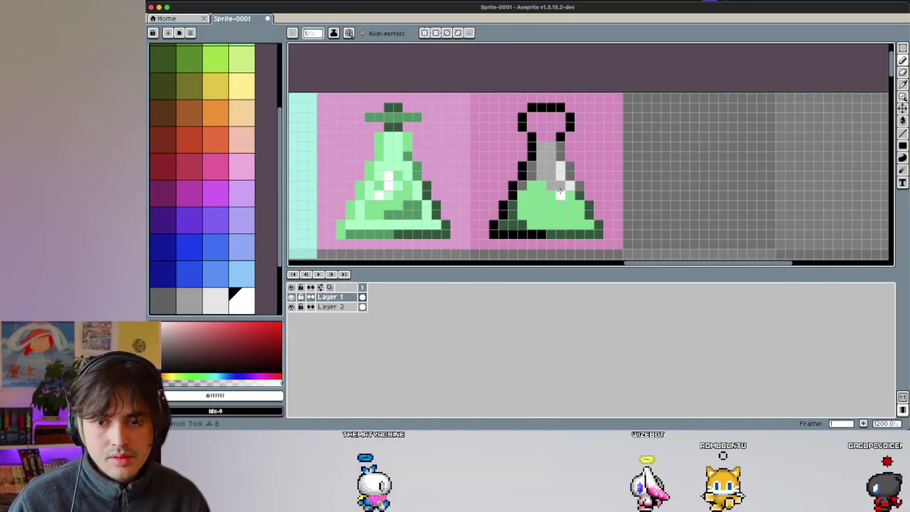
drag(569, 213, 558, 205)
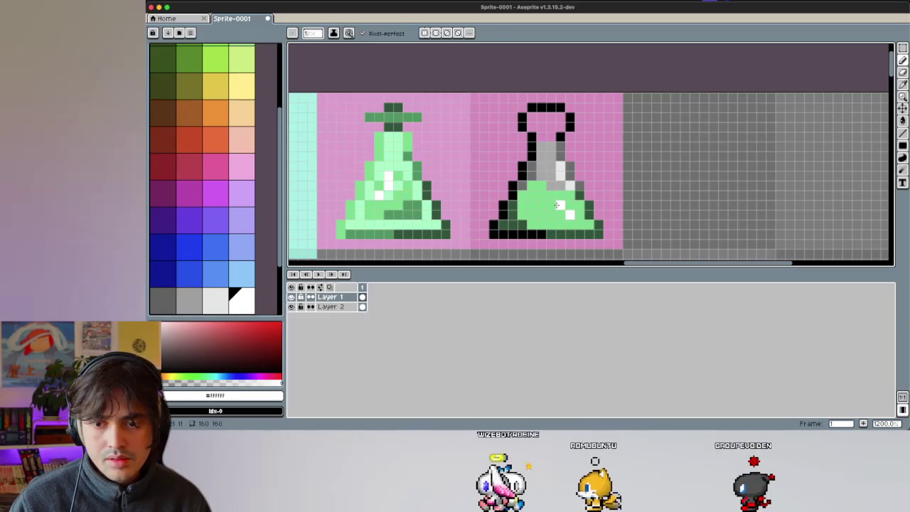
key(alt)
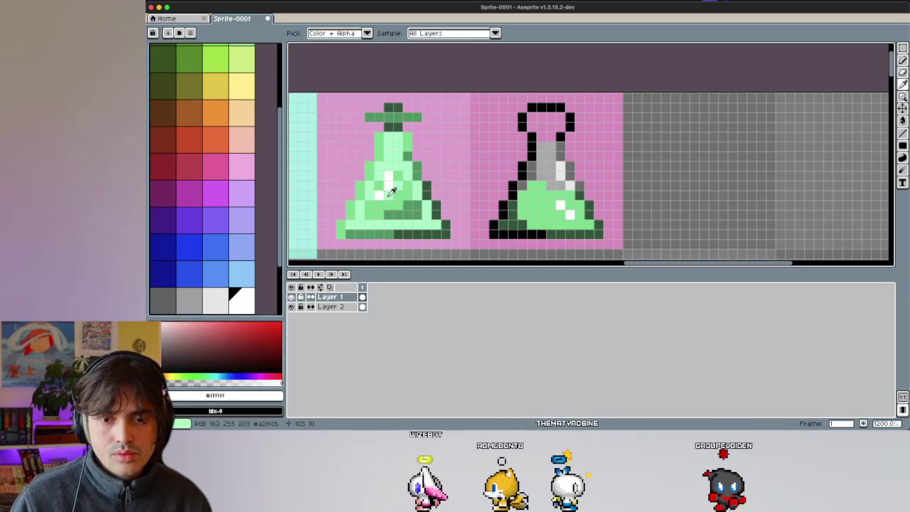
Step: Add pale mint highlights, sampled from the left flask, along the liquid's right side
click(391, 192)
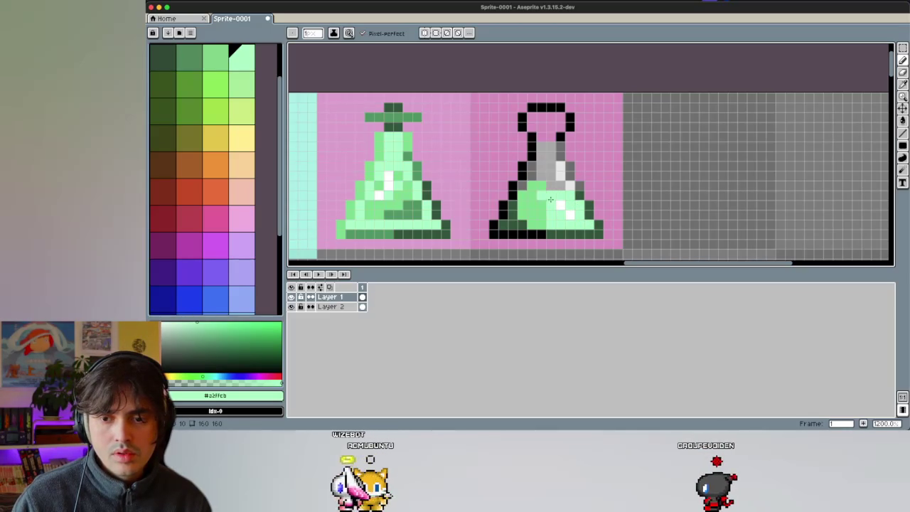
alt+click(538, 202)
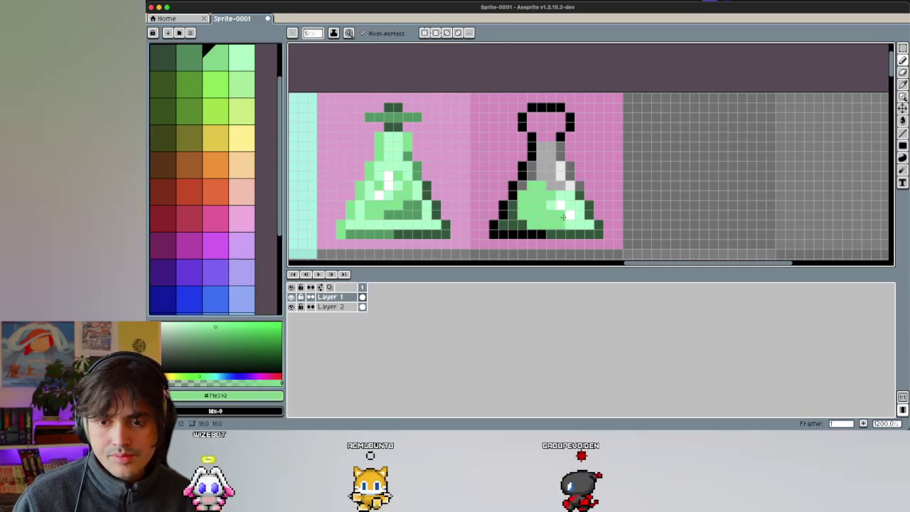
scroll(535, 200, down, 2)
scroll(535, 200, up, 2)
scroll(517, 212, up, 1)
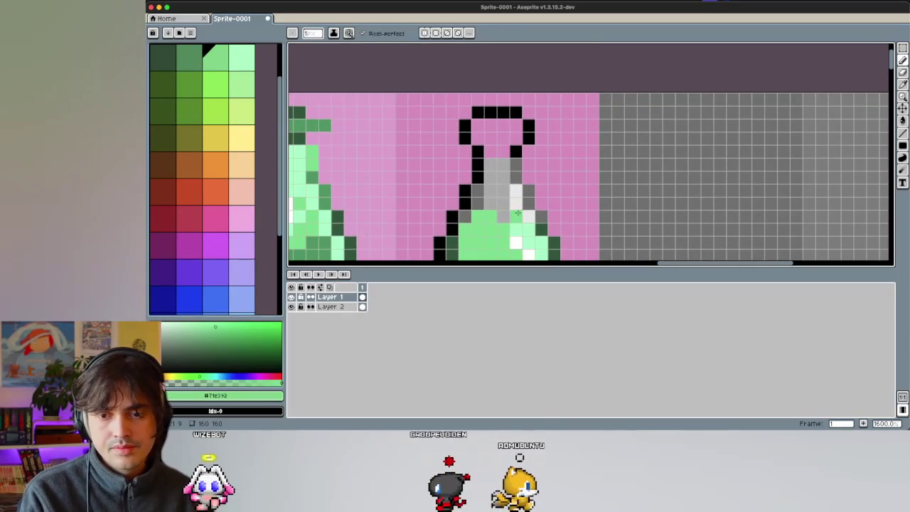
Step: Lighten the neck with #ebebeb grey and choose dark brown for the cork
alt+click(507, 199)
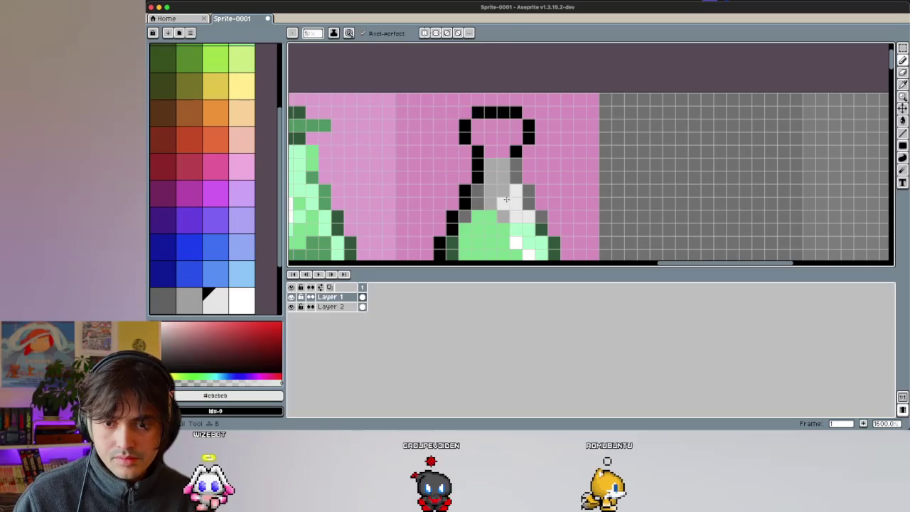
scroll(508, 175, down, 3)
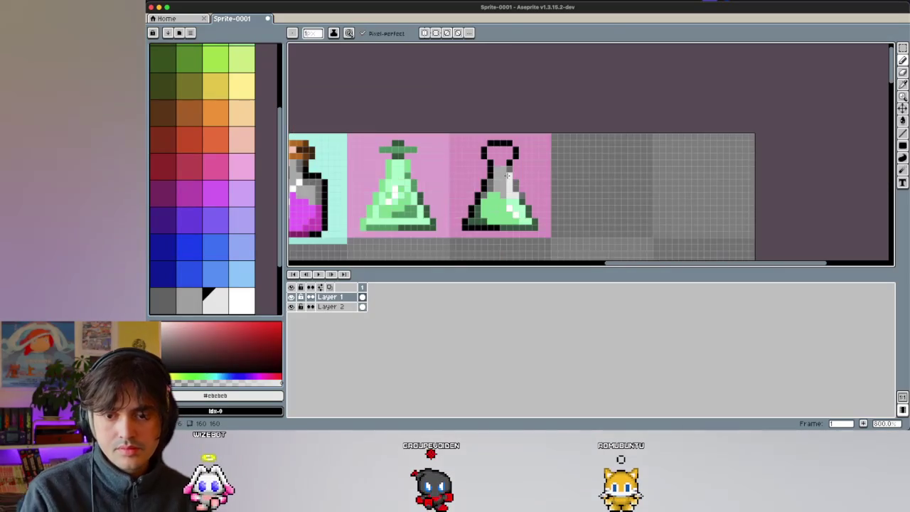
scroll(490, 162, up, 2)
scroll(501, 171, up, 1)
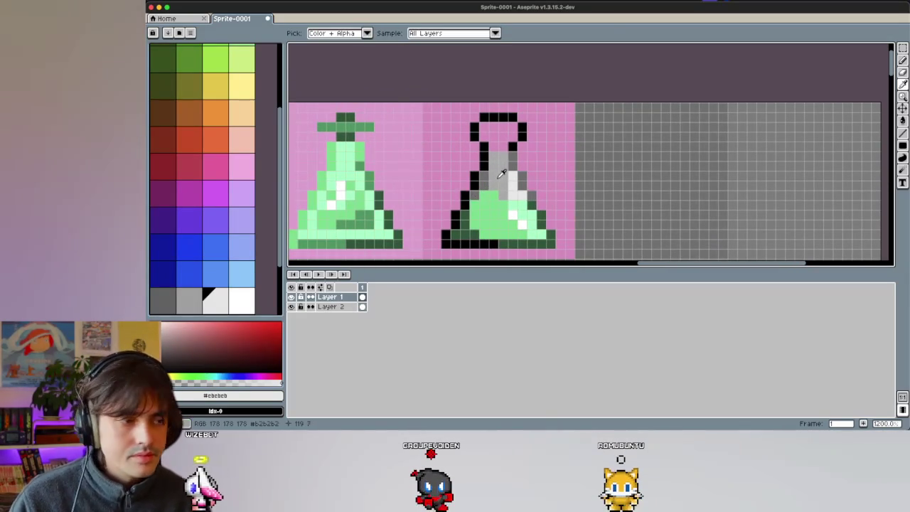
scroll(501, 174, up, 2)
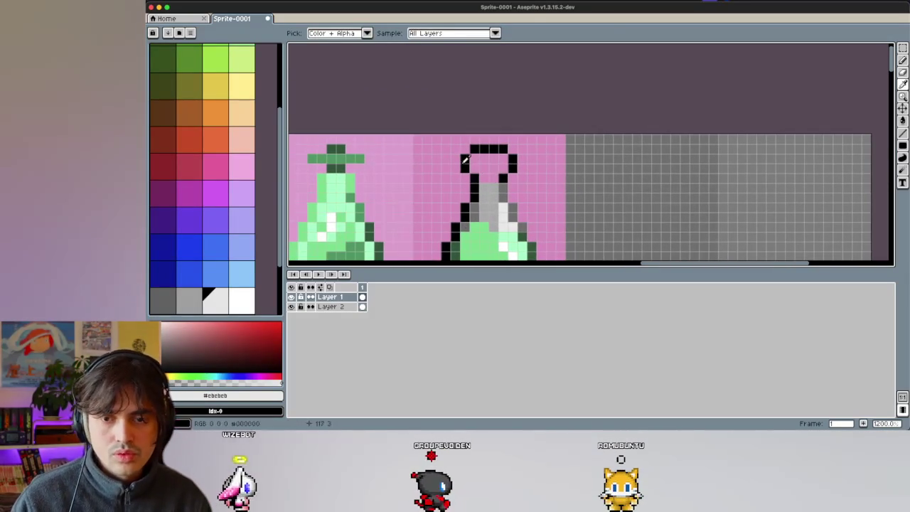
scroll(479, 163, left, 3)
scroll(479, 163, left, 3)
scroll(479, 163, right, 6)
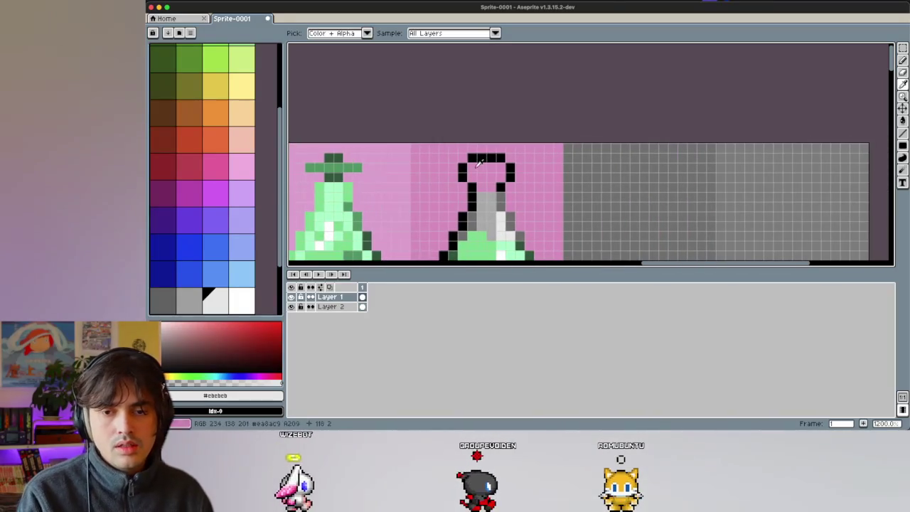
click(173, 111)
Step: Sample the left cork's oranges and peach, and paint an orange pixel on the third cork
key(b)
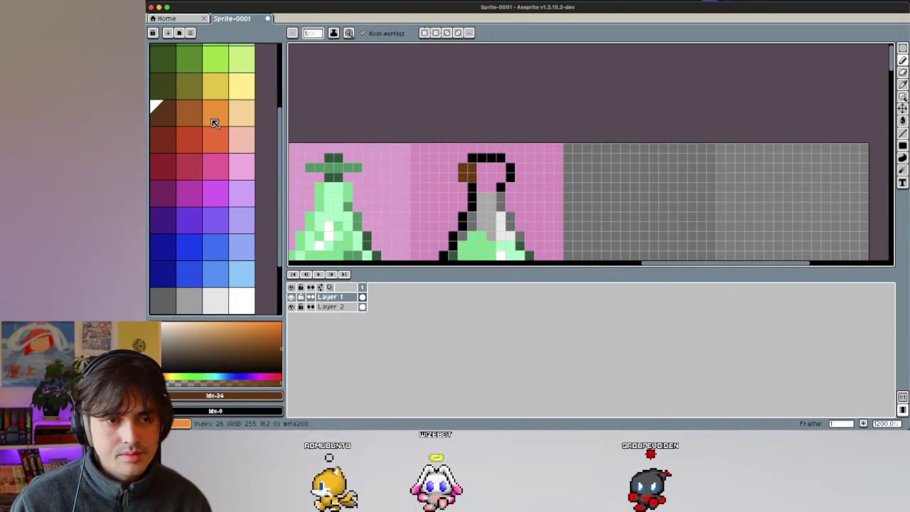
key(bracketright)
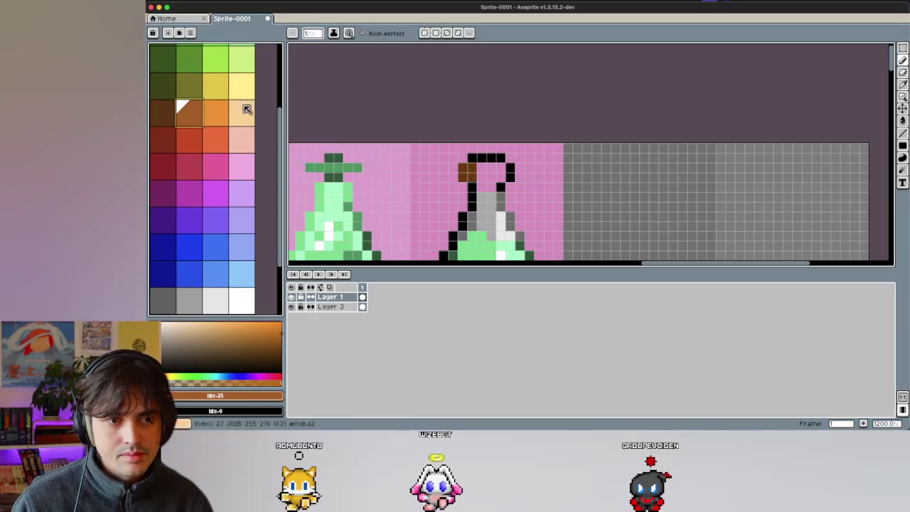
scroll(385, 157, left, 5)
key(i)
click(350, 148)
key(b)
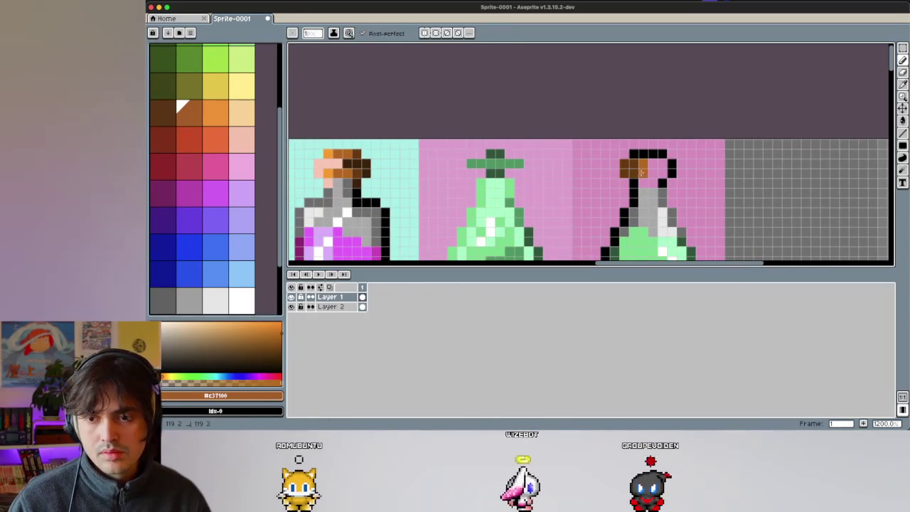
key(i)
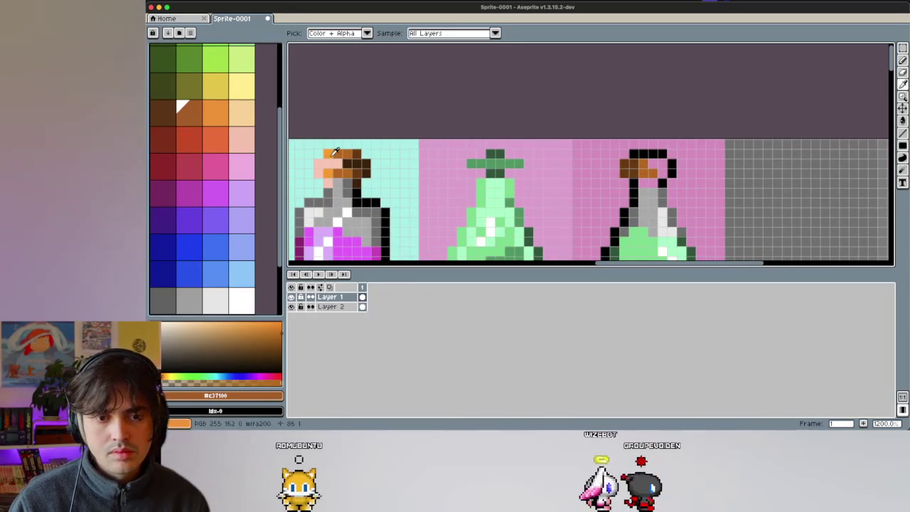
click(655, 164)
key(b)
click(663, 168)
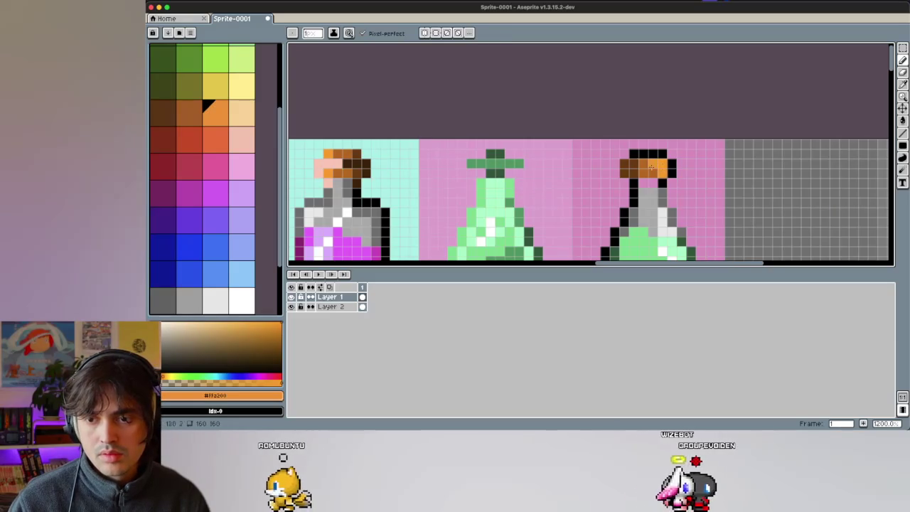
key(i)
click(328, 165)
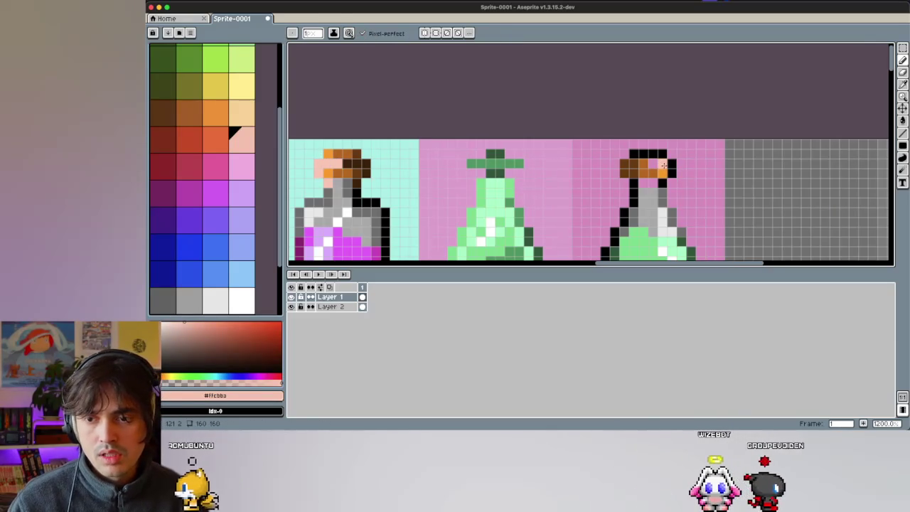
click(329, 151)
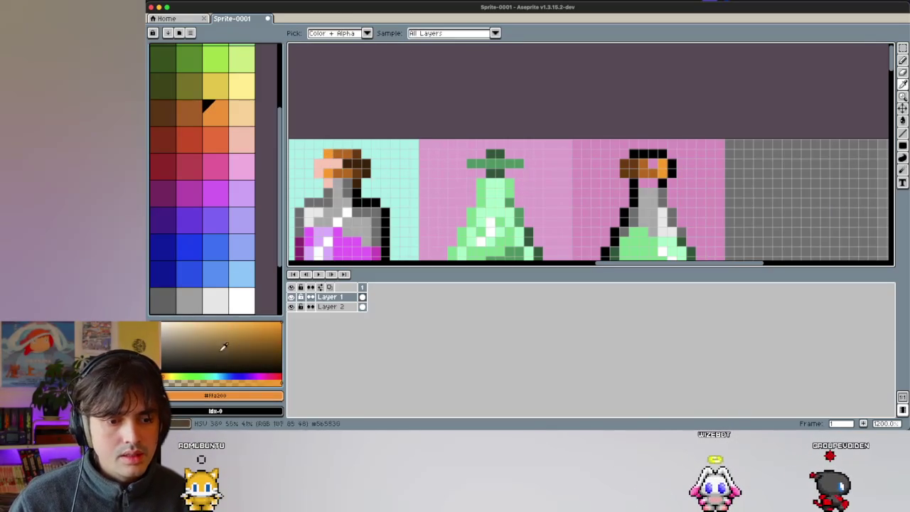
key(b)
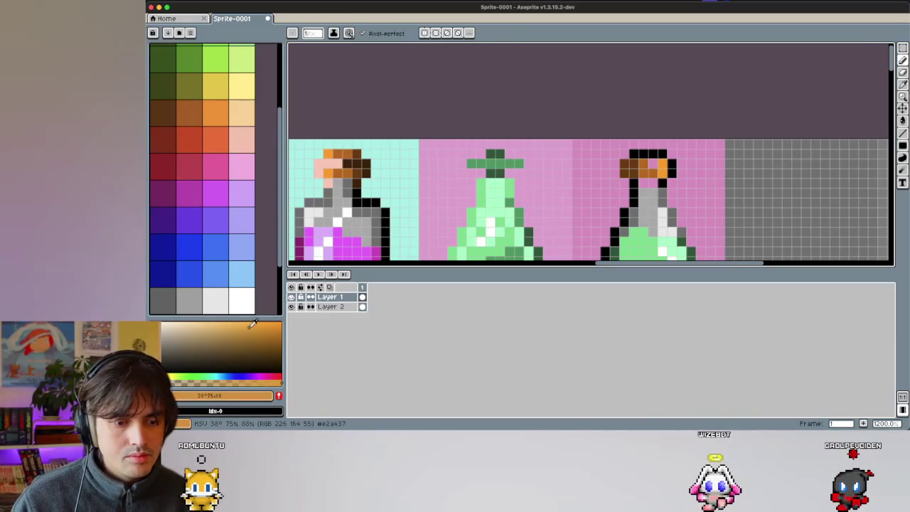
Step: Mix a custom darker, more saturated orange-brown from the brown and orange palette colours
drag(236, 322, 246, 327)
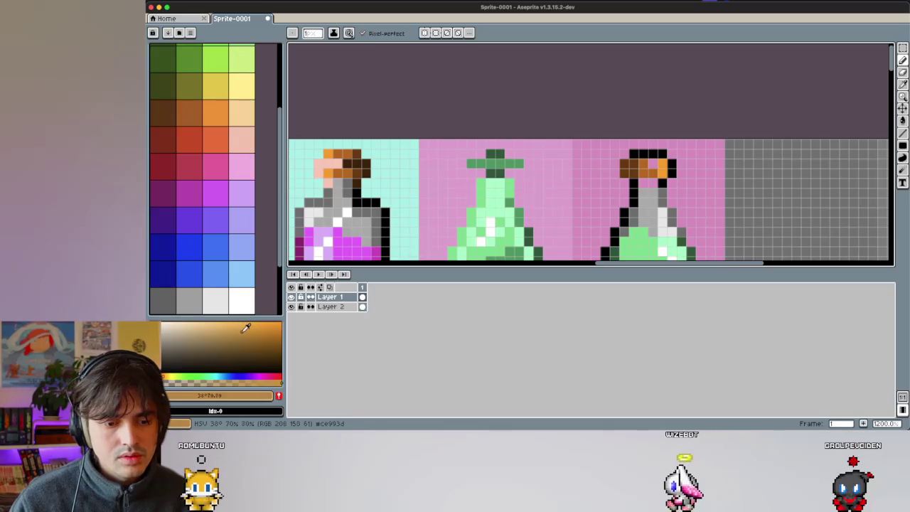
click(193, 114)
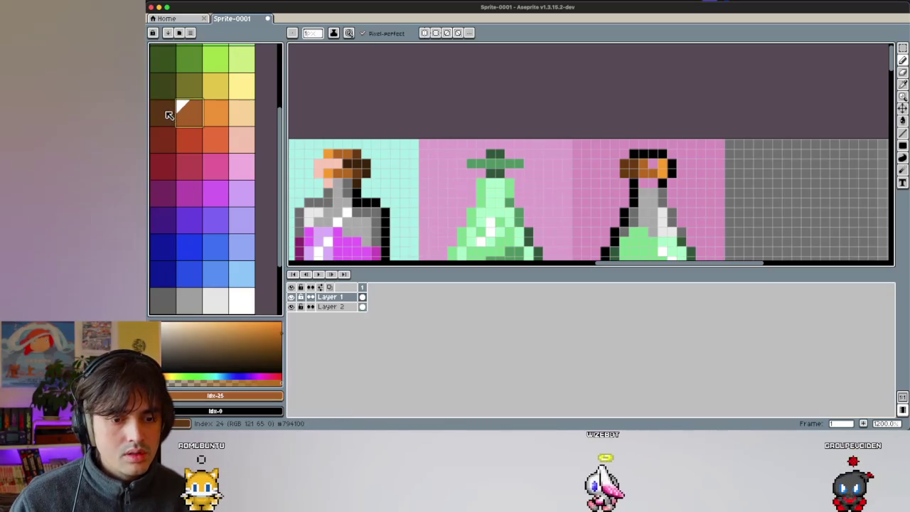
click(215, 122)
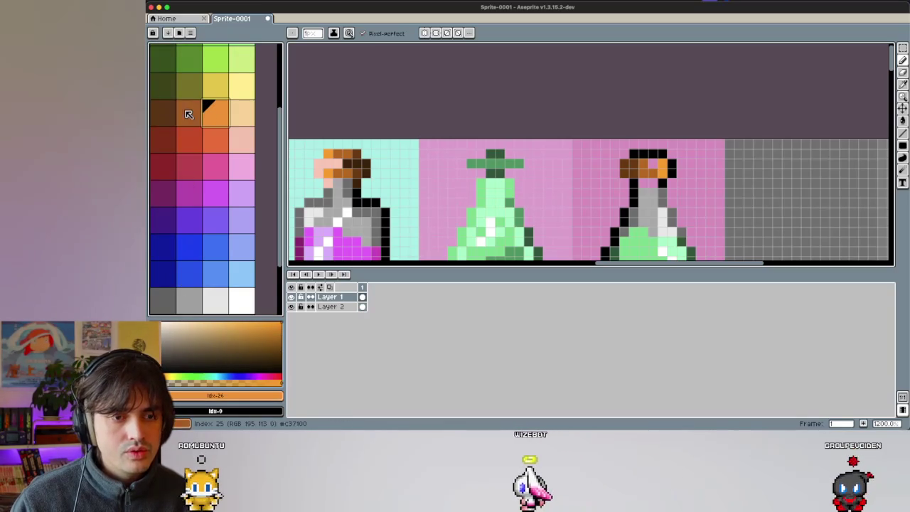
click(194, 191)
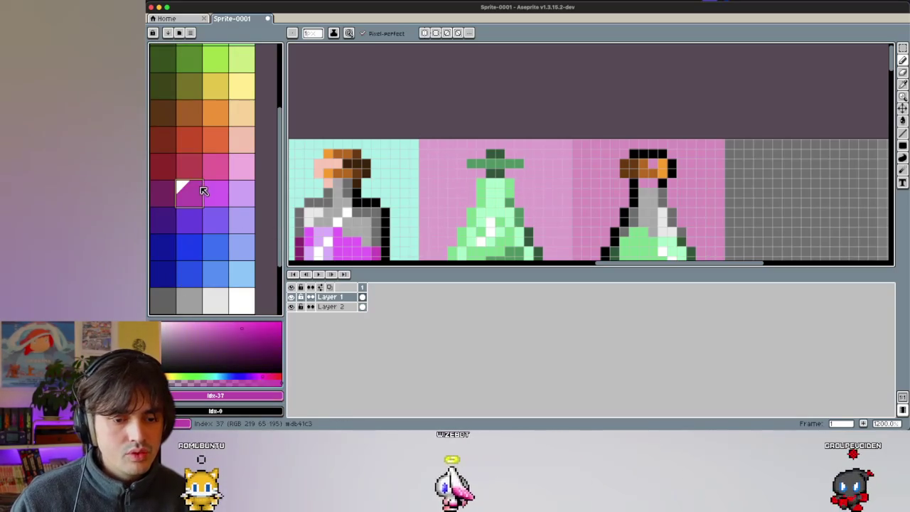
click(210, 127)
click(280, 328)
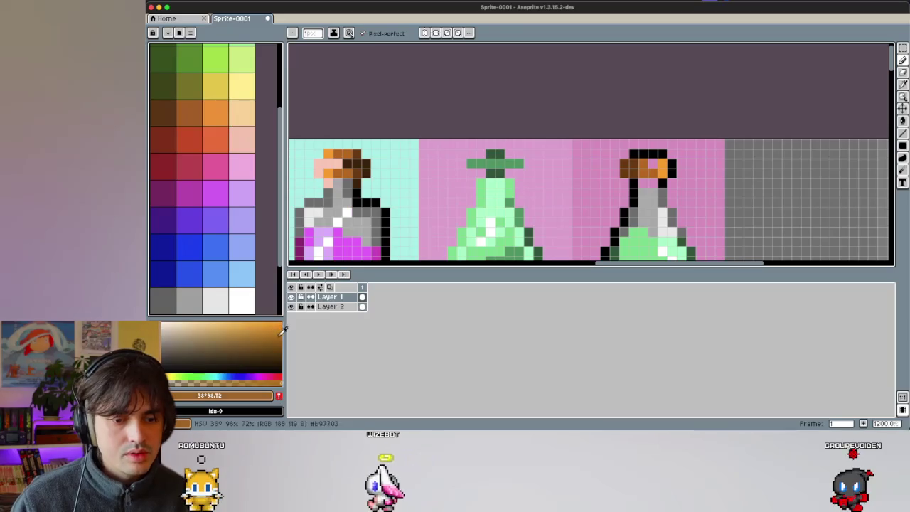
drag(290, 324, 271, 327)
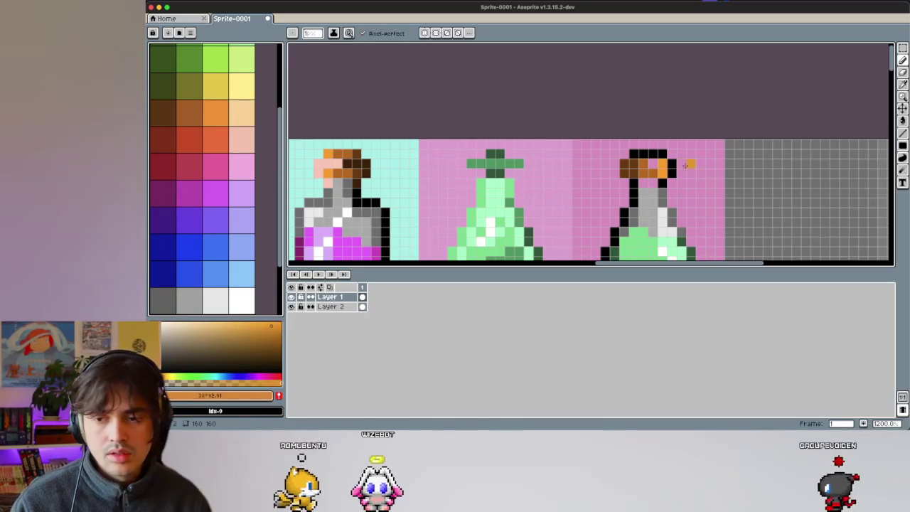
scroll(614, 164, up, 1)
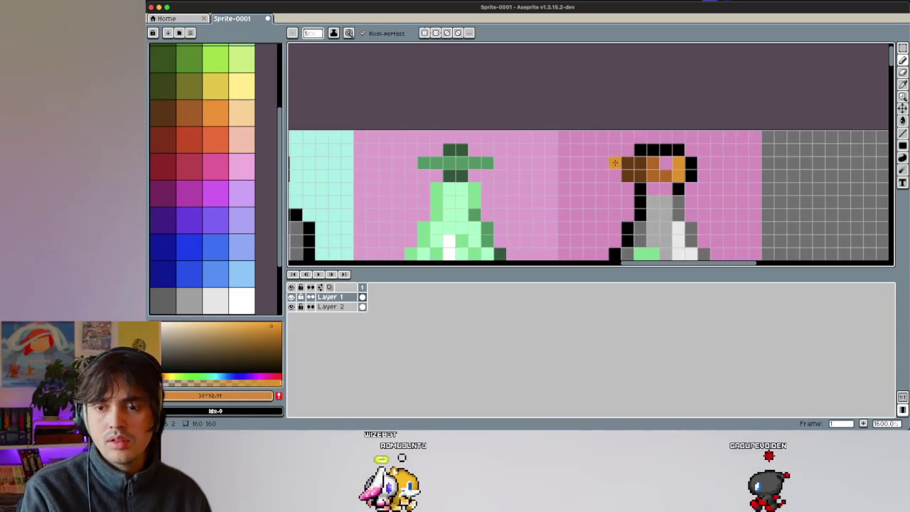
scroll(615, 163, right, 10)
scroll(361, 175, left, 5)
scroll(427, 163, left, 3)
Step: Paint the cap's right side orange, then sample brown, skin pink and dark brown
drag(446, 157, 469, 153)
key(i)
click(463, 159)
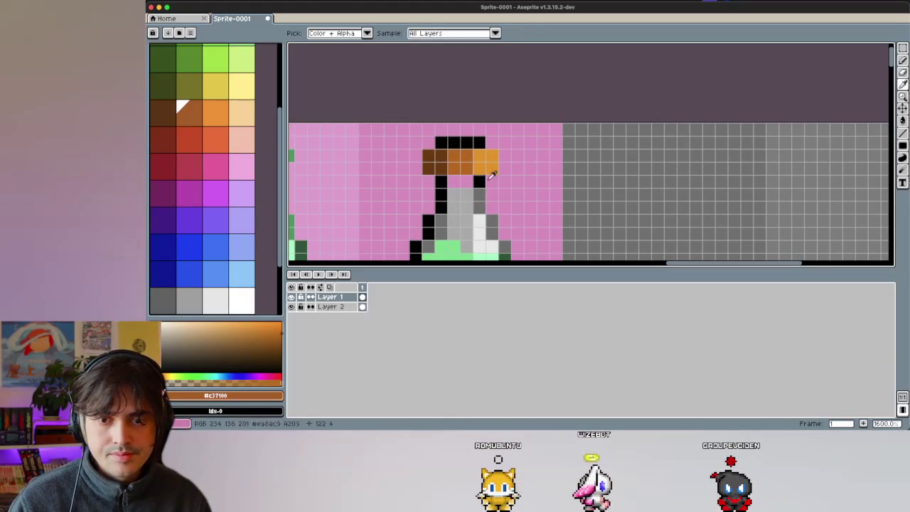
scroll(354, 172, left, 5)
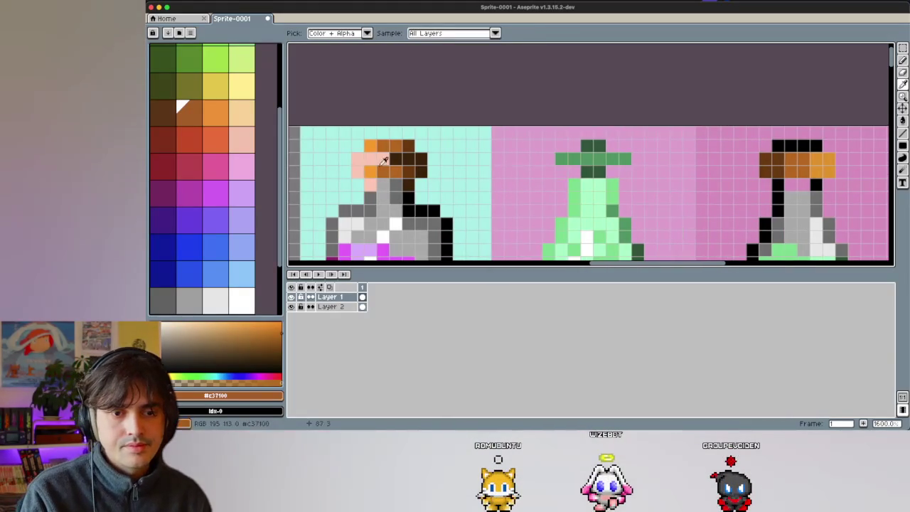
click(370, 155)
scroll(427, 163, right, 2)
scroll(533, 167, right, 1)
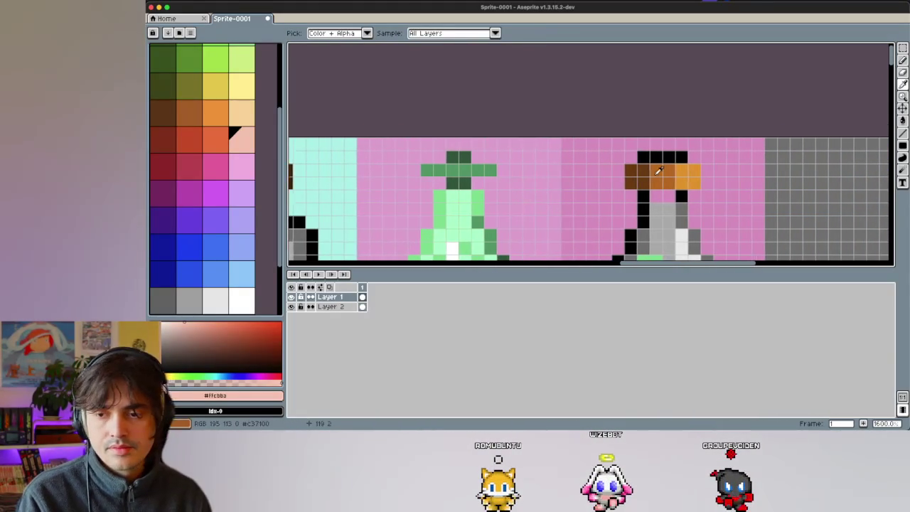
scroll(547, 169, left, 2)
scroll(562, 167, left, 3)
scroll(563, 165, right, 1)
scroll(563, 165, right, 1)
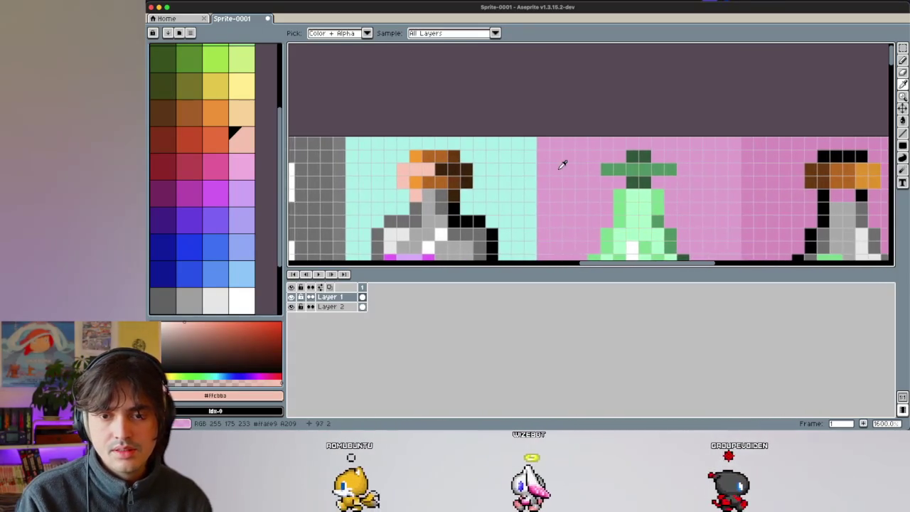
scroll(564, 164, right, 1)
click(418, 166)
scroll(498, 174, right, 2)
Step: Shade the cap with dark brown, mid brown and orange-brown pixels, replacing a black pixel
key(b)
click(527, 175)
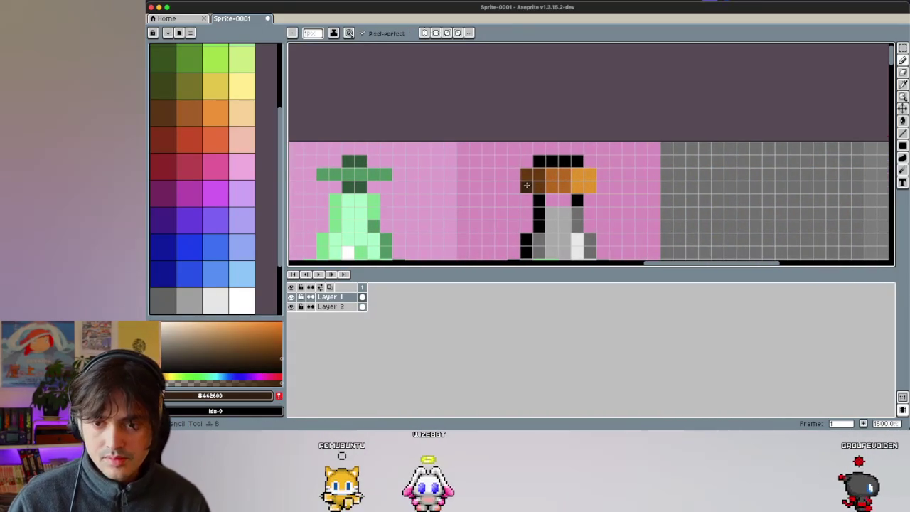
click(539, 175)
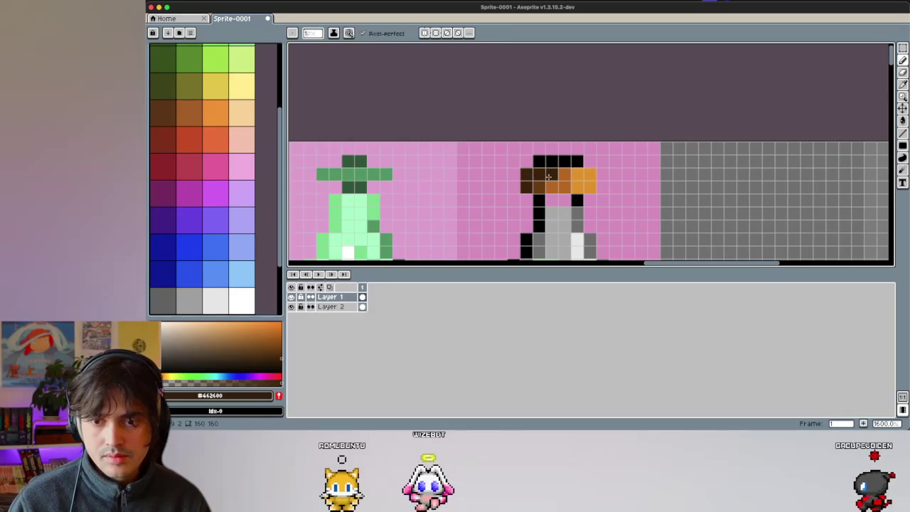
alt+click(552, 174)
click(539, 161)
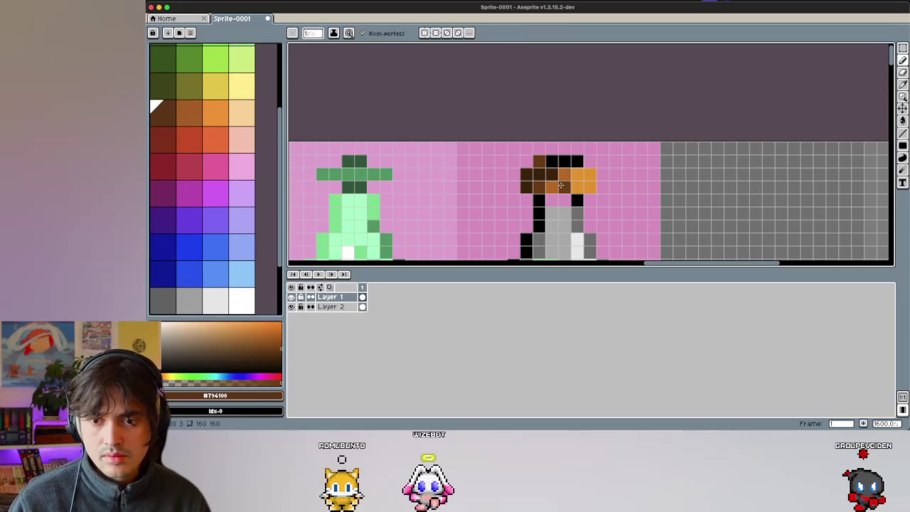
alt+click(562, 186)
click(555, 171)
alt+click(565, 163)
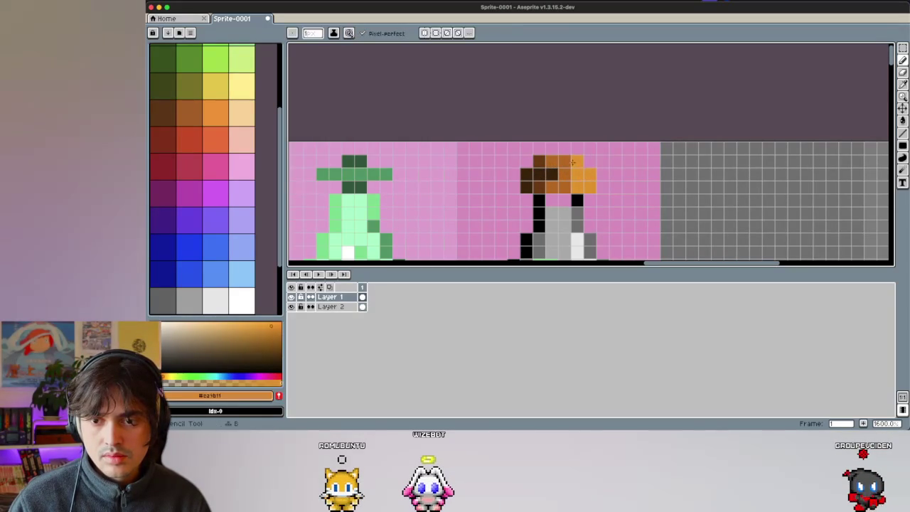
Step: Add a skin-pink highlight running down the cap's right side
scroll(397, 175, left, 3)
scroll(398, 173, left, 3)
alt+click(404, 168)
scroll(427, 171, right, 5)
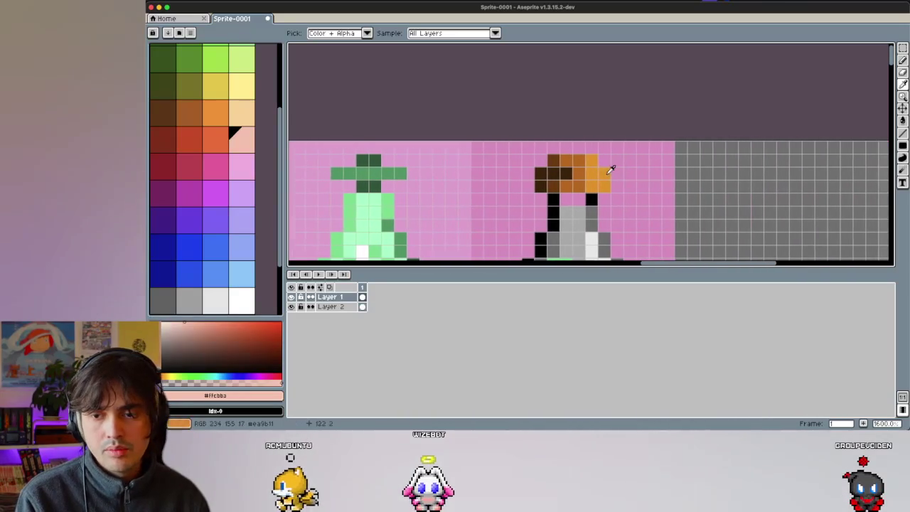
click(562, 172)
drag(598, 175, 599, 187)
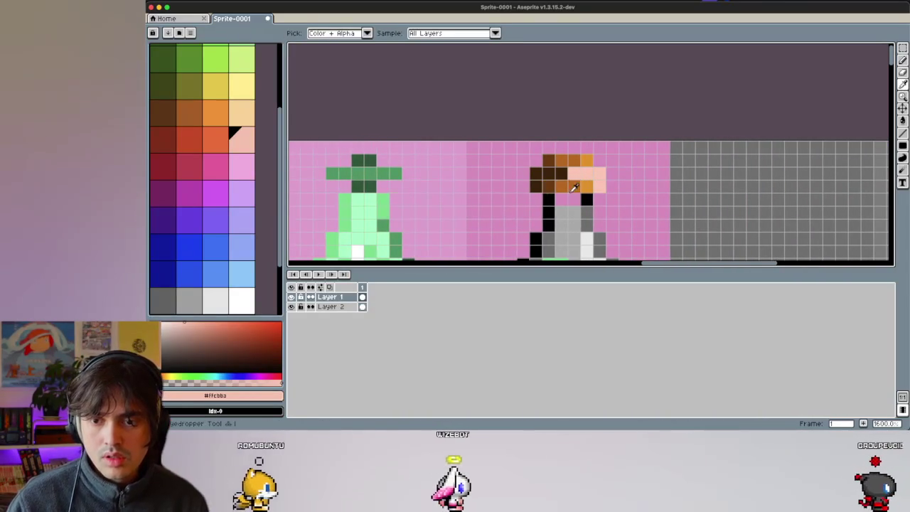
Step: Add an orange pixel below the cap and keep the neck pixel light grey
scroll(565, 183, left, 5)
scroll(568, 182, right, 5)
click(587, 184)
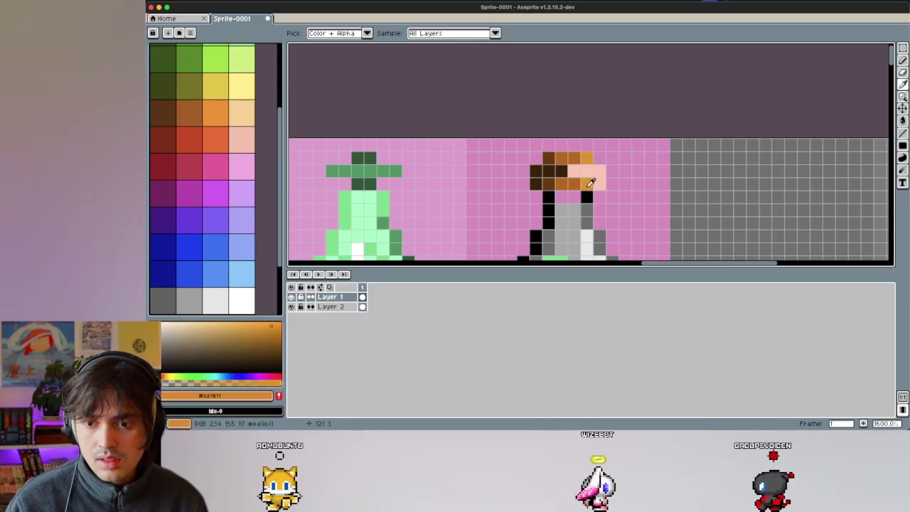
click(587, 197)
alt+click(548, 170)
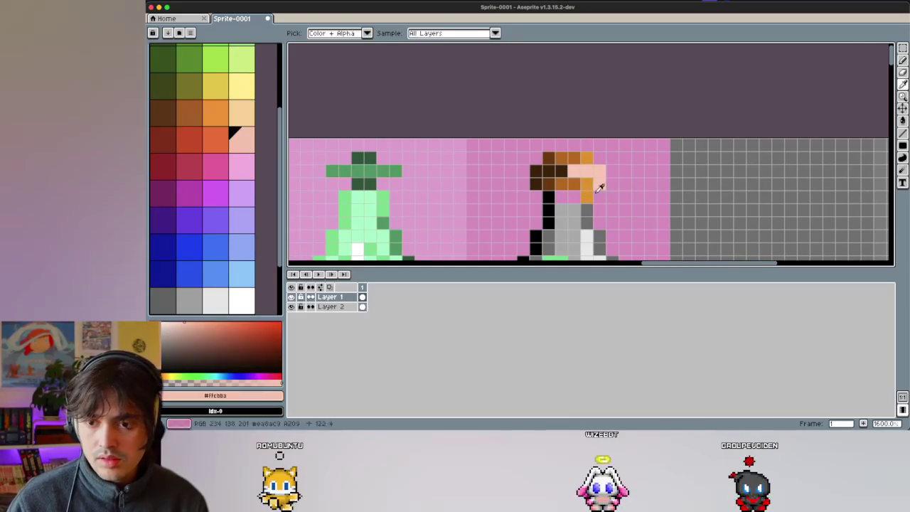
click(585, 211)
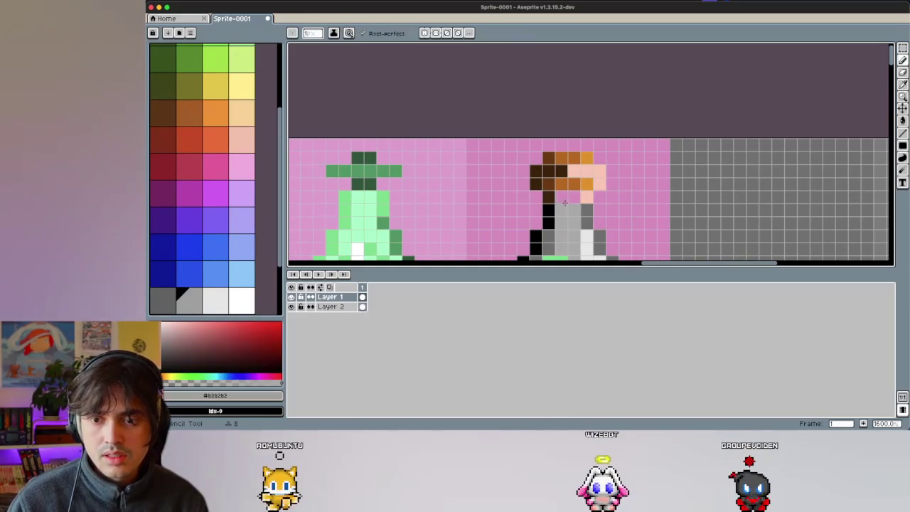
click(584, 212)
scroll(540, 203, down, 3)
Step: Recolour neck pixels mid grey and add black outline pixels beside the neck and shoulder
scroll(526, 200, right, 3)
scroll(523, 199, down, 3)
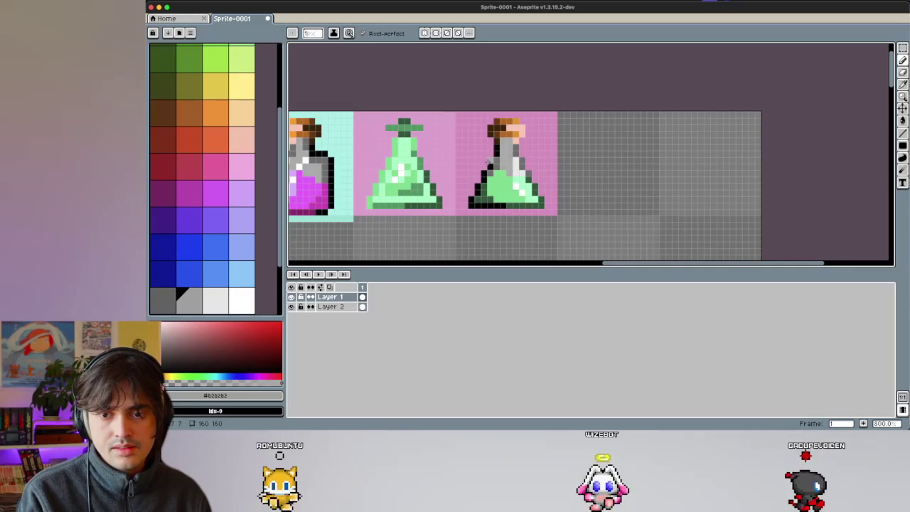
scroll(482, 161, up, 1)
scroll(526, 170, up, 3)
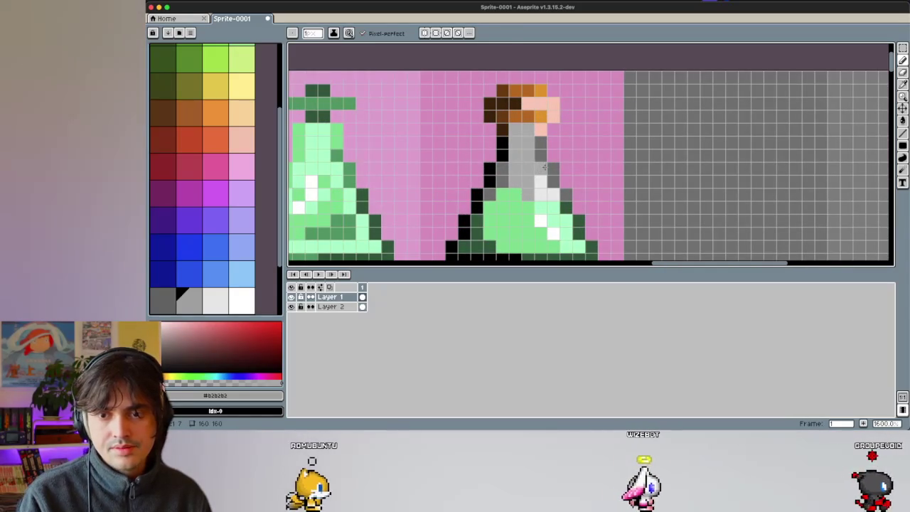
alt+click(542, 147)
click(503, 152)
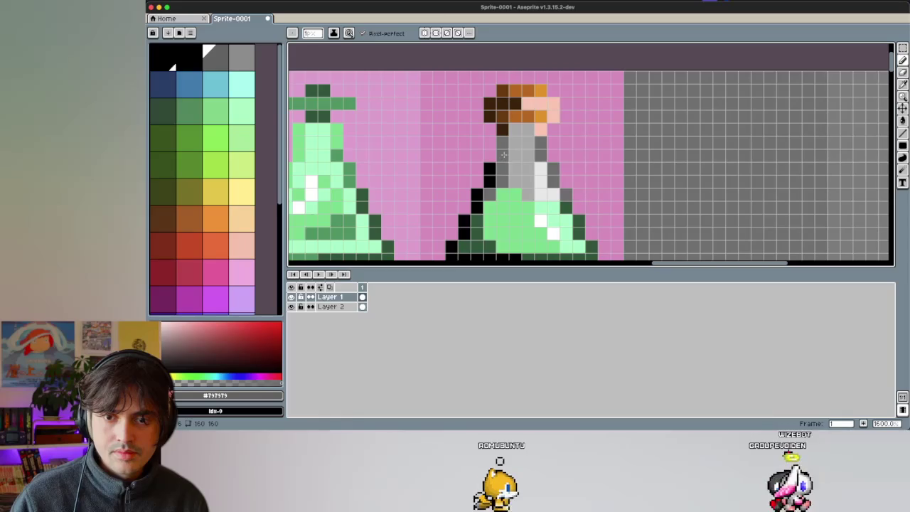
alt+click(489, 171)
click(502, 155)
click(479, 179)
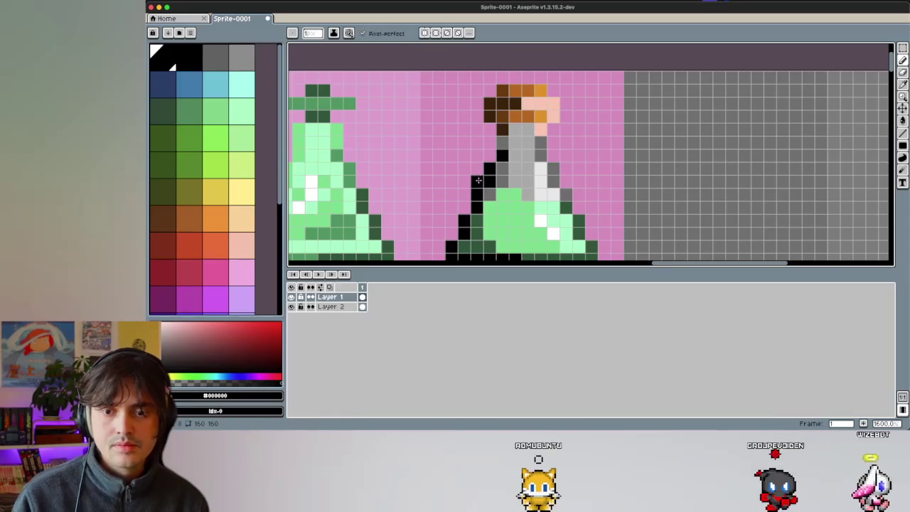
Step: Sample the light green from the third potion's body
scroll(480, 176, down, 2)
scroll(541, 206, down, 1)
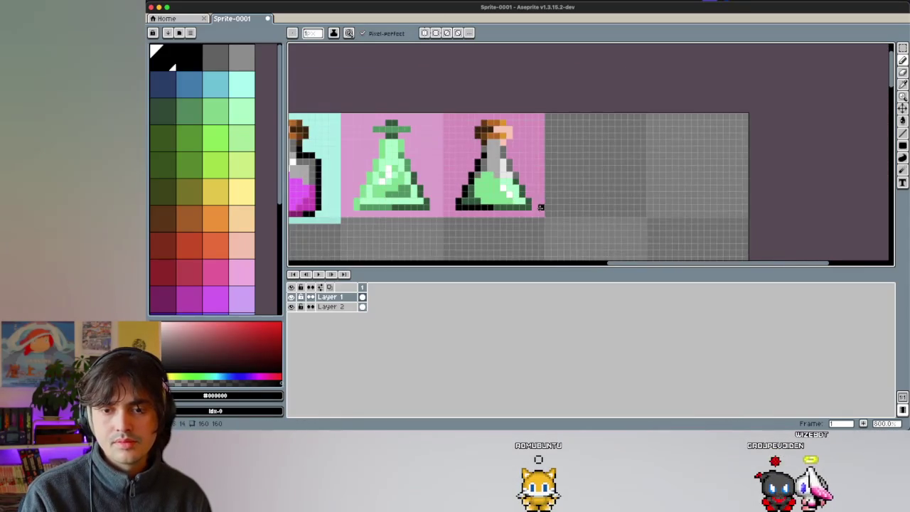
scroll(497, 184, up, 1)
scroll(476, 156, up, 2)
scroll(466, 129, up, 2)
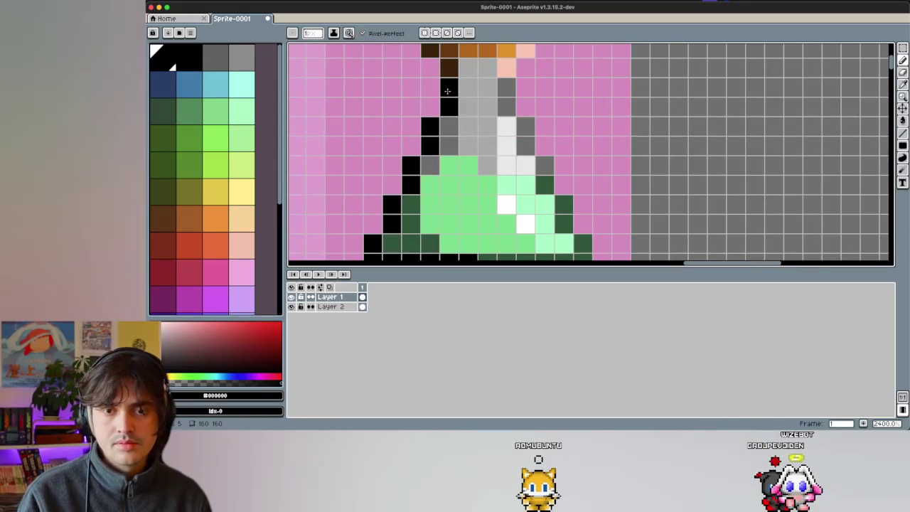
scroll(461, 141, down, 1)
key(i)
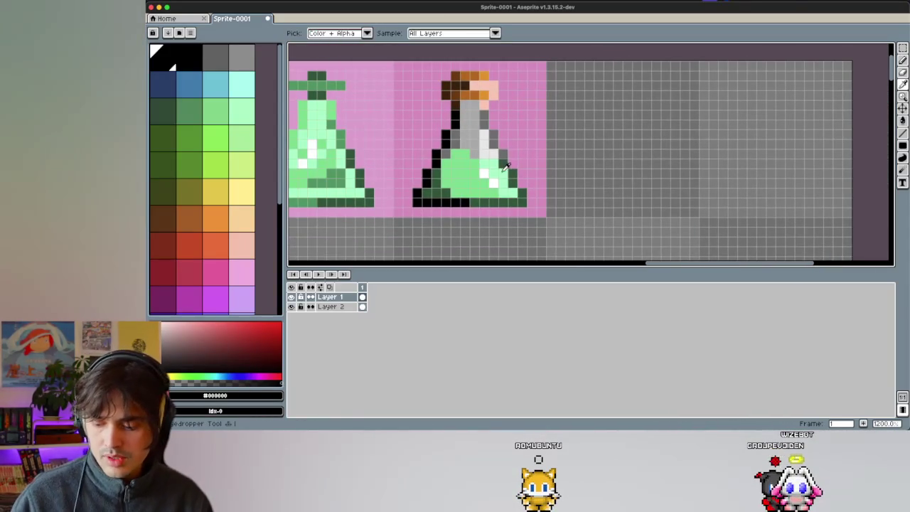
key(b)
alt+click(488, 158)
Step: Sample the neck greys, greens #a2ffcb and #71e392, and the dark green outline colour
key(alt)
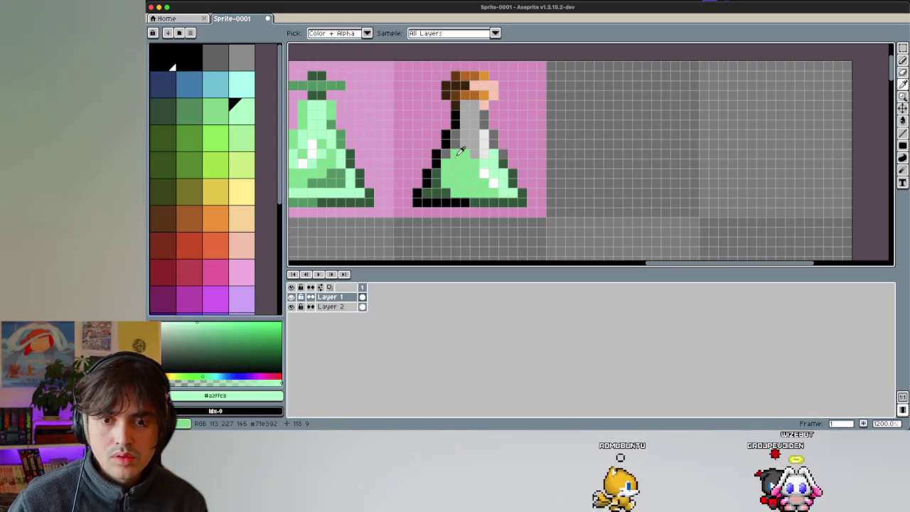
alt+click(469, 149)
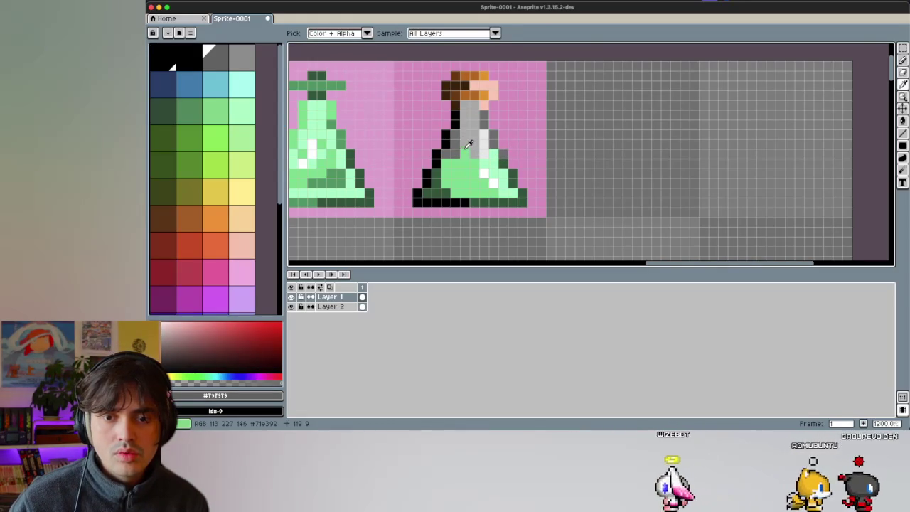
alt+click(464, 152)
alt+click(473, 153)
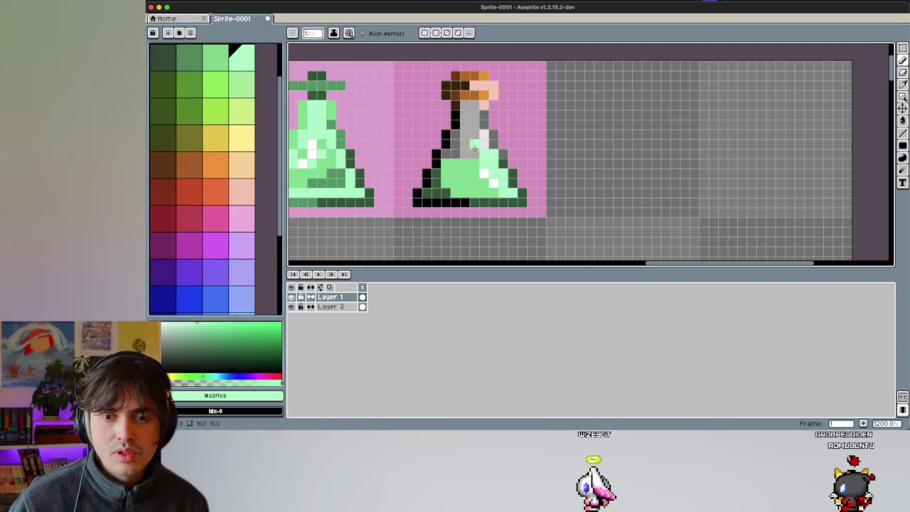
alt+click(478, 156)
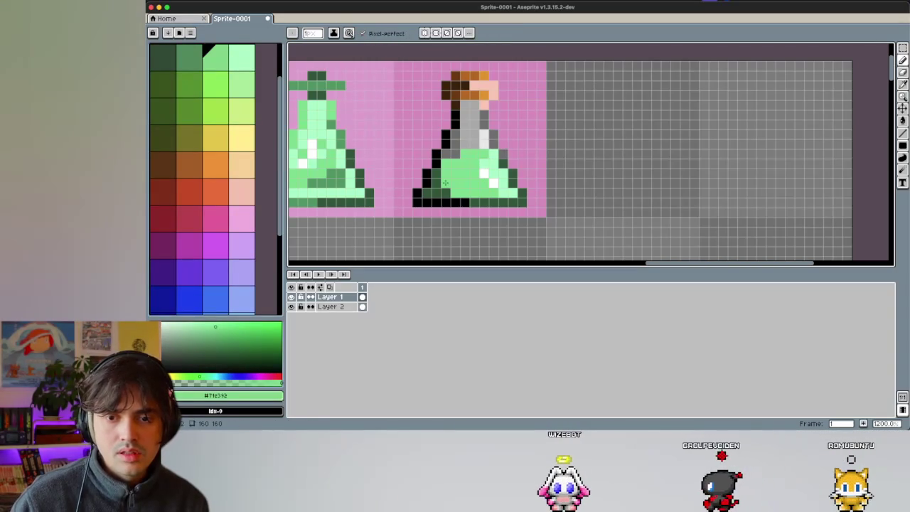
alt+click(445, 183)
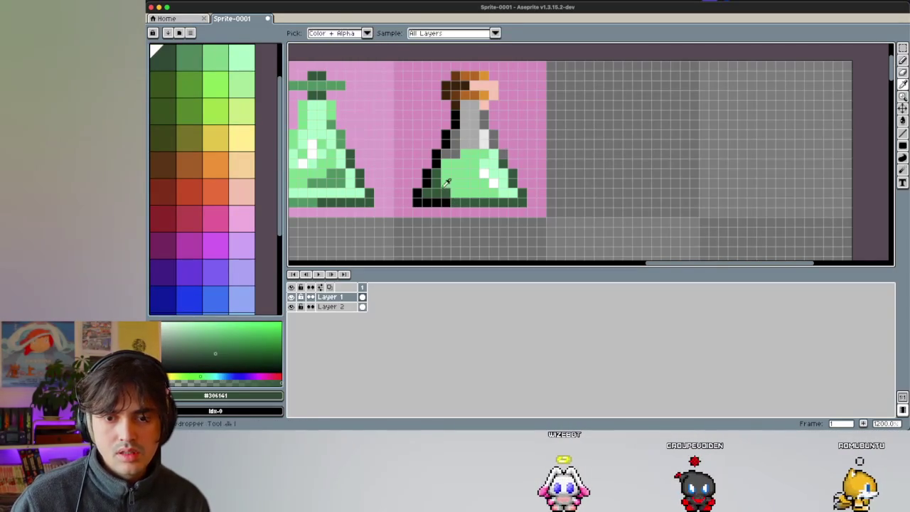
alt+click(446, 186)
alt+click(435, 201)
scroll(482, 194, down, 1)
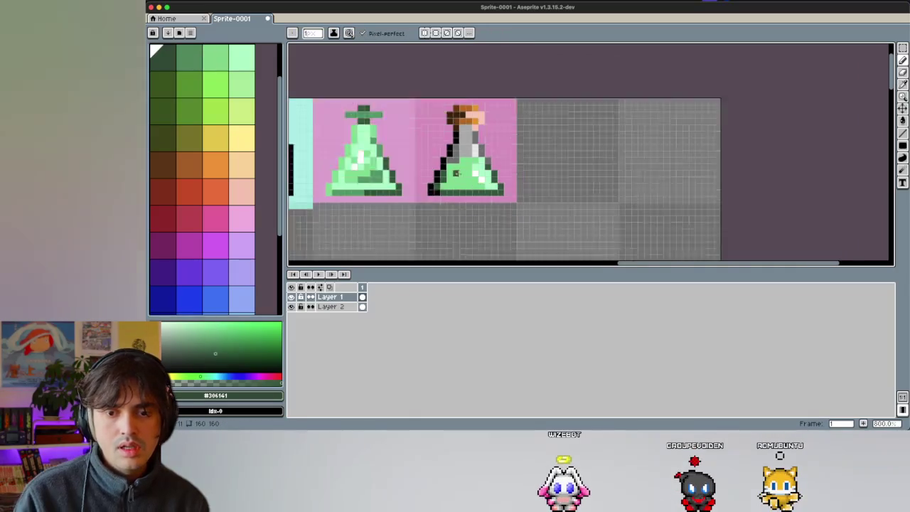
Step: Paint white pixels along the base of the rightmost green potion
scroll(496, 206, down, 2)
scroll(462, 153, up, 1)
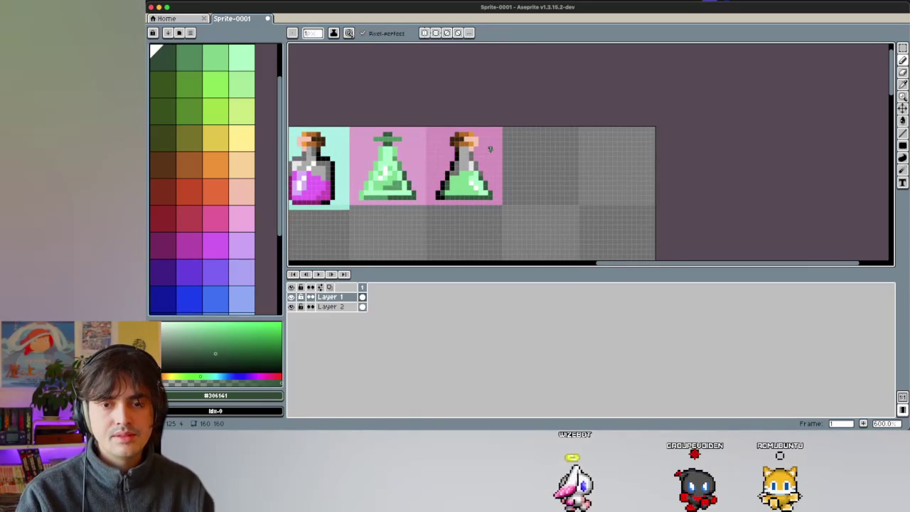
scroll(470, 148, down, 1)
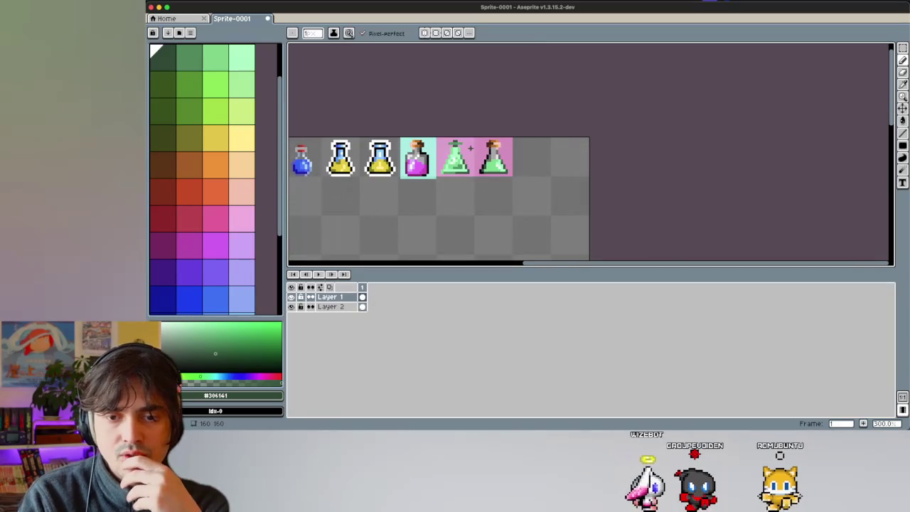
scroll(470, 148, up, 1)
scroll(470, 147, up, 2)
scroll(483, 135, up, 3)
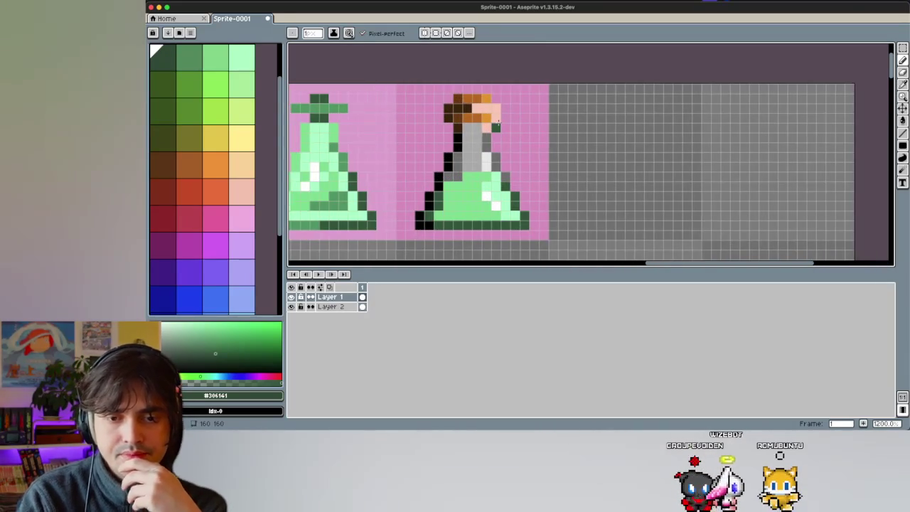
scroll(497, 122, down, 3)
scroll(498, 122, up, 4)
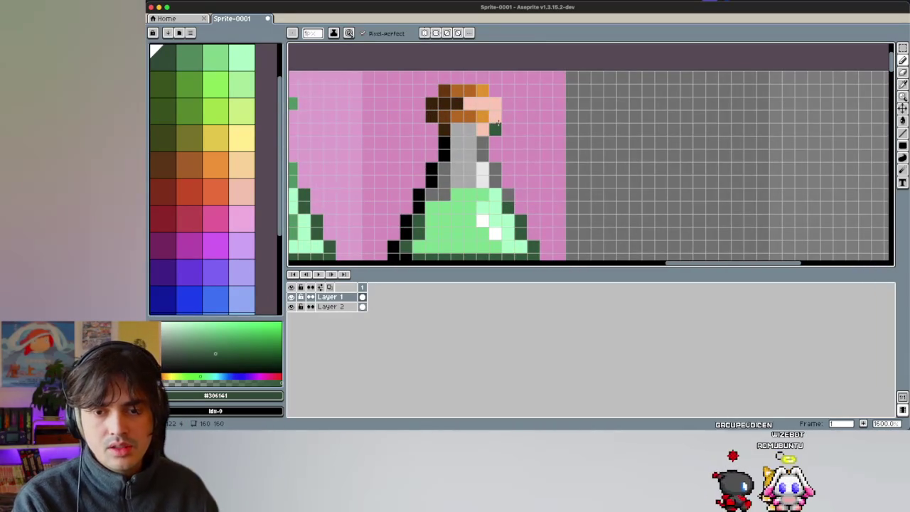
alt+click(495, 233)
click(482, 220)
click(469, 168)
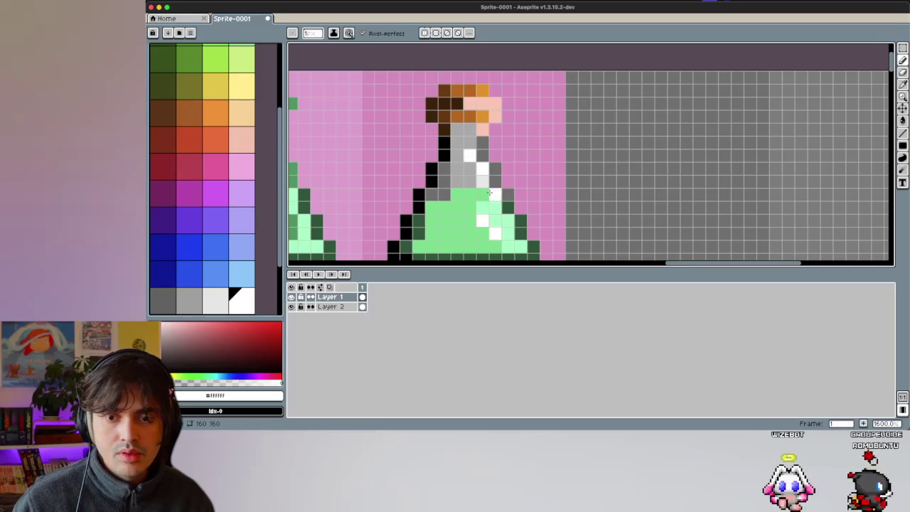
Step: Zoom and pan around the potion row to inspect the rightmost potion
scroll(460, 135, down, 4)
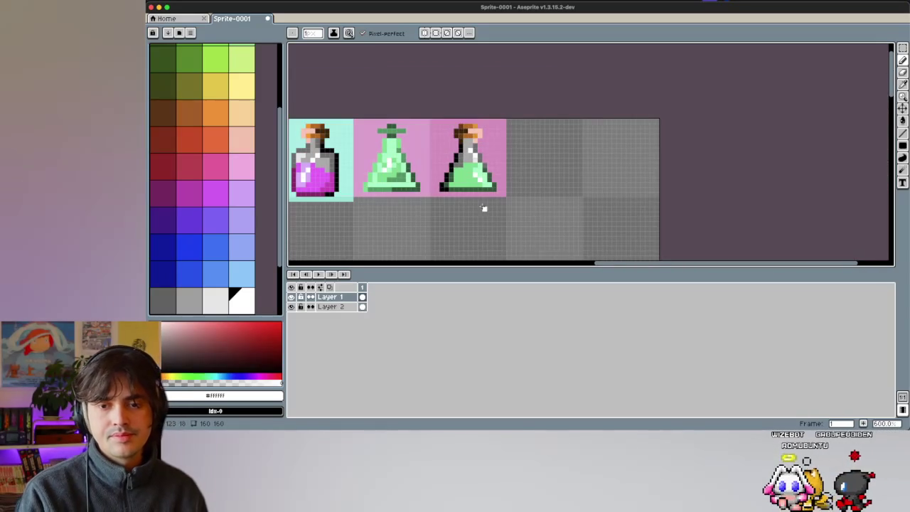
scroll(483, 208, up, 2)
scroll(490, 173, up, 1)
scroll(491, 173, up, 1)
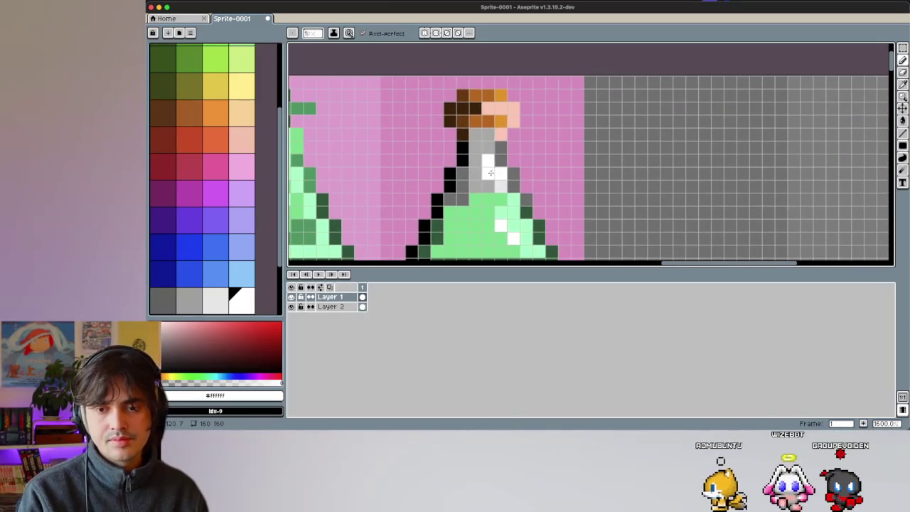
scroll(480, 173, down, 1)
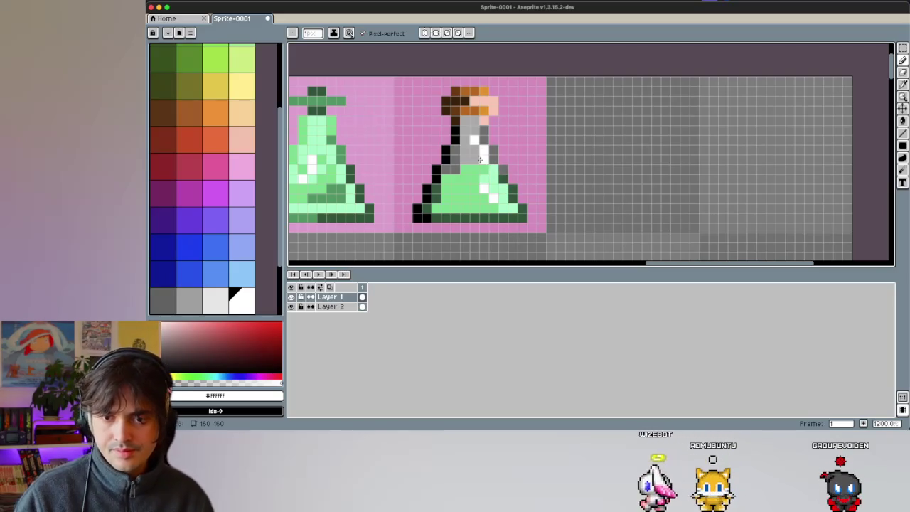
scroll(480, 160, down, 4)
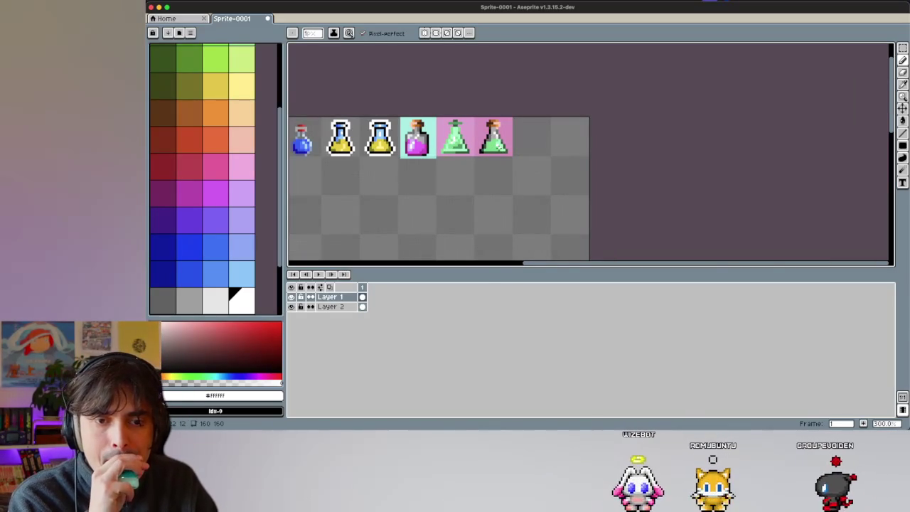
scroll(438, 154, left, 1)
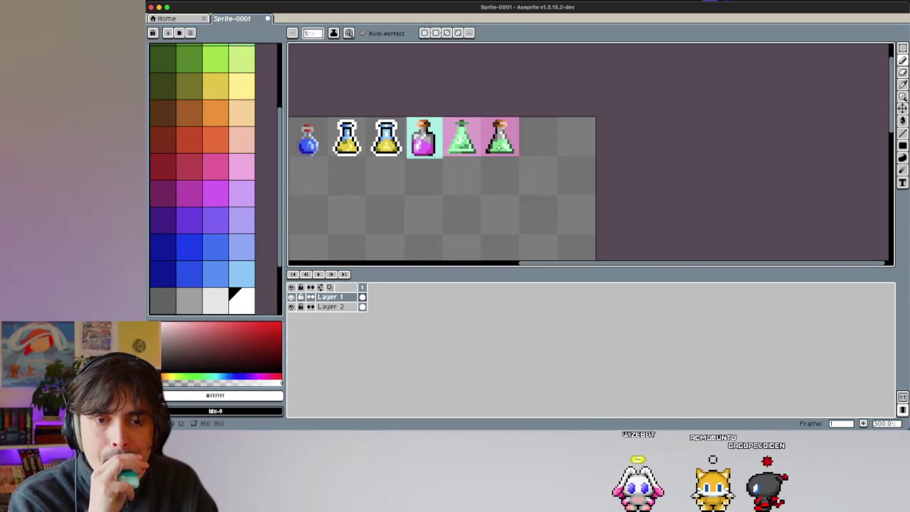
scroll(506, 183, up, 1)
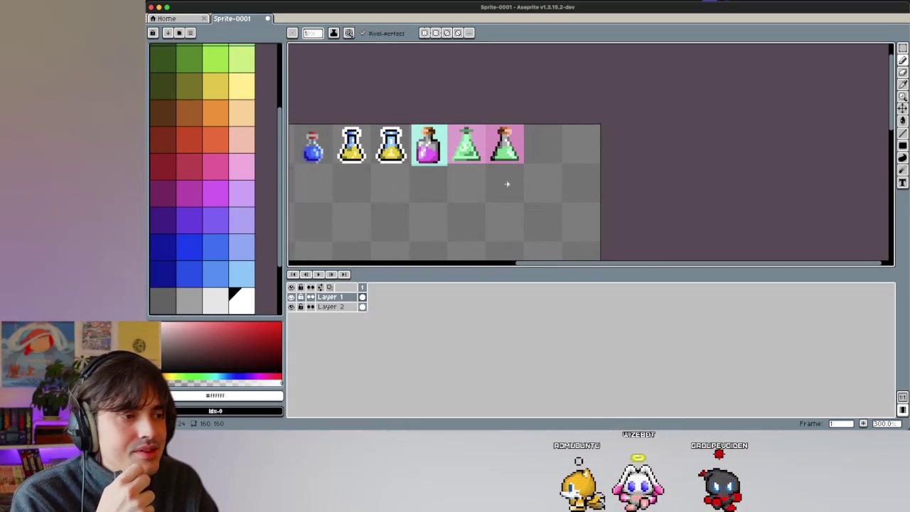
scroll(507, 183, left, 5)
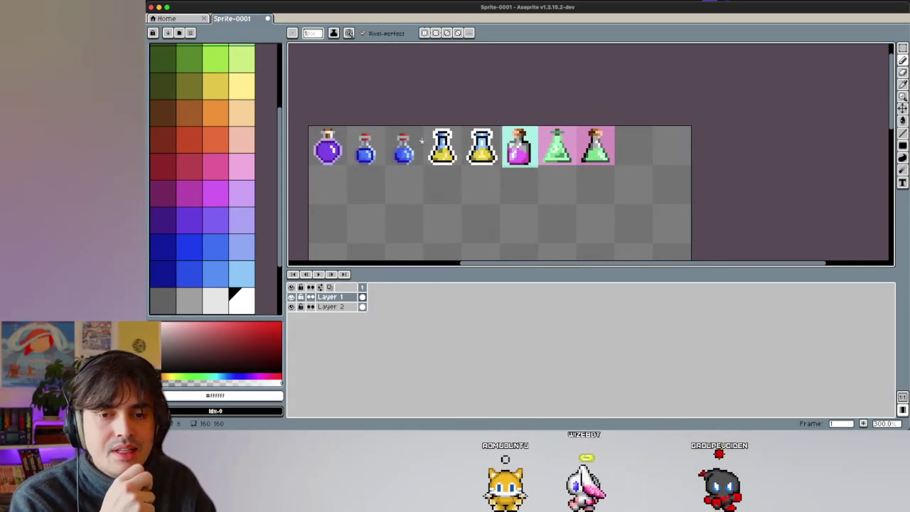
scroll(580, 142, up, 3)
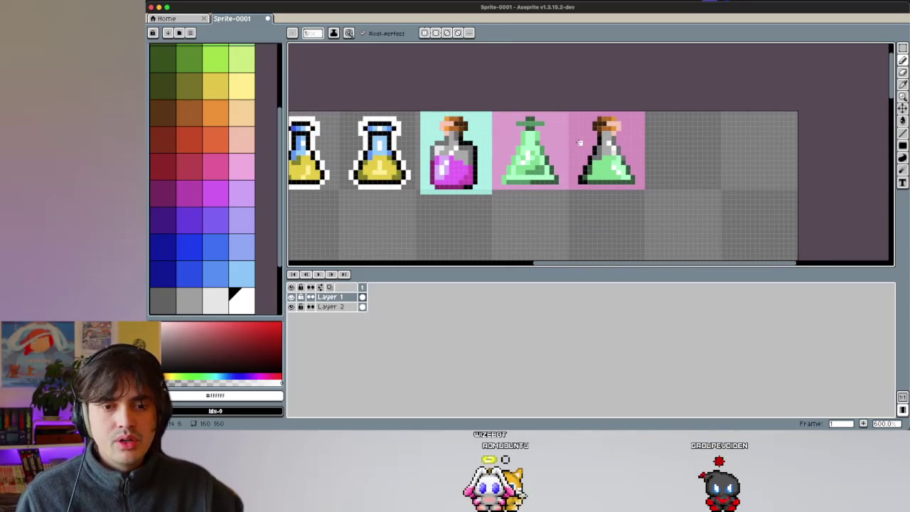
Step: Undo the earlier stroke and redraw the white outline along the base and left side
key(i)
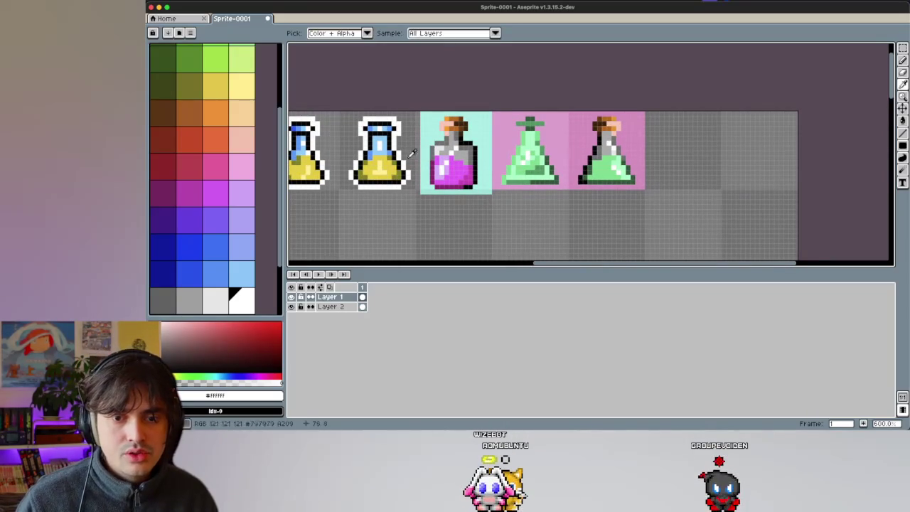
key(b)
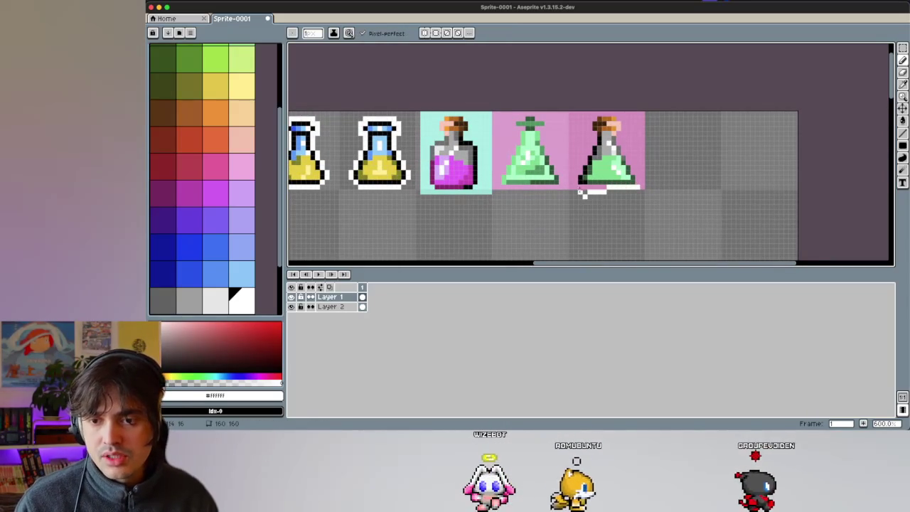
key(ctrl+z)
scroll(598, 182, right, 2)
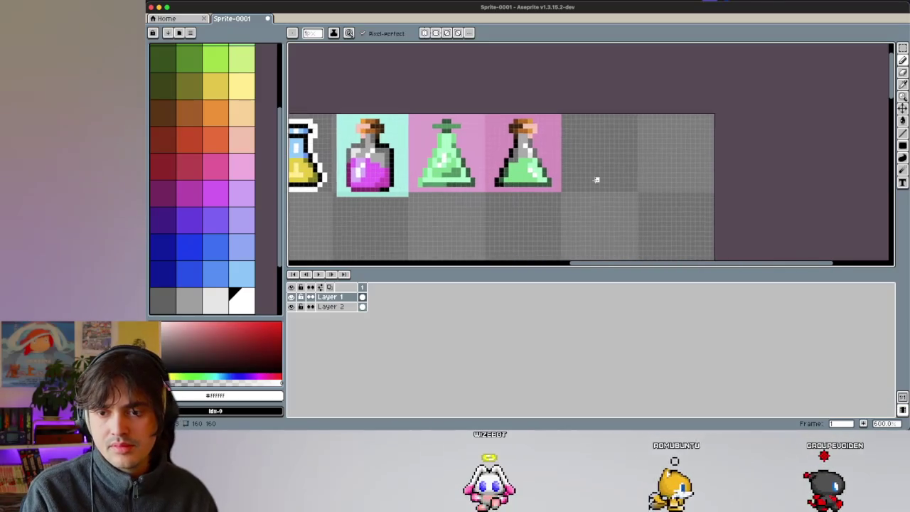
scroll(540, 189, up, 1)
drag(508, 190, 462, 189)
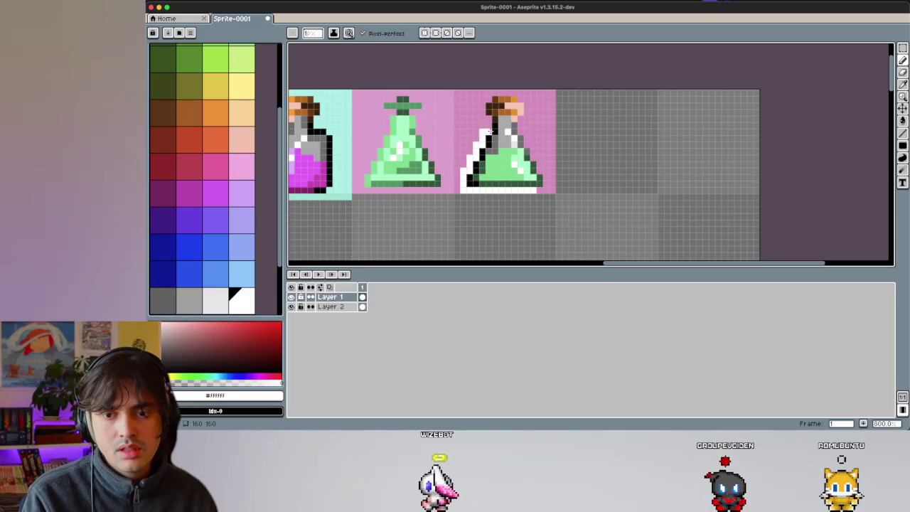
mouse_move(487, 109)
mouse_down()
mouse_move(497, 91)
mouse_move(526, 110)
mouse_up()
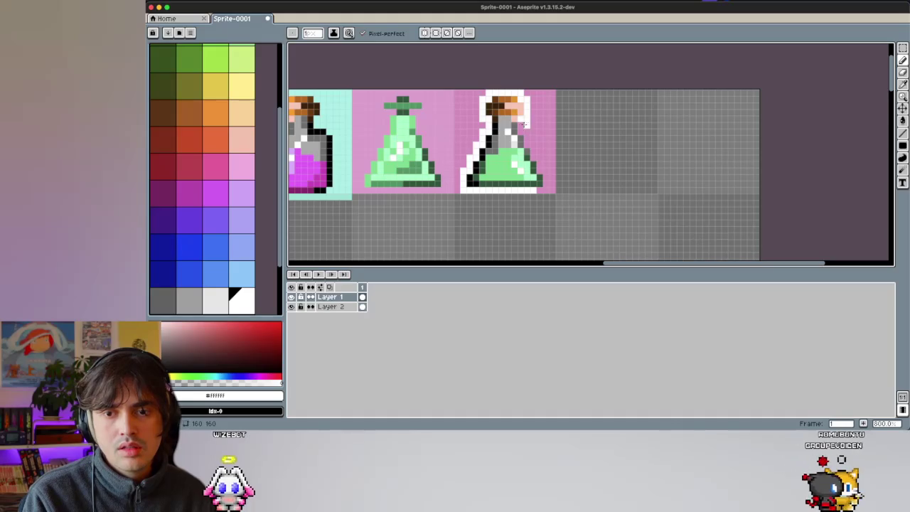
Step: Add white outline pixels beside the cork and down and up the right side
scroll(534, 137, up, 5)
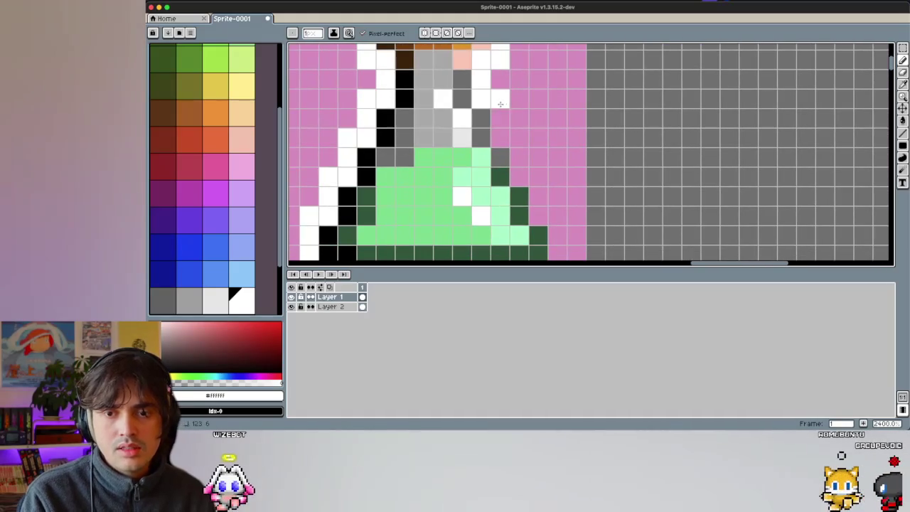
click(499, 137)
click(520, 156)
click(538, 176)
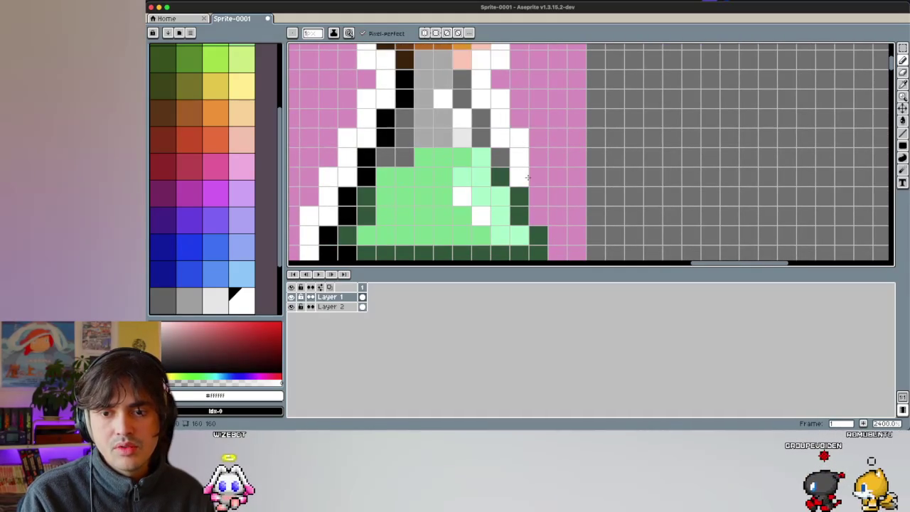
click(538, 196)
click(539, 215)
scroll(541, 208, down, 3)
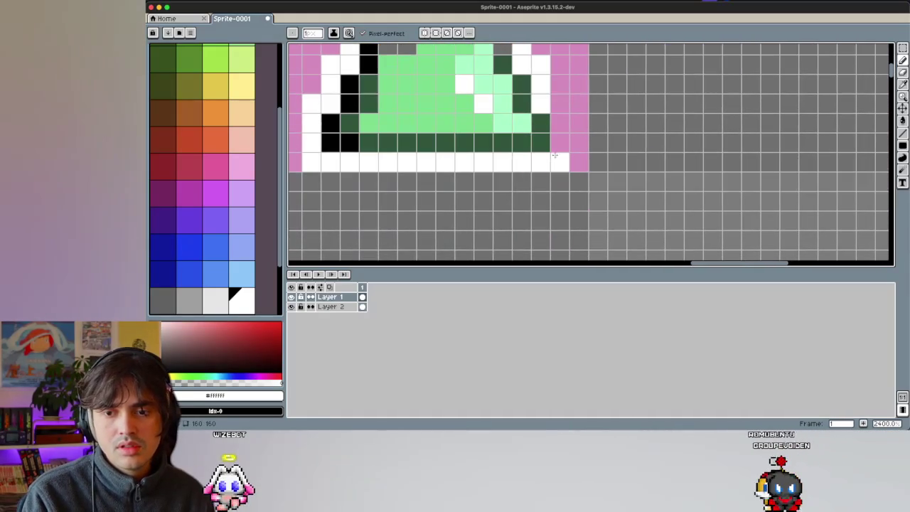
click(559, 123)
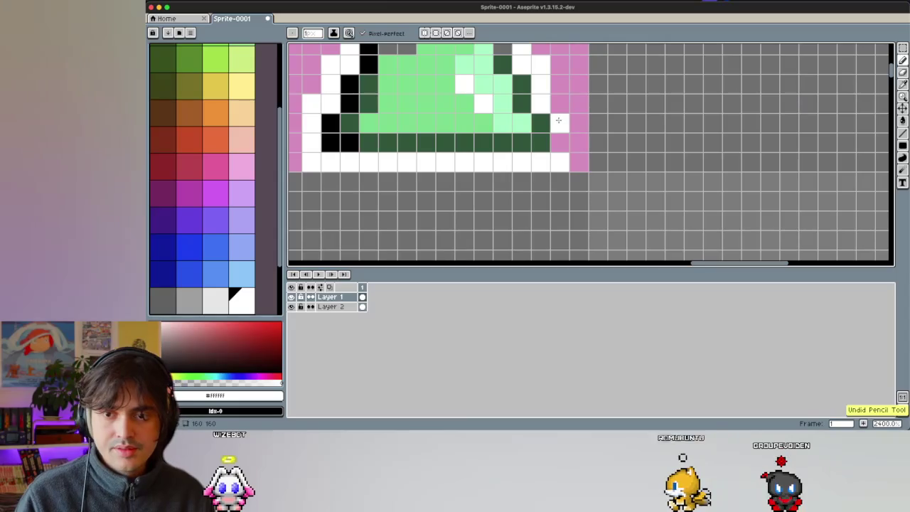
Step: Add the last white pixel up the potion's right edge and zoom out
click(559, 105)
scroll(519, 146, down, 5)
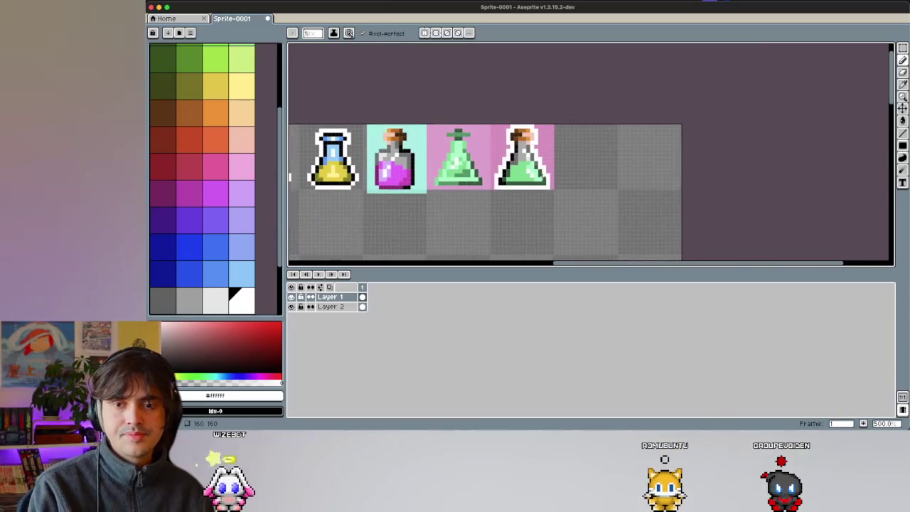
scroll(571, 172, down, 1)
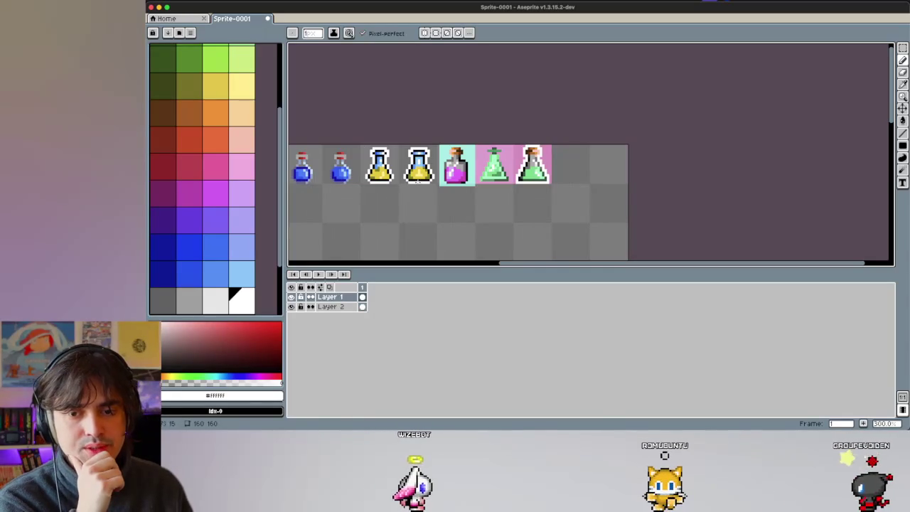
Step: Copy the outlined rightmost green potion into the next empty cell
key(m)
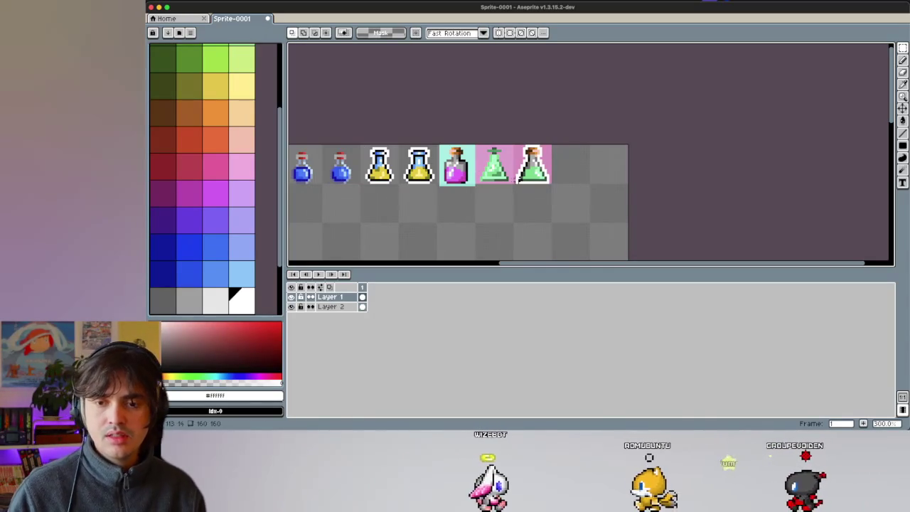
mouse_move(517, 183)
mouse_down()
mouse_move(550, 143)
mouse_move(571, 171)
mouse_up()
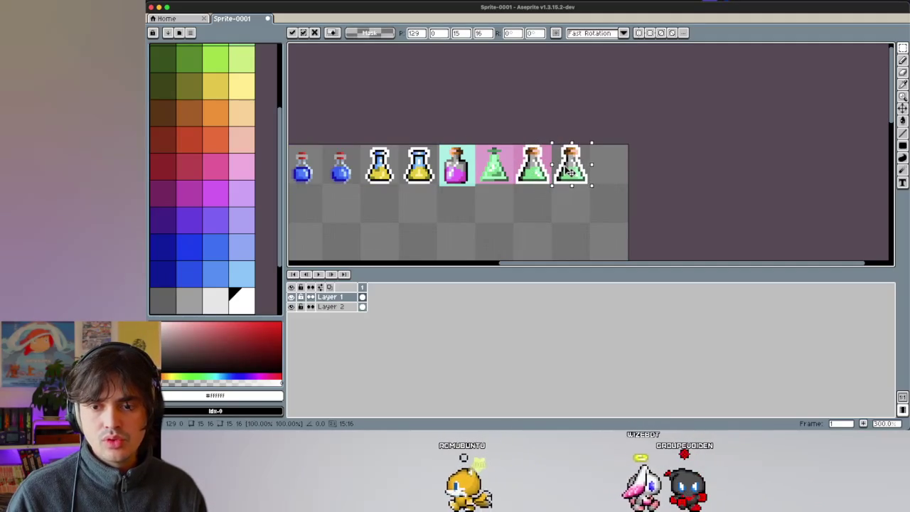
click(534, 200)
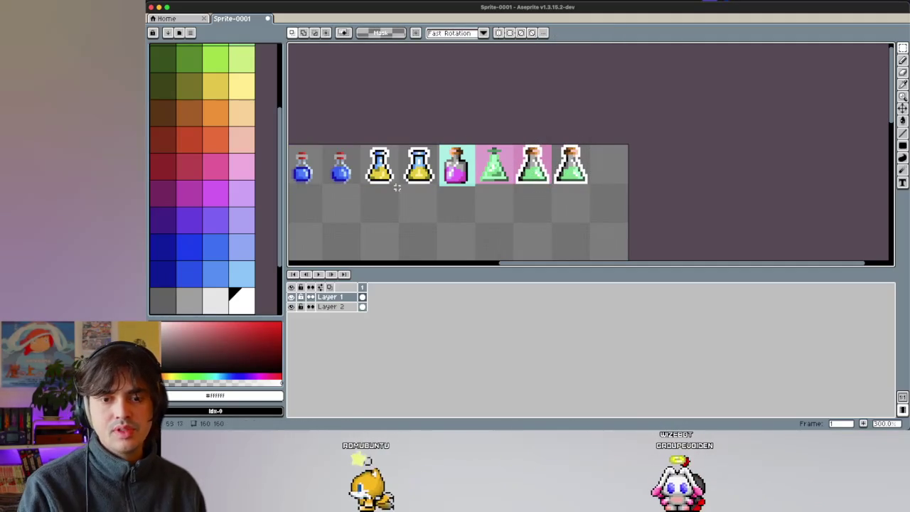
scroll(396, 187, up, 2)
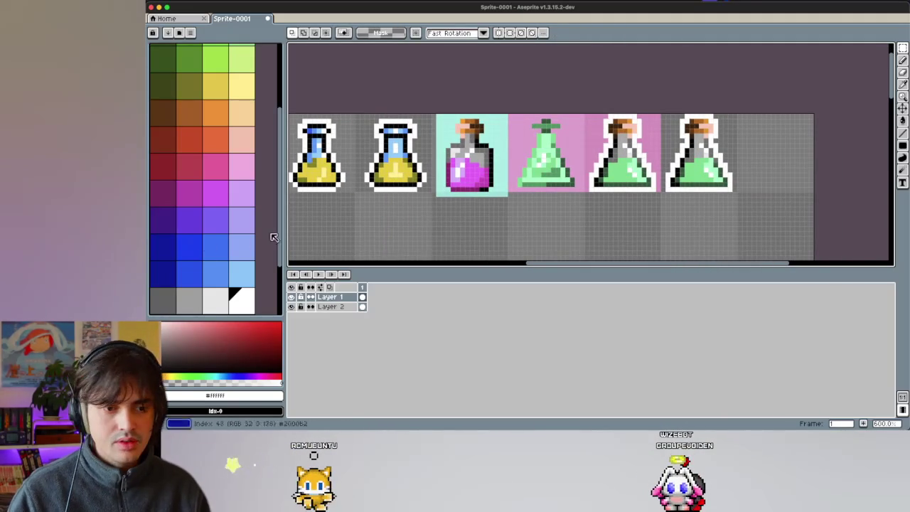
Step: Sample light blue #92d3ff from the canvas and inspect the right-hand potions
key(i)
click(397, 147)
scroll(587, 163, right, 5)
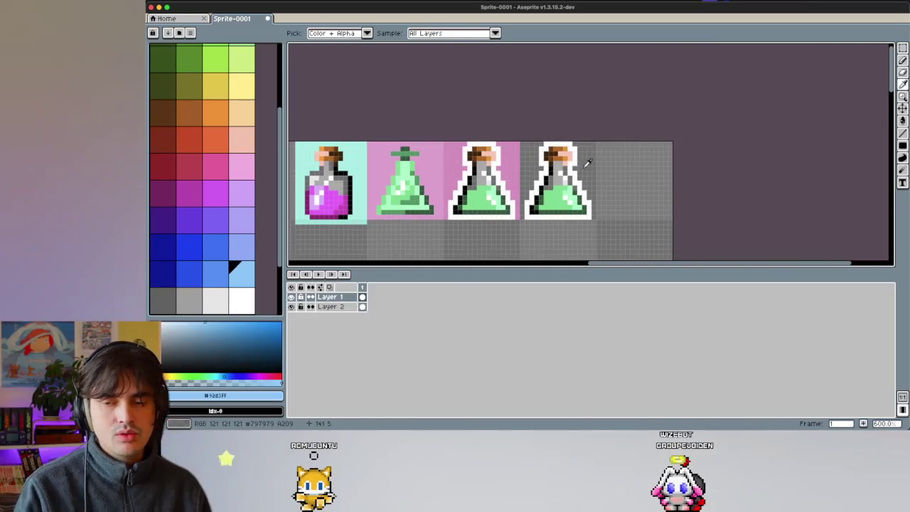
scroll(546, 145, left, 3)
scroll(455, 150, left, 3)
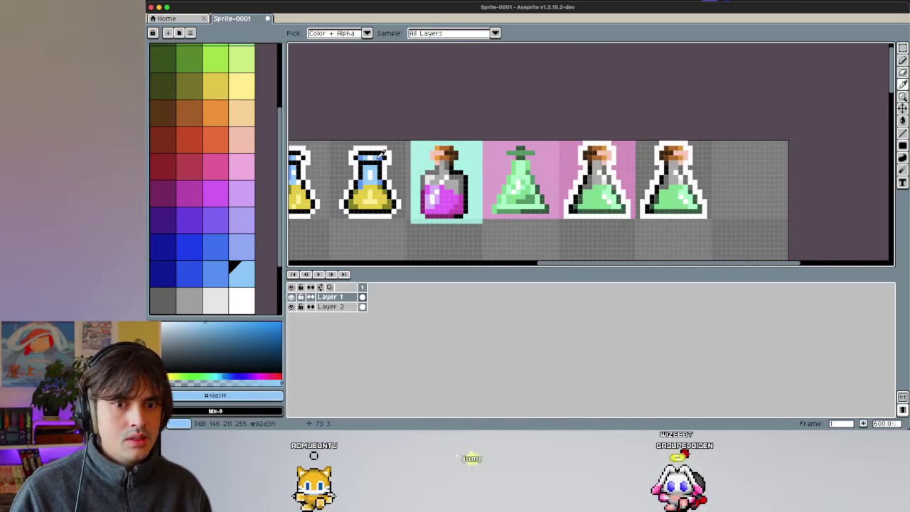
scroll(608, 160, right, 2)
scroll(603, 156, right, 1)
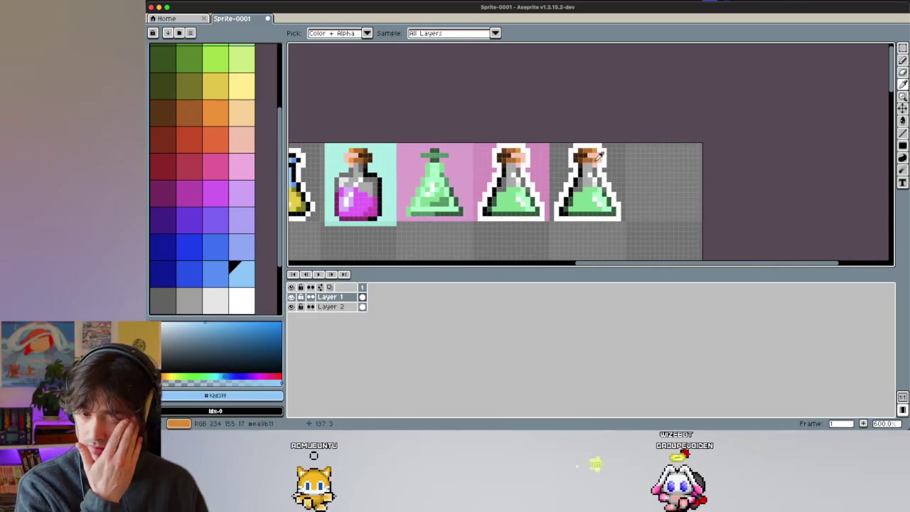
scroll(446, 147, left, 2)
scroll(407, 171, left, 8)
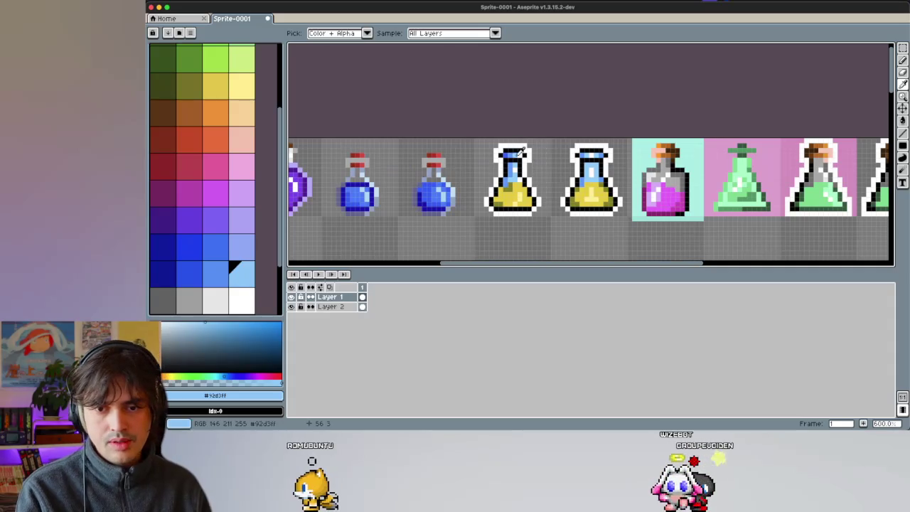
scroll(541, 156, right, 5)
scroll(583, 167, right, 5)
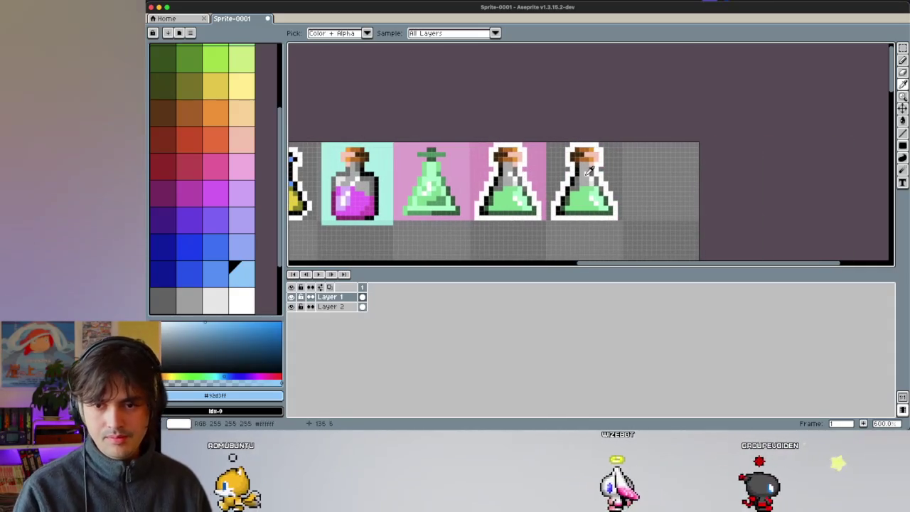
scroll(590, 178, up, 1)
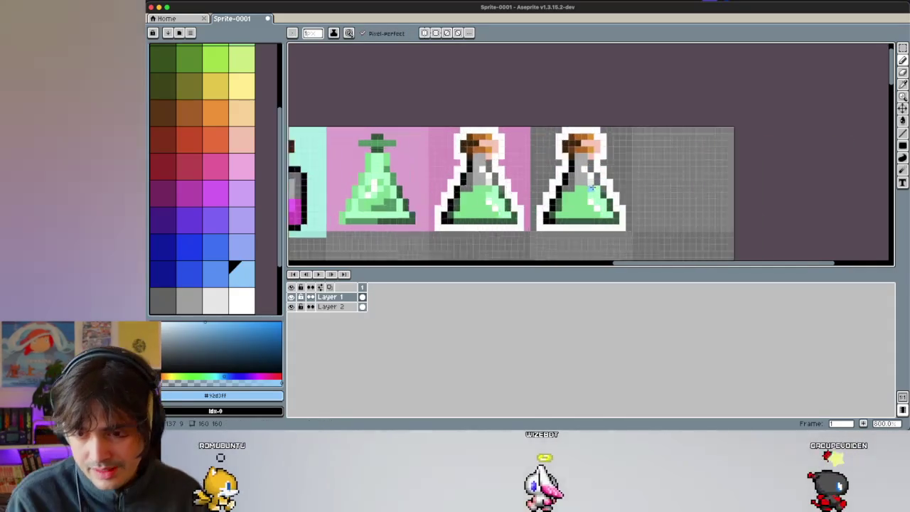
scroll(592, 187, up, 1)
scroll(592, 187, down, 2)
scroll(412, 169, left, 1)
scroll(412, 168, up, 1)
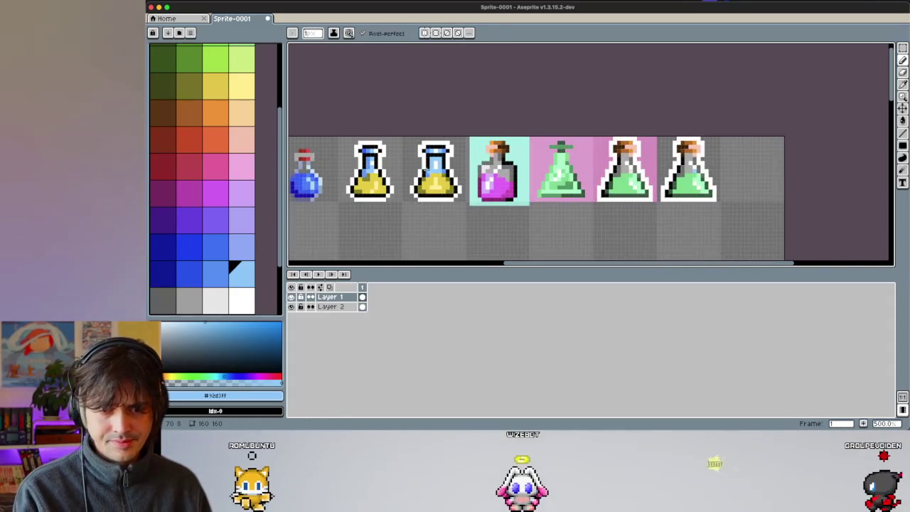
Step: Sample the medium blue #61a2ff from a potion as the drawing colour
key(i)
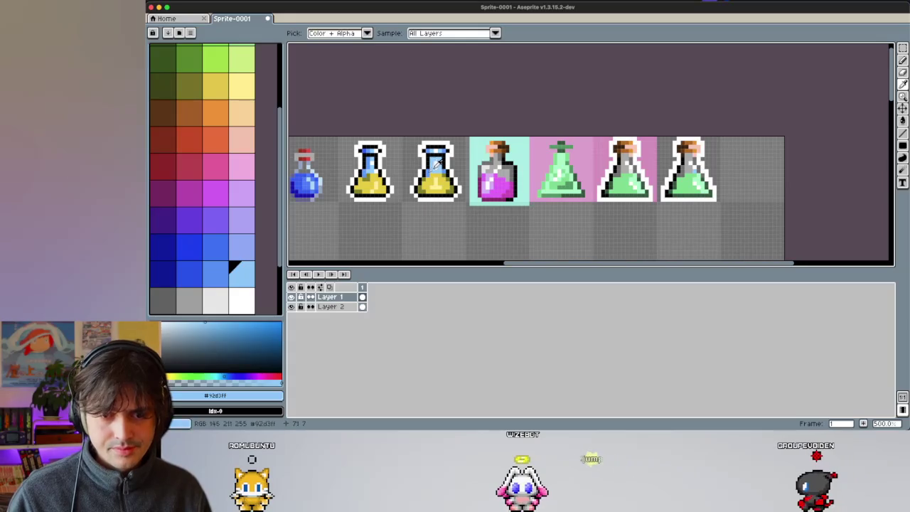
click(370, 158)
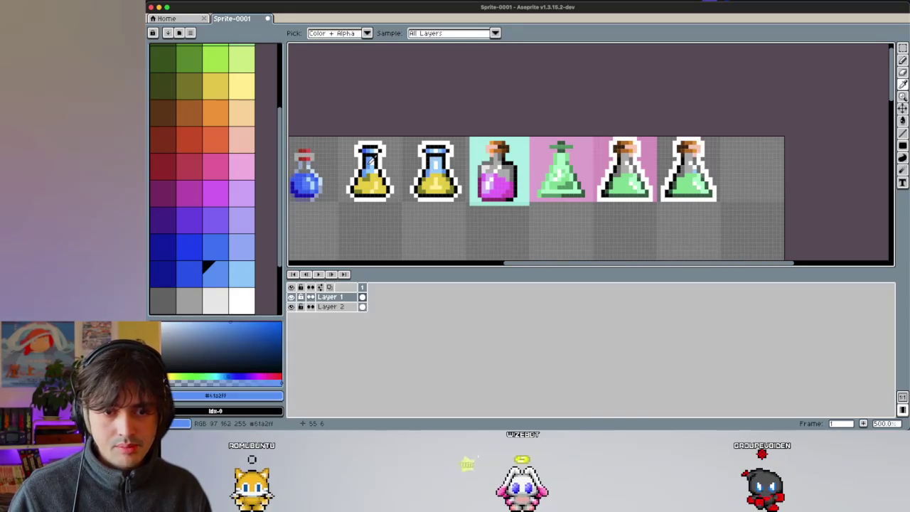
scroll(676, 165, up, 2)
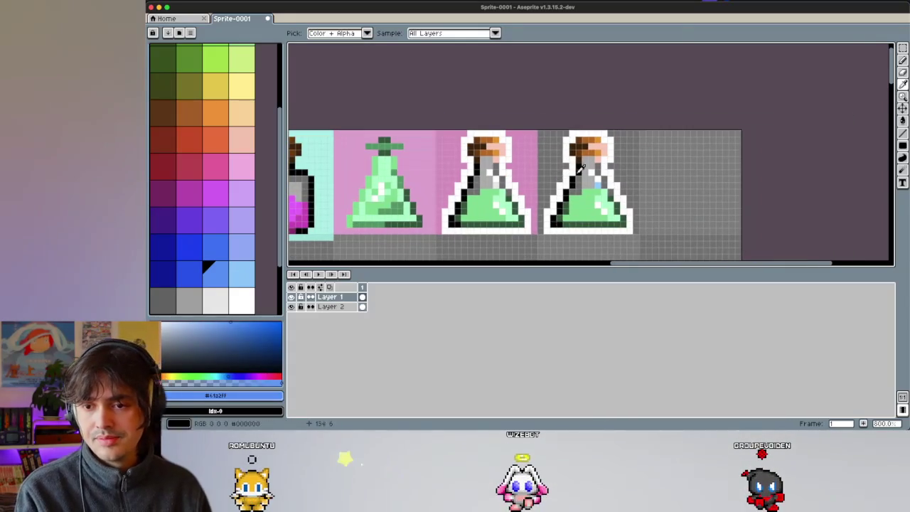
key(b)
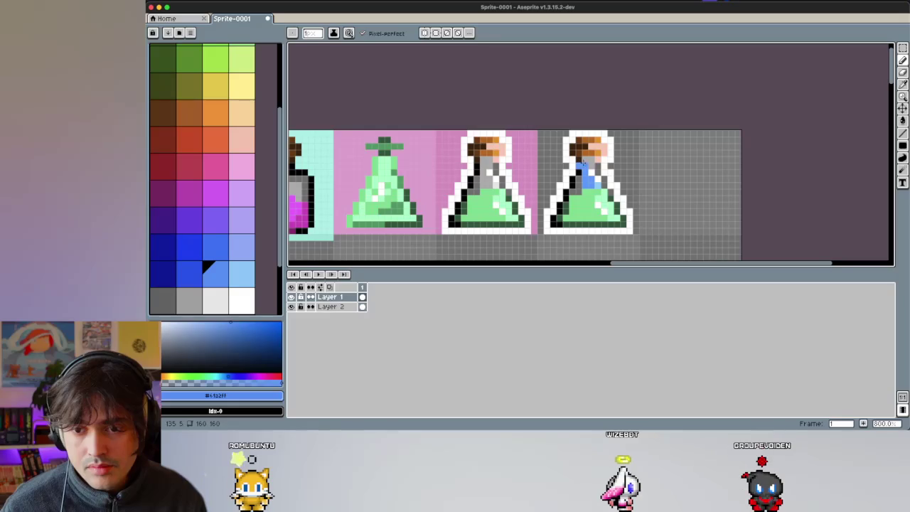
Step: Redo the blue stroke, painting blue pixels into the rightmost flask's neck
key(ctrl+z)
drag(585, 172, 585, 182)
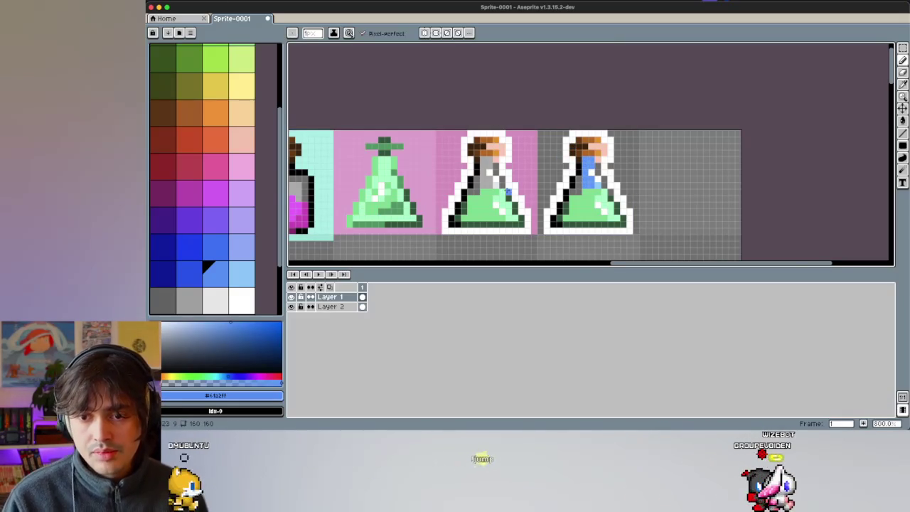
scroll(507, 191, left, 4)
scroll(427, 186, left, 1)
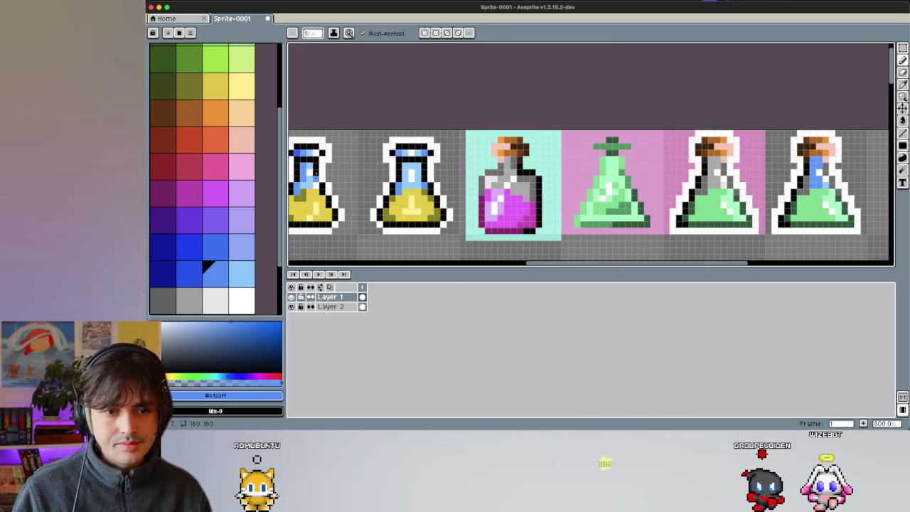
Step: Shade the flask's neck and shoulders with the next darker blue
key(bracketleft)
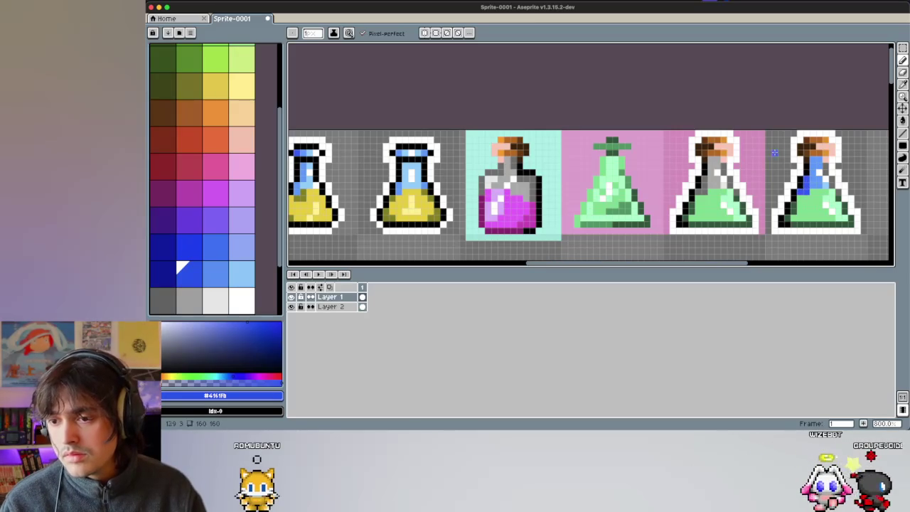
scroll(775, 152, down, 3)
scroll(639, 163, right, 2)
scroll(630, 163, up, 3)
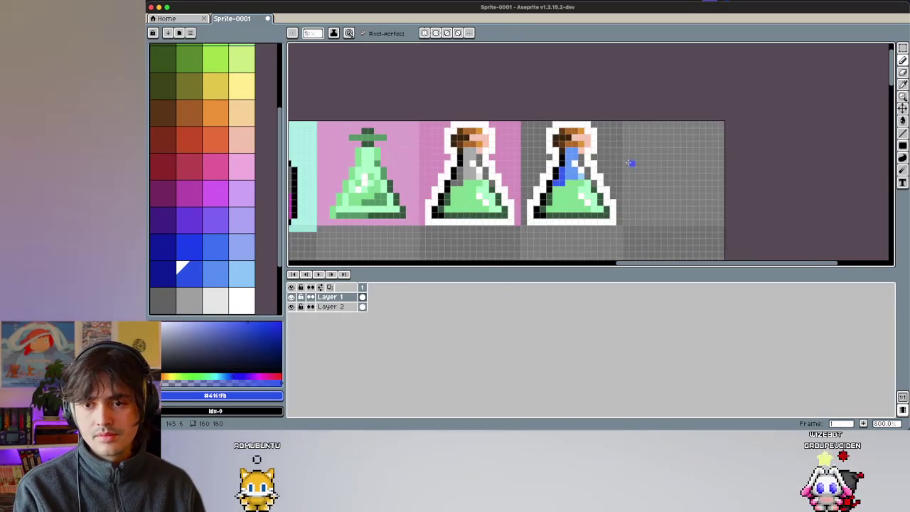
scroll(600, 170, down, 3)
scroll(598, 167, left, 2)
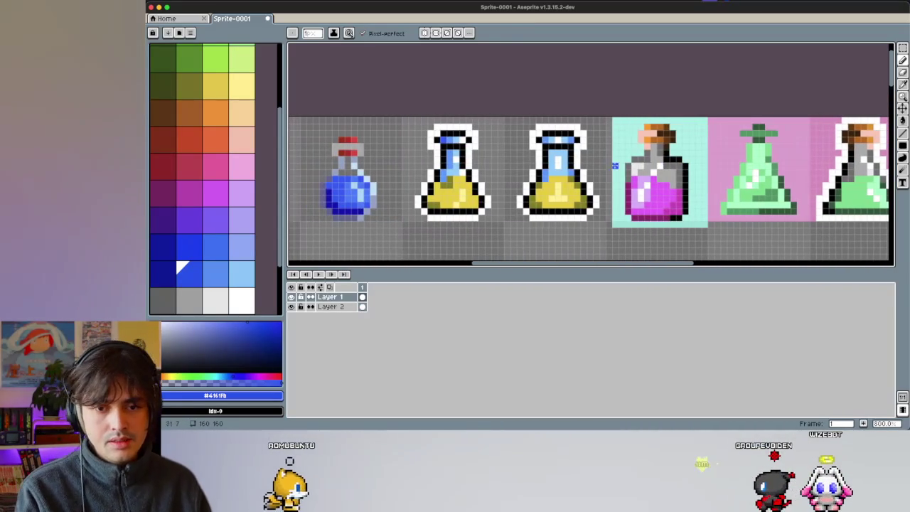
scroll(590, 151, up, 3)
scroll(592, 157, right, 2)
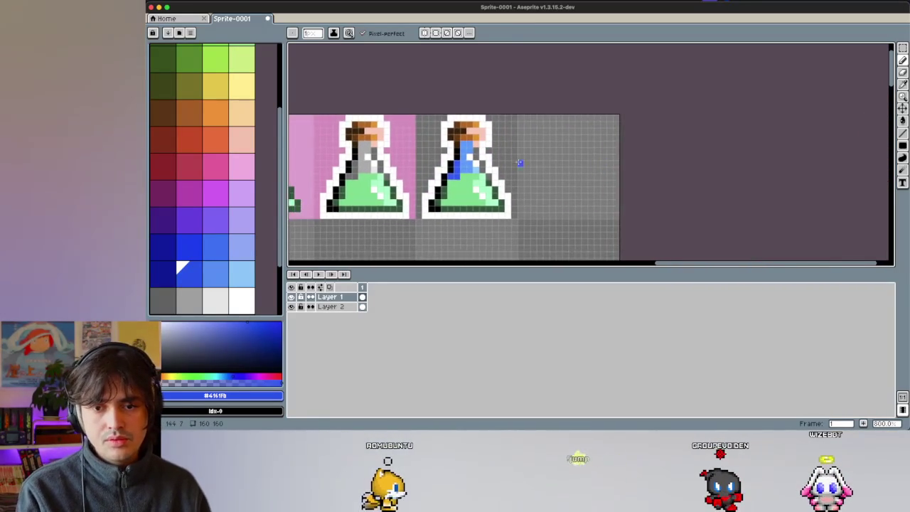
scroll(549, 164, up, 2)
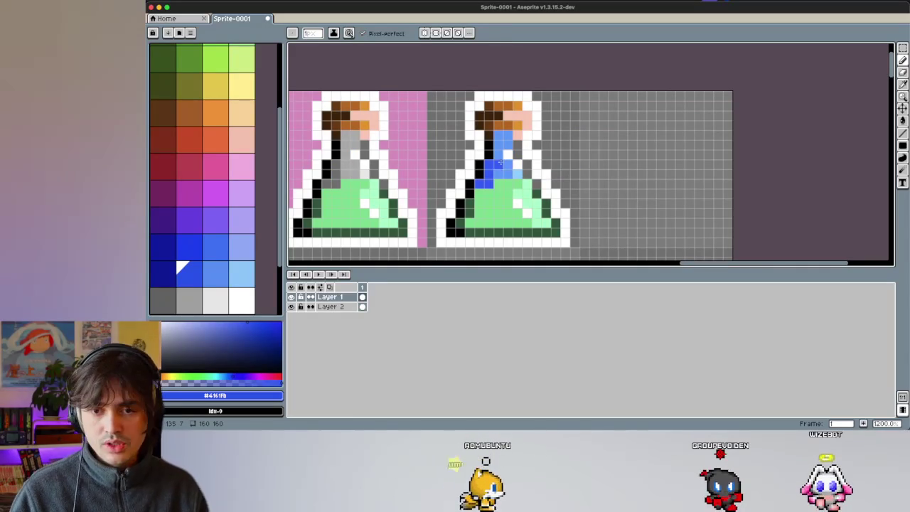
key(i)
key(b)
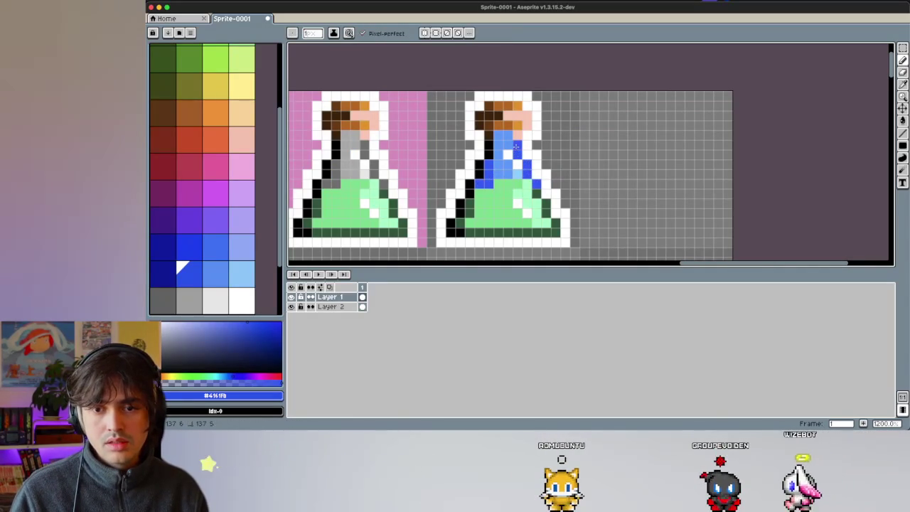
scroll(537, 163, down, 3)
scroll(569, 215, down, 1)
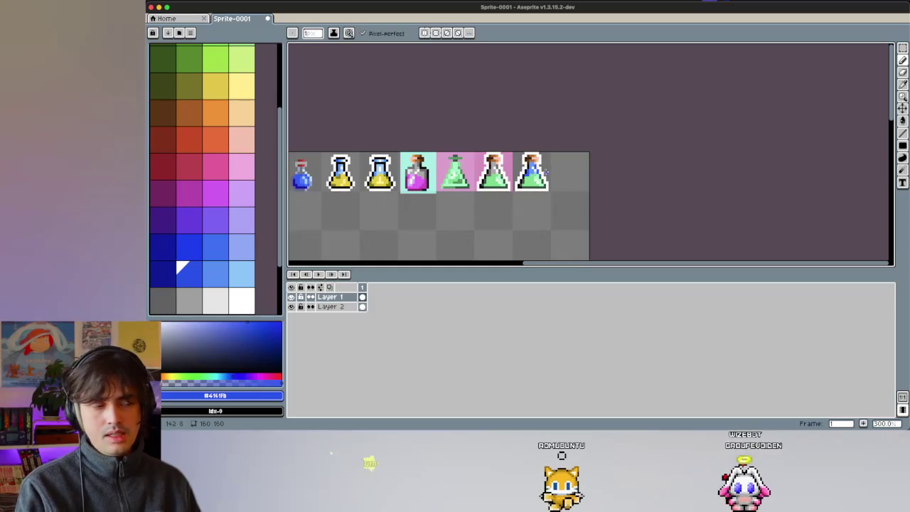
scroll(563, 179, up, 3)
scroll(511, 170, up, 2)
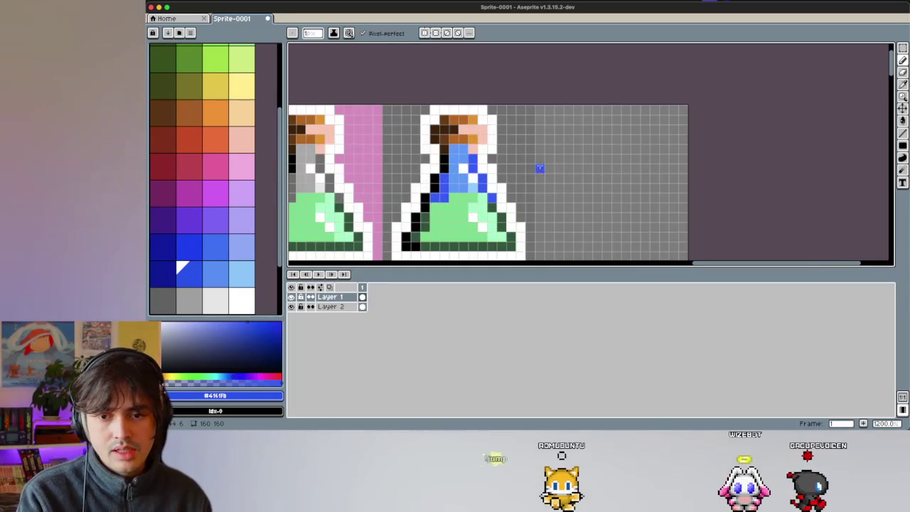
scroll(519, 169, up, 1)
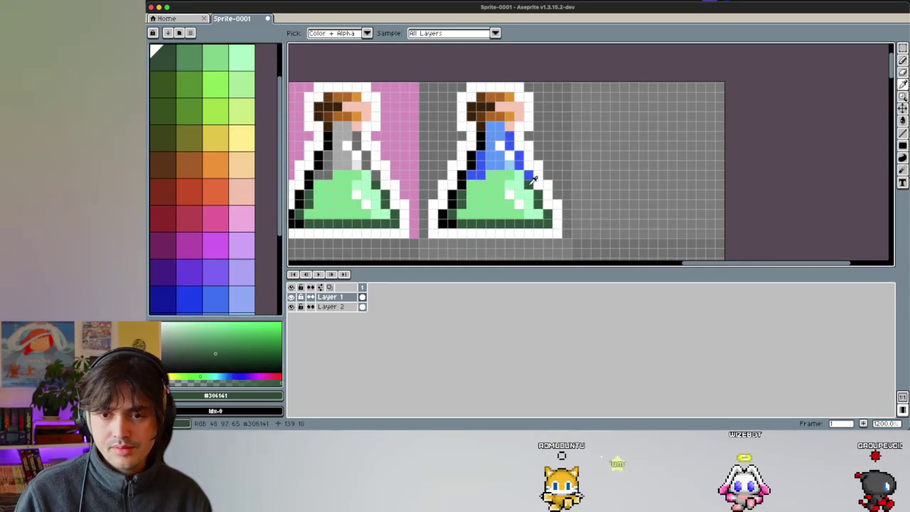
Step: Sample black from the outline and draw black pixels beside the flask's blue neck
alt+click(545, 186)
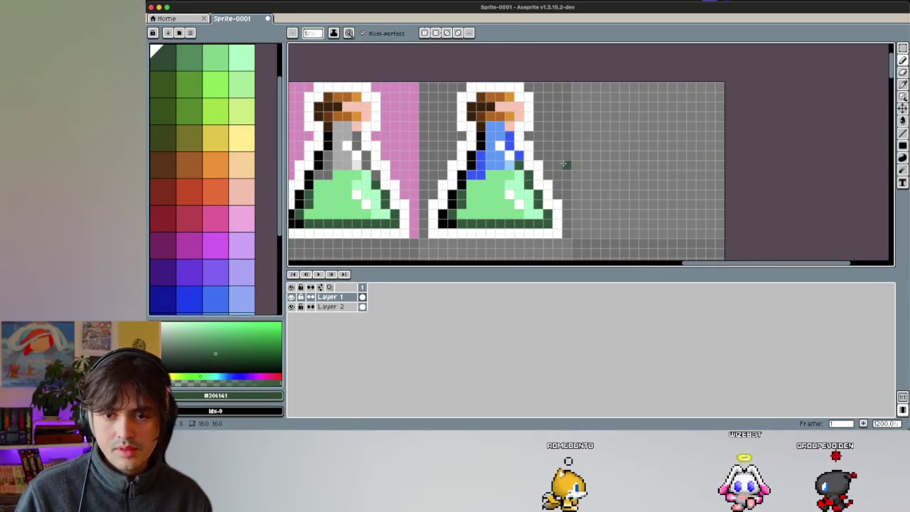
key(i)
click(467, 170)
key(b)
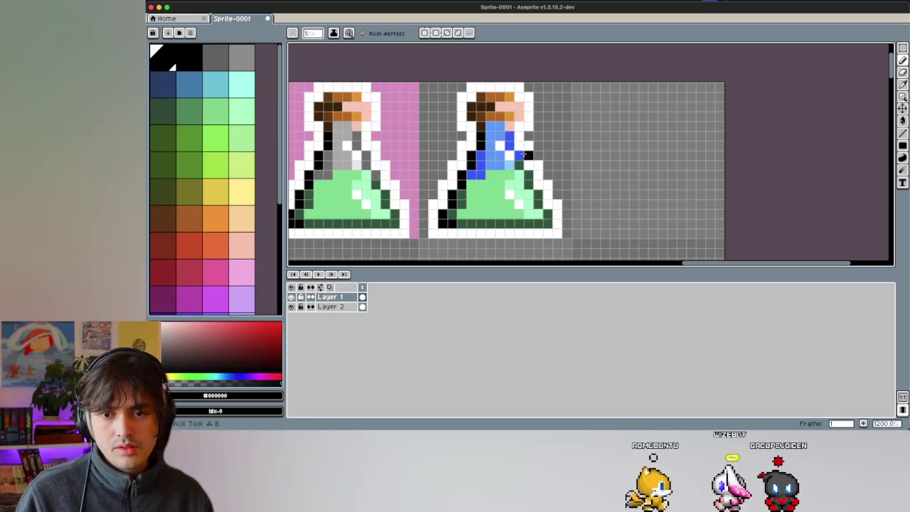
drag(519, 155, 509, 136)
scroll(509, 136, down, 2)
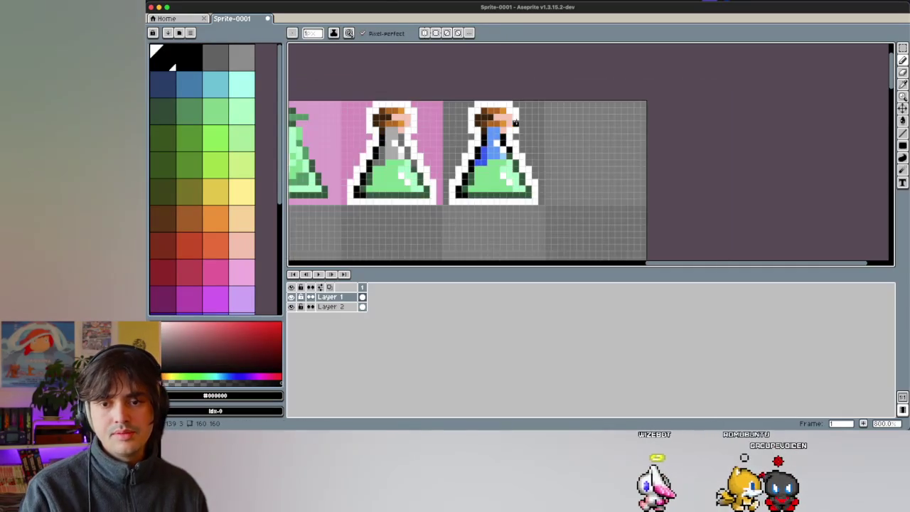
scroll(511, 128, down, 5)
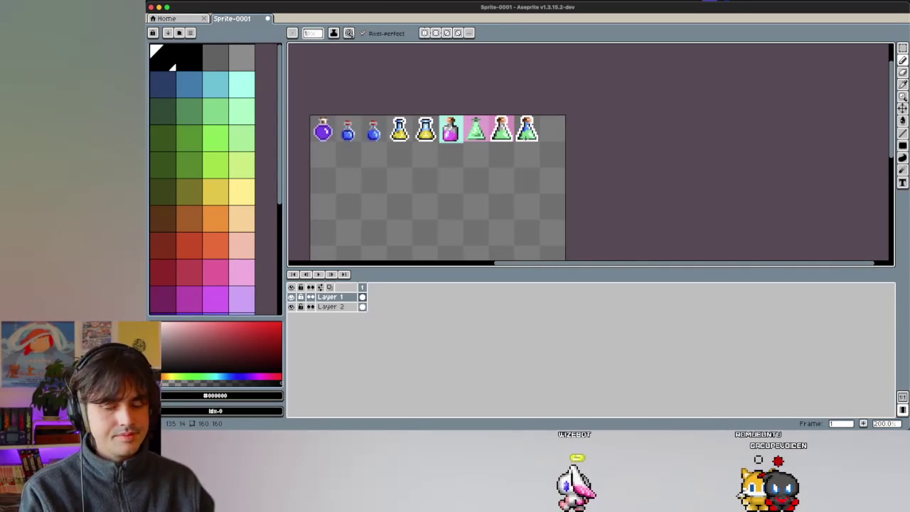
scroll(500, 127, up, 2)
scroll(490, 134, up, 1)
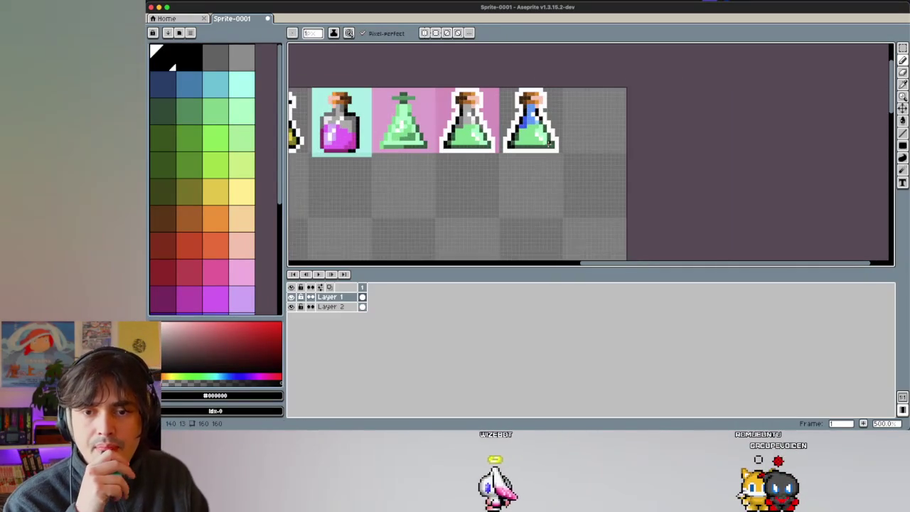
scroll(548, 174, left, 1)
scroll(549, 175, left, 5)
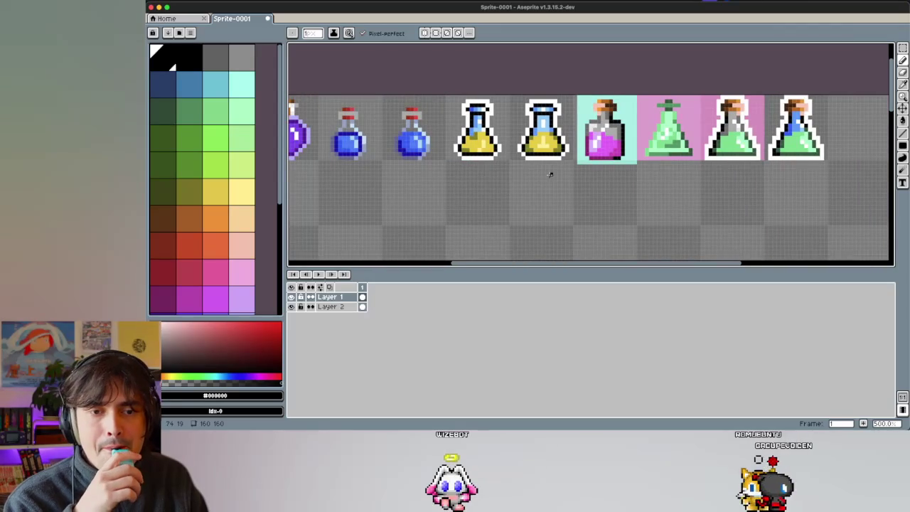
scroll(550, 174, right, 2)
scroll(640, 153, up, 2)
scroll(657, 149, up, 1)
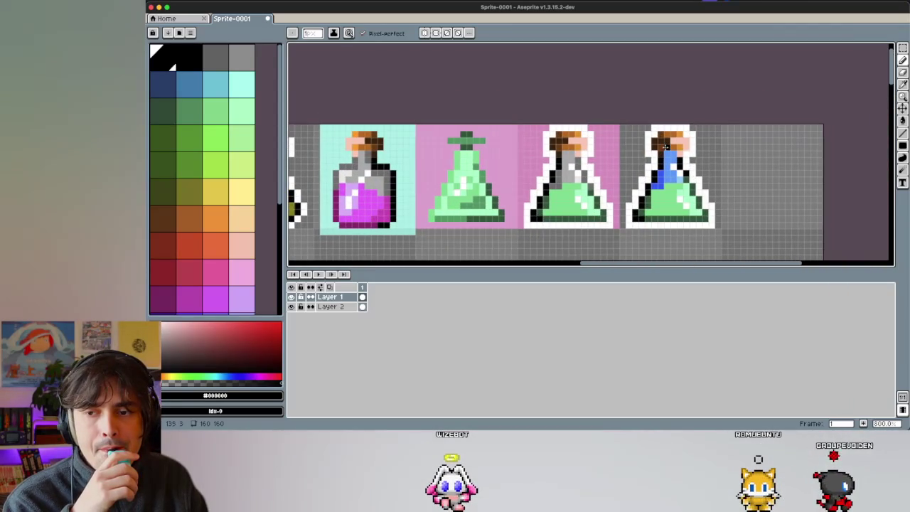
scroll(675, 150, right, 1)
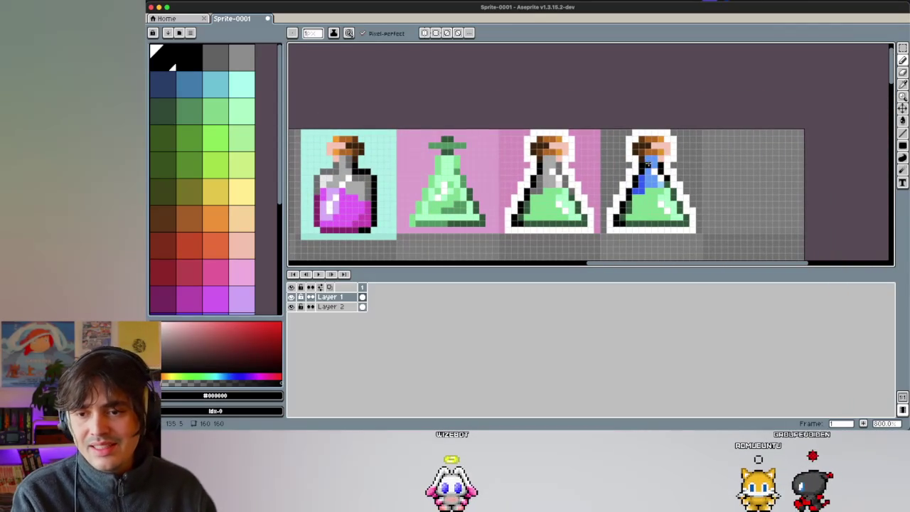
scroll(636, 163, up, 2)
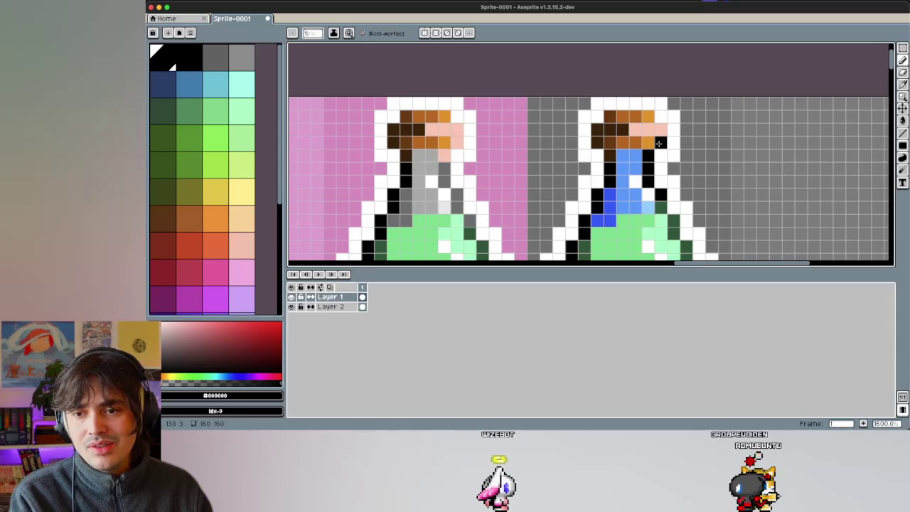
Step: Try a black top row on the cork, undo it, and swap to white
drag(647, 116, 609, 116)
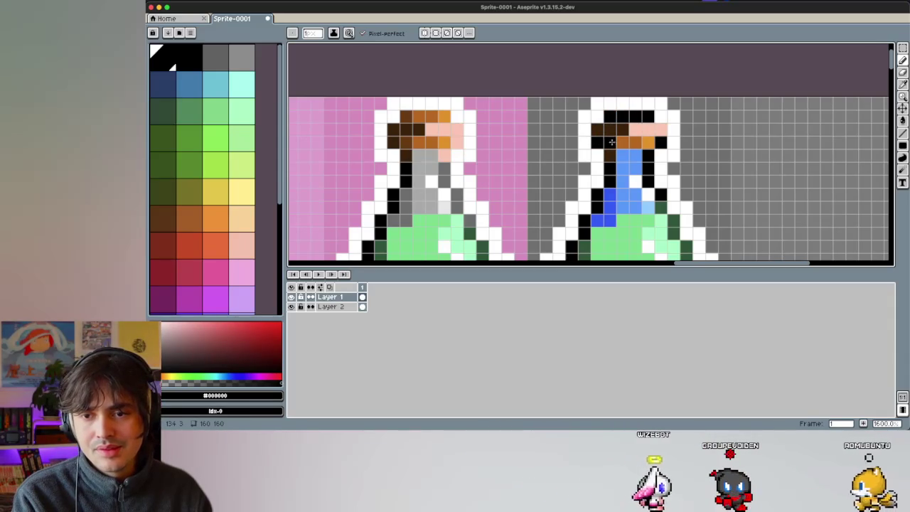
scroll(605, 128, down, 2)
key(ctrl+z)
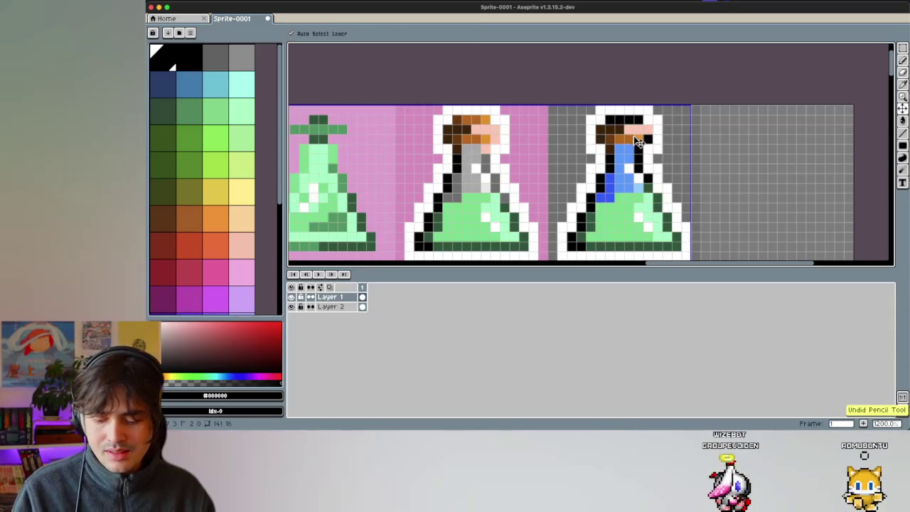
scroll(606, 130, up, 1)
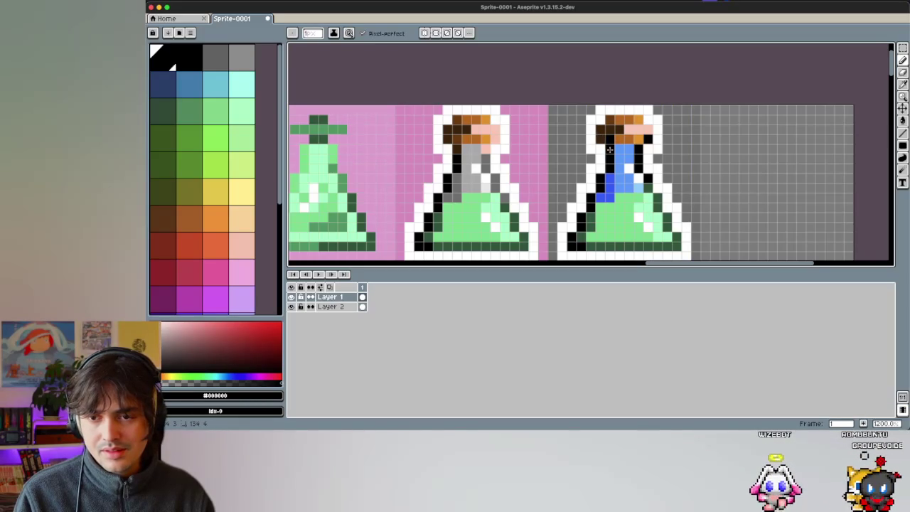
scroll(602, 132, up, 1)
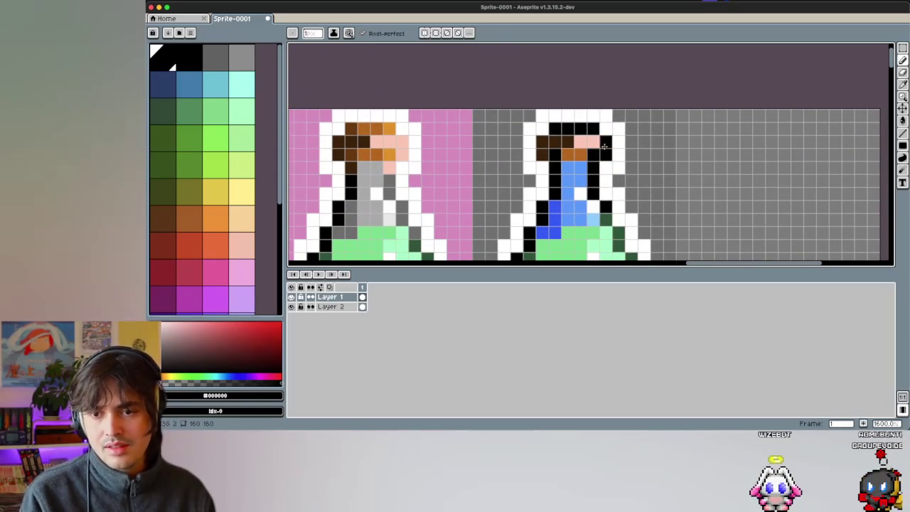
key(x)
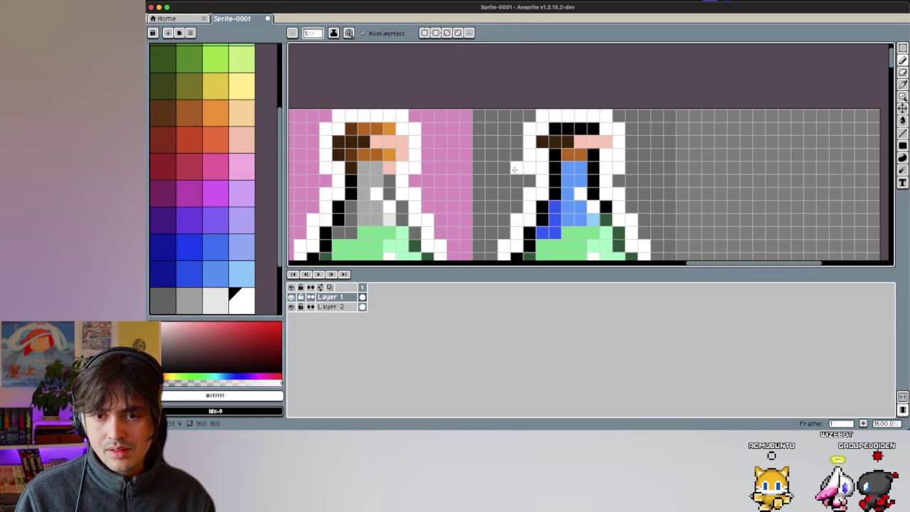
key(e)
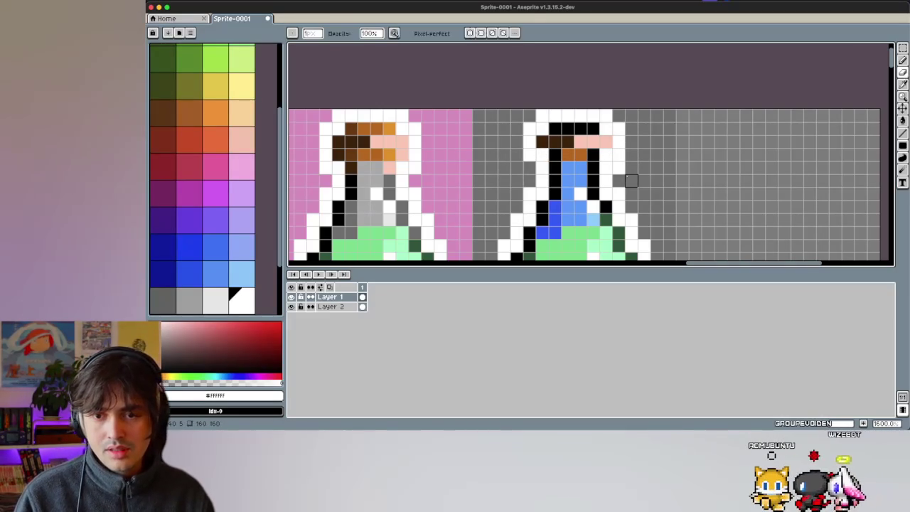
scroll(558, 153, up, 1)
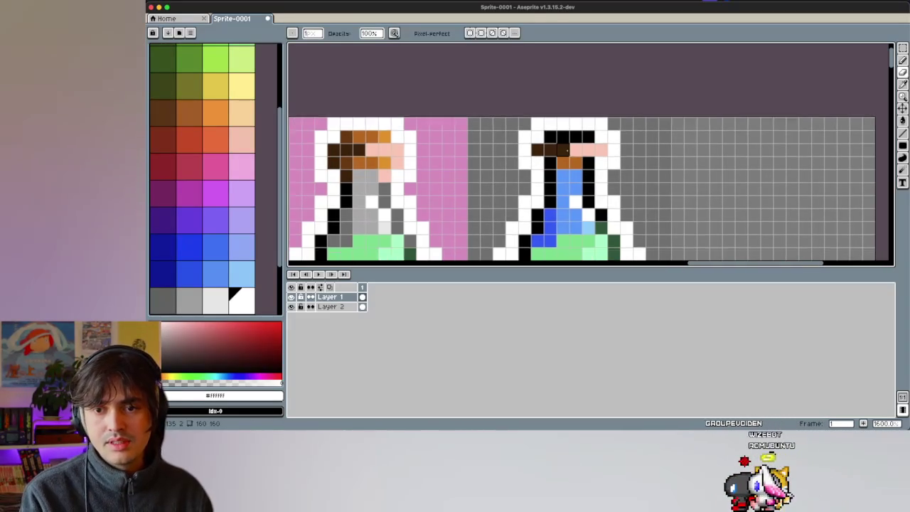
key(b)
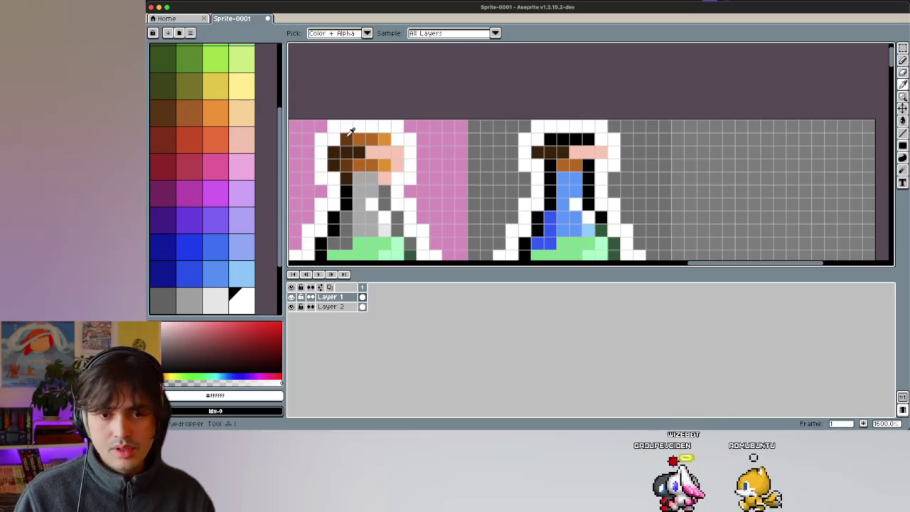
Step: Pick brown and orange, then extend the flask's orange neck band
alt+click(544, 152)
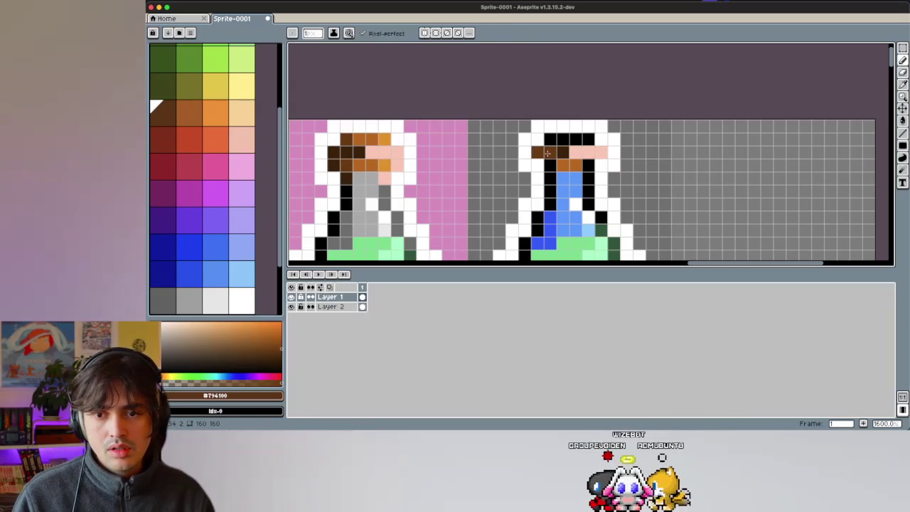
alt+click(563, 151)
click(576, 152)
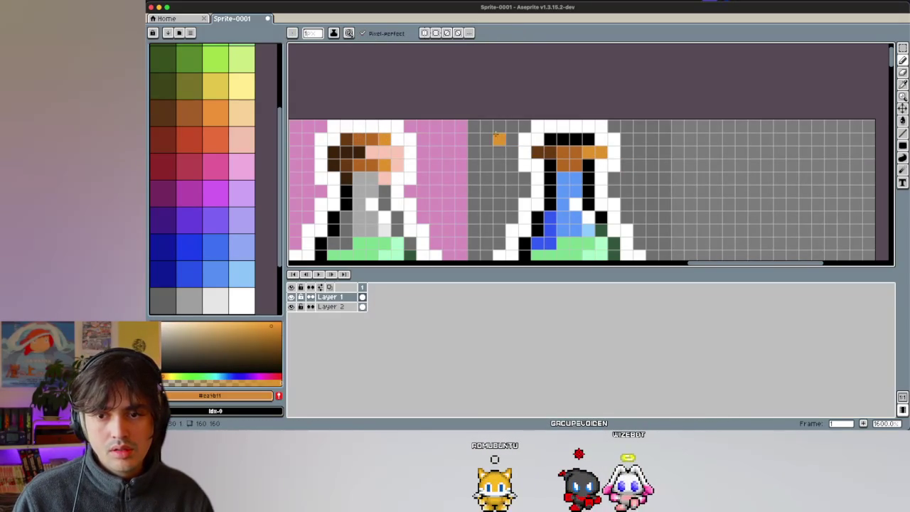
click(602, 152)
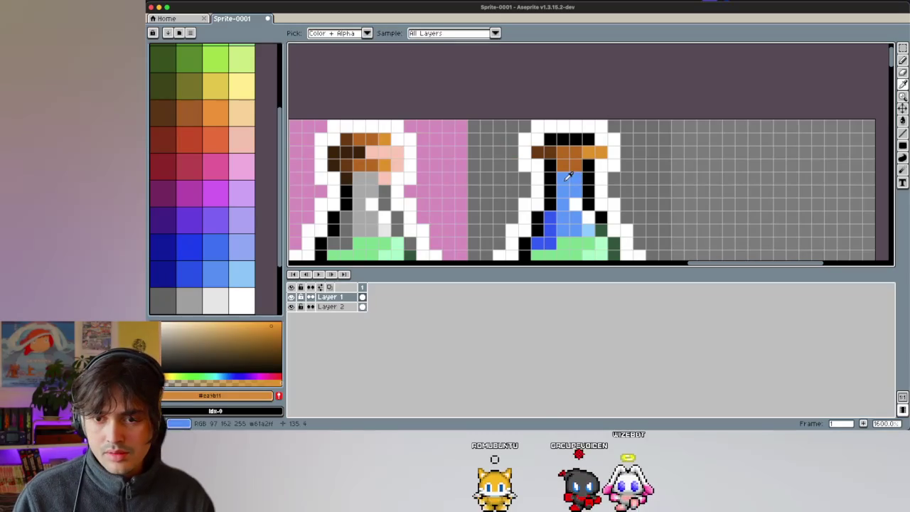
Step: Add lighter blue shading to the flask's neck
alt+click(577, 178)
click(577, 178)
scroll(577, 179, down, 1)
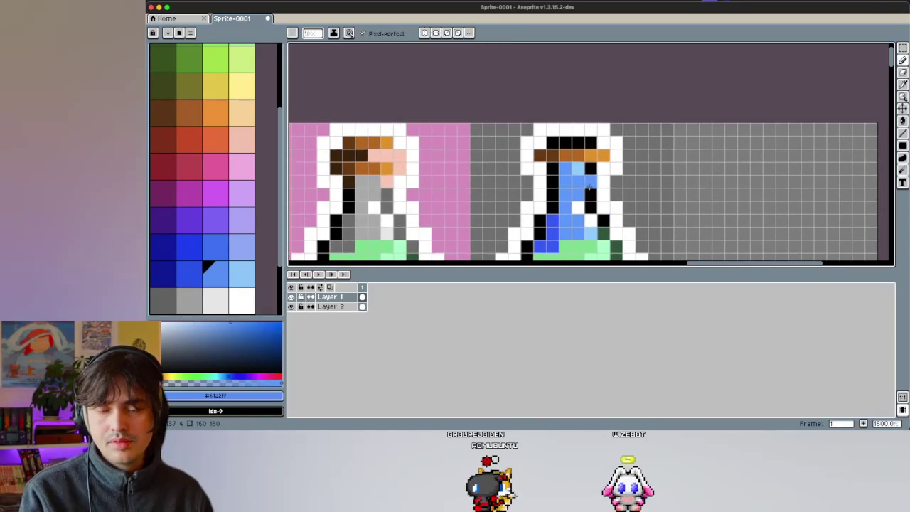
scroll(583, 188, down, 1)
scroll(592, 200, down, 1)
scroll(592, 198, down, 3)
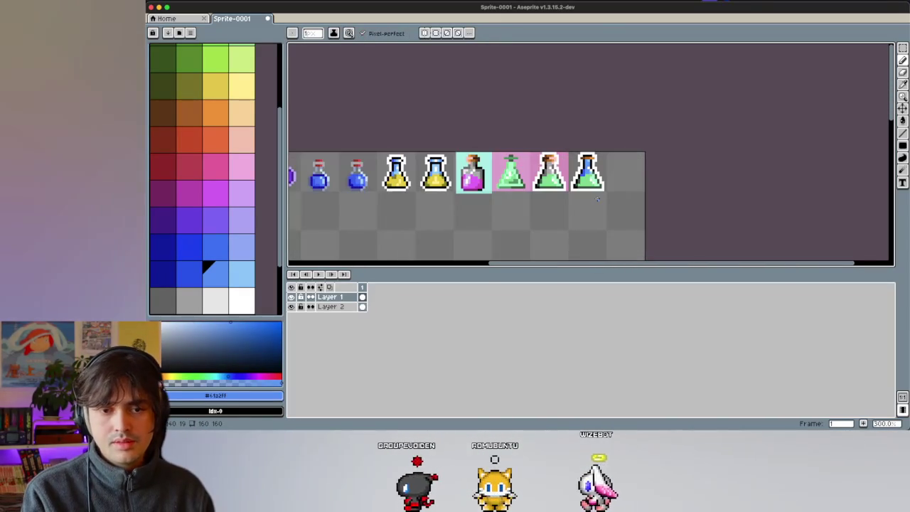
scroll(595, 171, up, 2)
scroll(599, 167, up, 1)
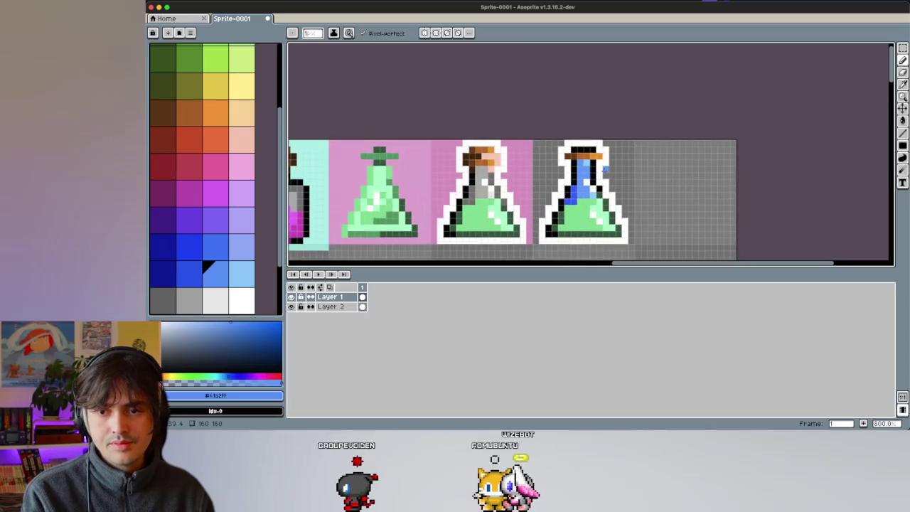
scroll(599, 168, up, 2)
scroll(598, 171, up, 1)
scroll(597, 170, up, 2)
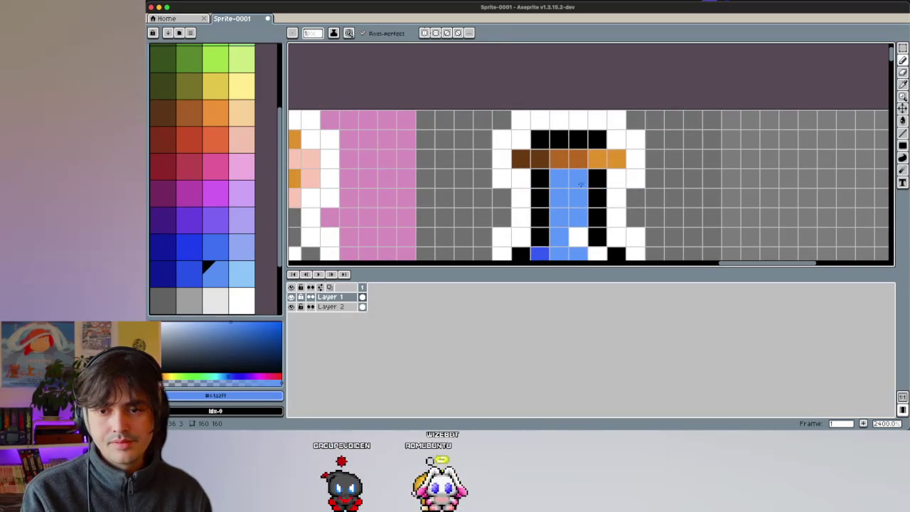
Step: Paint the row under the neck band and both band ends black
key(i)
click(599, 174)
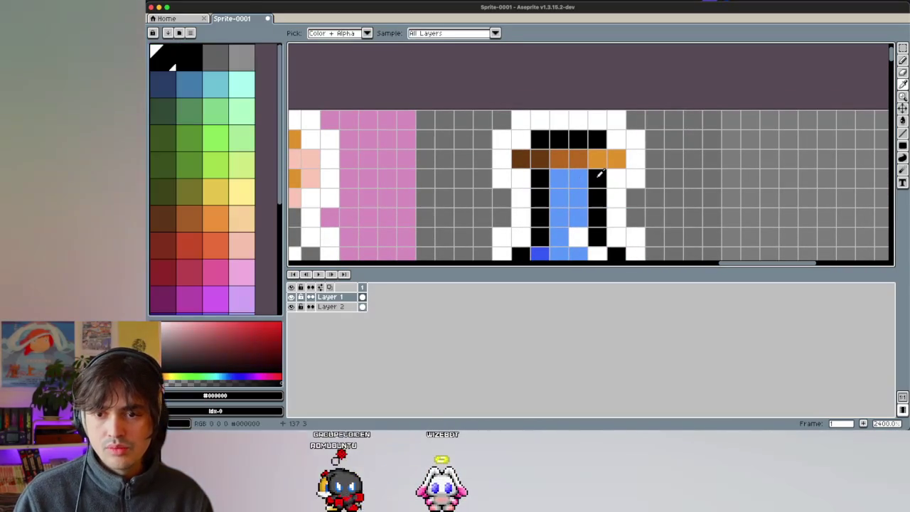
drag(599, 174, 559, 178)
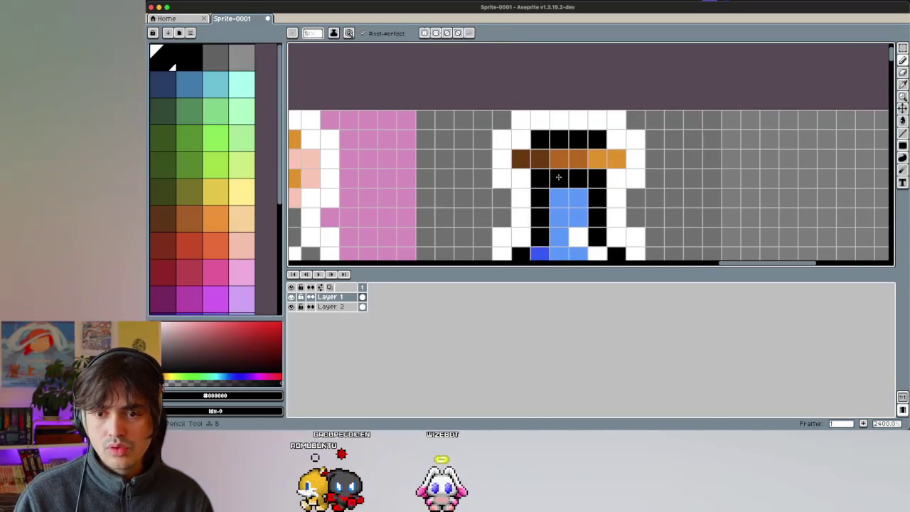
click(521, 160)
click(617, 159)
alt+click(569, 206)
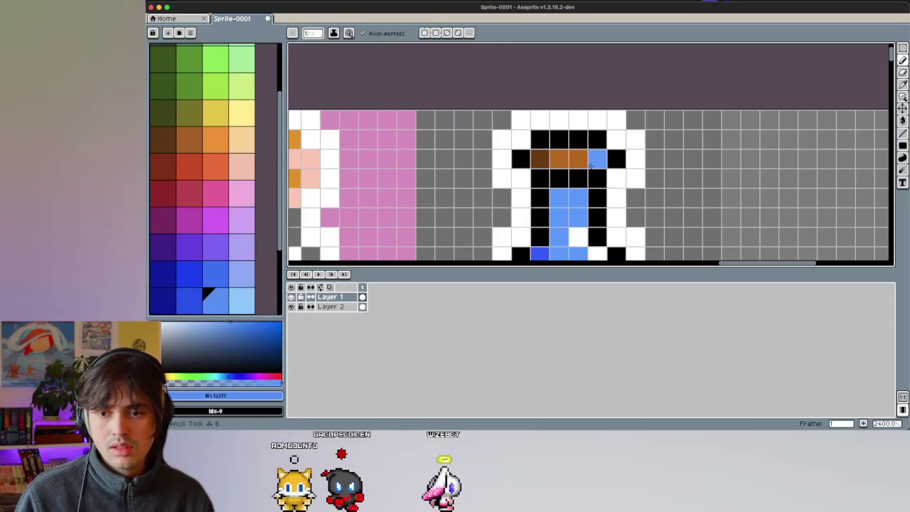
key(ctrl+z)
Step: Recolour the neck band pixels in light, medium and dark blue
scroll(581, 194, down, 2)
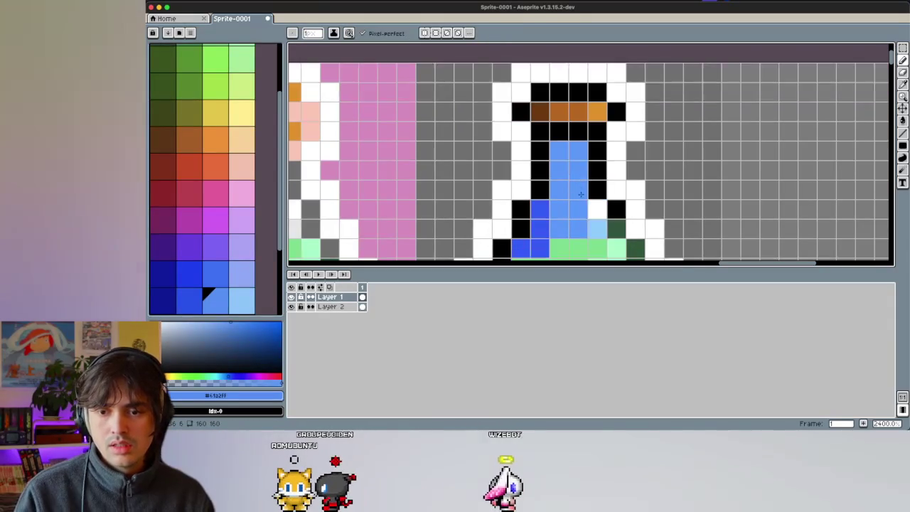
scroll(581, 194, down, 1)
alt+click(598, 219)
click(597, 119)
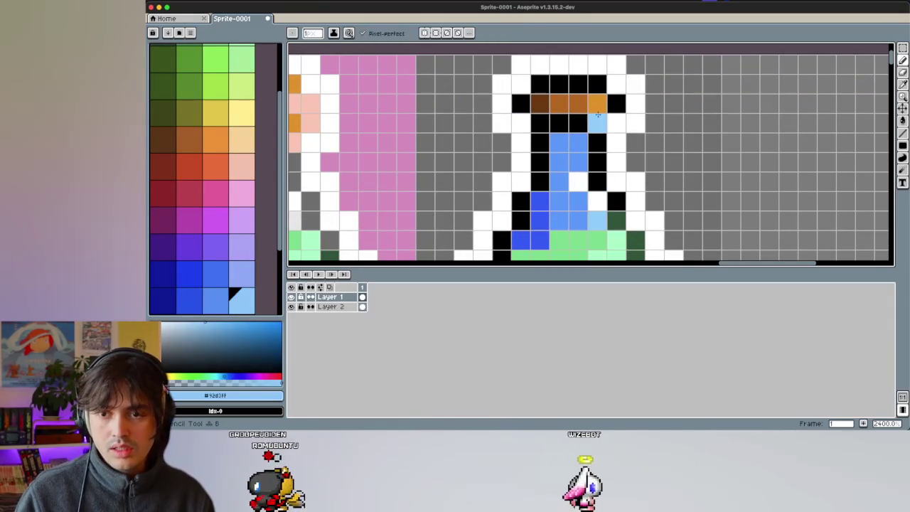
alt+click(577, 146)
click(577, 104)
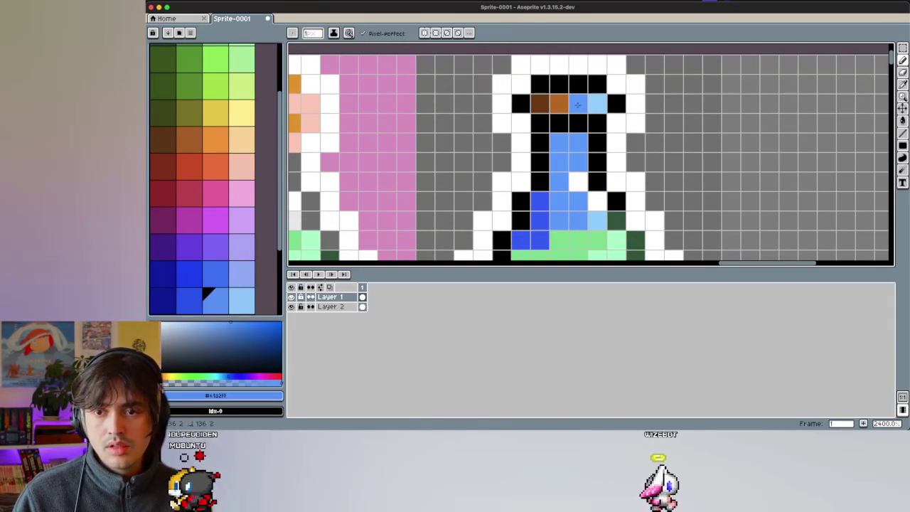
alt+click(540, 202)
click(538, 103)
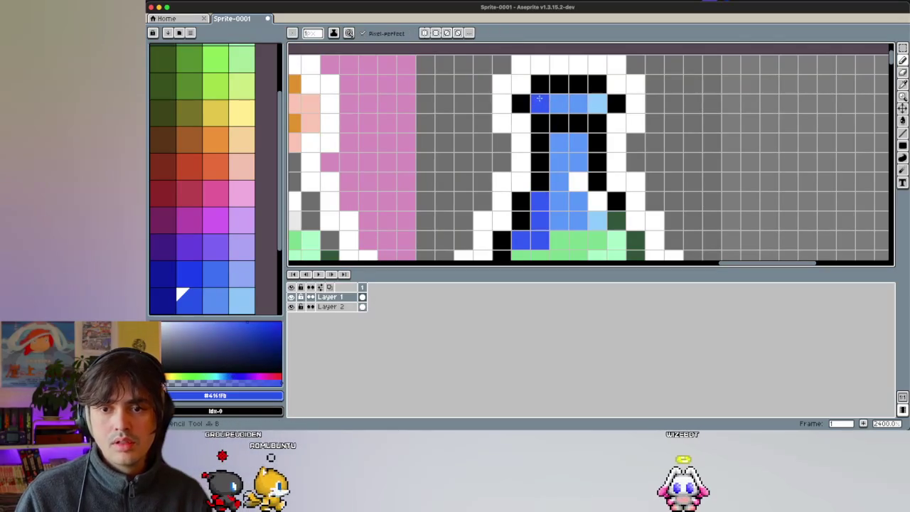
scroll(487, 137, down, 5)
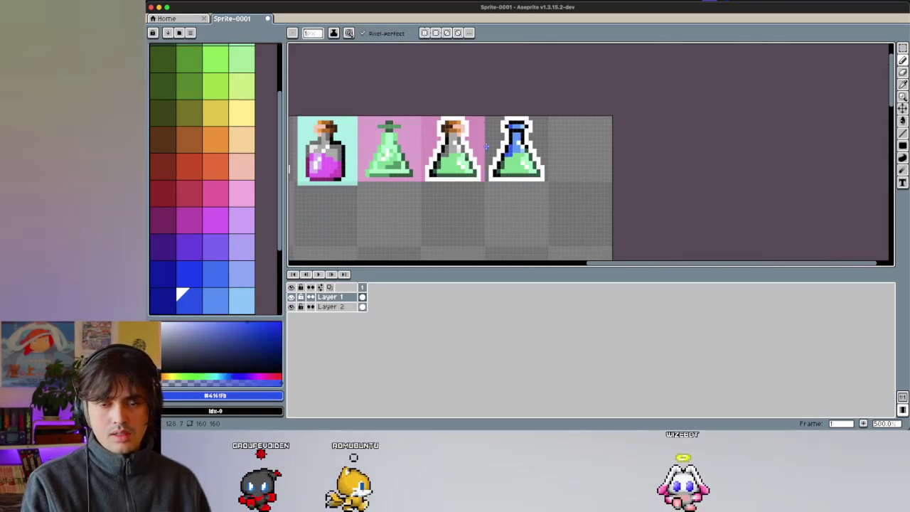
scroll(487, 147, left, 1)
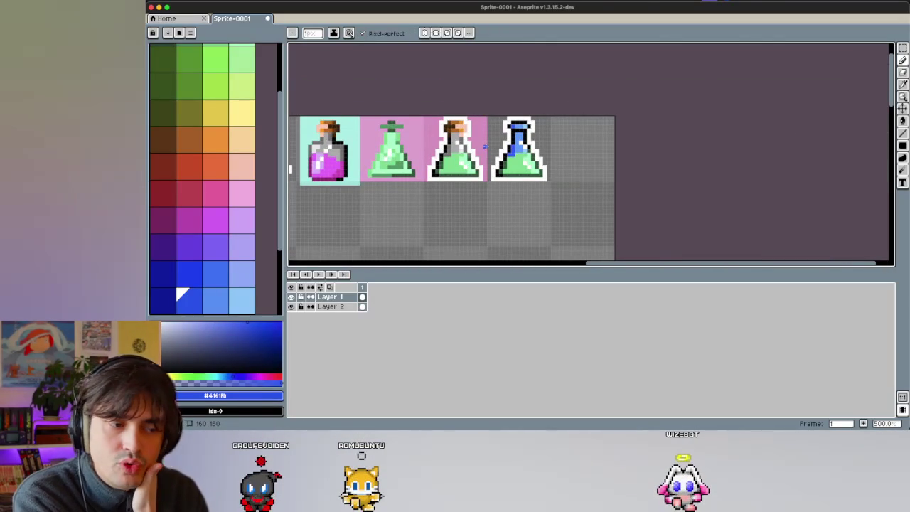
scroll(485, 146, down, 3)
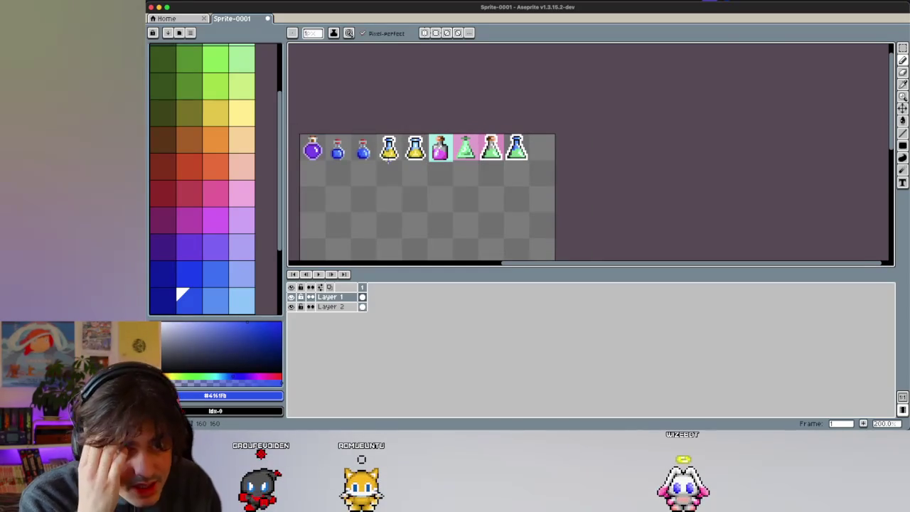
scroll(389, 159, up, 1)
scroll(391, 157, up, 1)
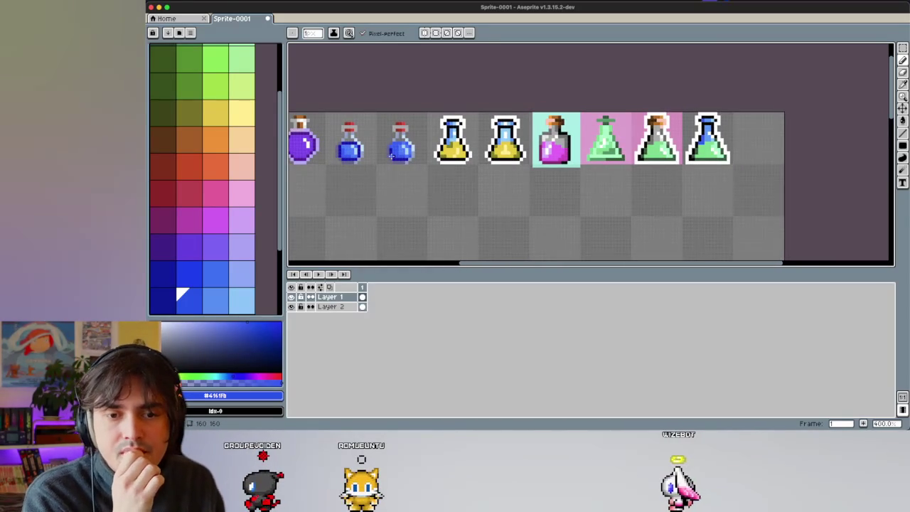
scroll(380, 154, left, 1)
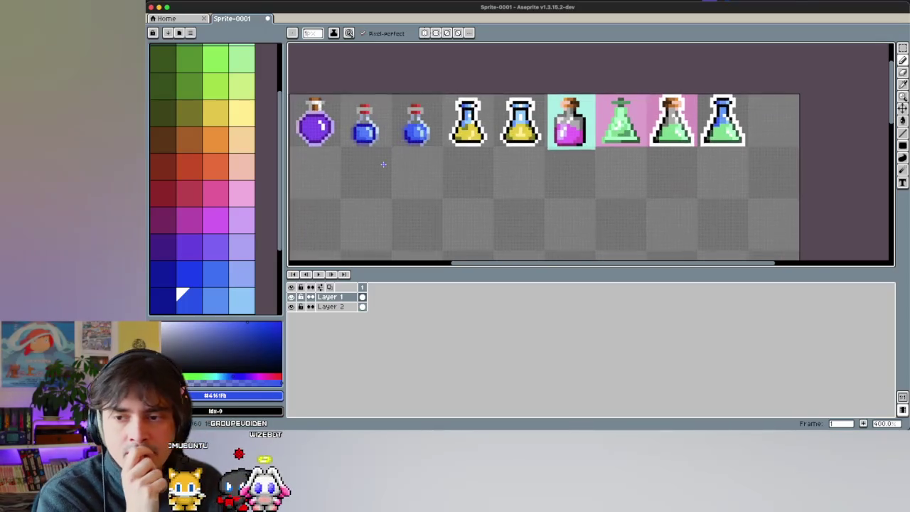
scroll(387, 185, down, 1)
scroll(593, 145, right, 3)
scroll(592, 145, up, 1)
scroll(592, 145, left, 3)
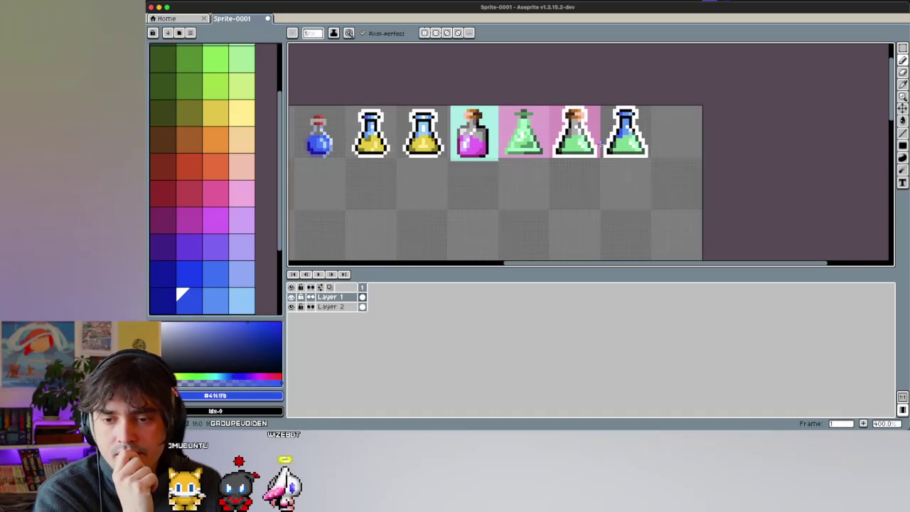
scroll(593, 145, down, 1)
scroll(597, 144, left, 2)
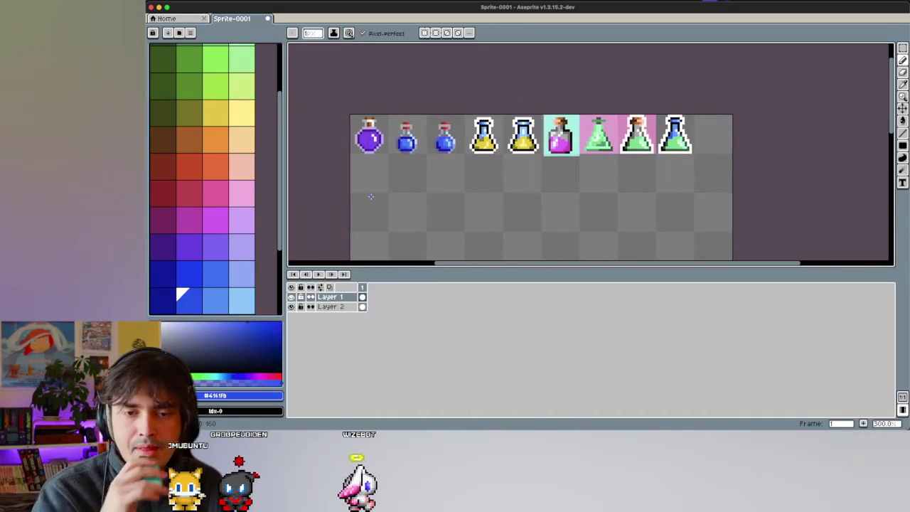
scroll(371, 196, right, 1)
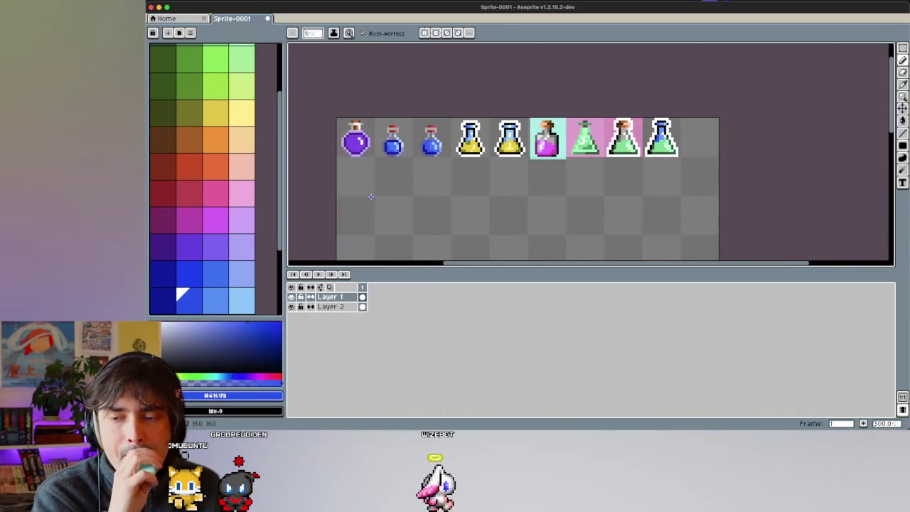
scroll(545, 187, right, 3)
scroll(545, 188, left, 1)
scroll(545, 189, up, 1)
scroll(546, 189, up, 1)
scroll(546, 189, left, 1)
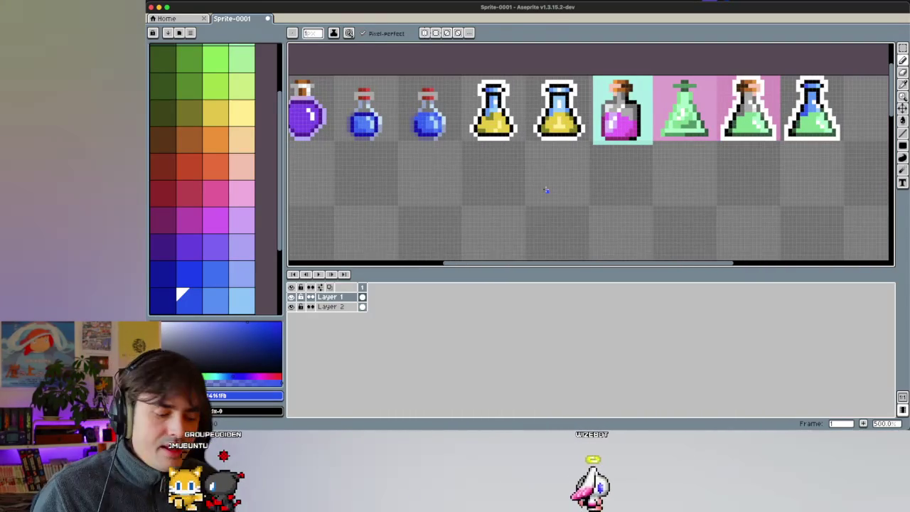
key(m)
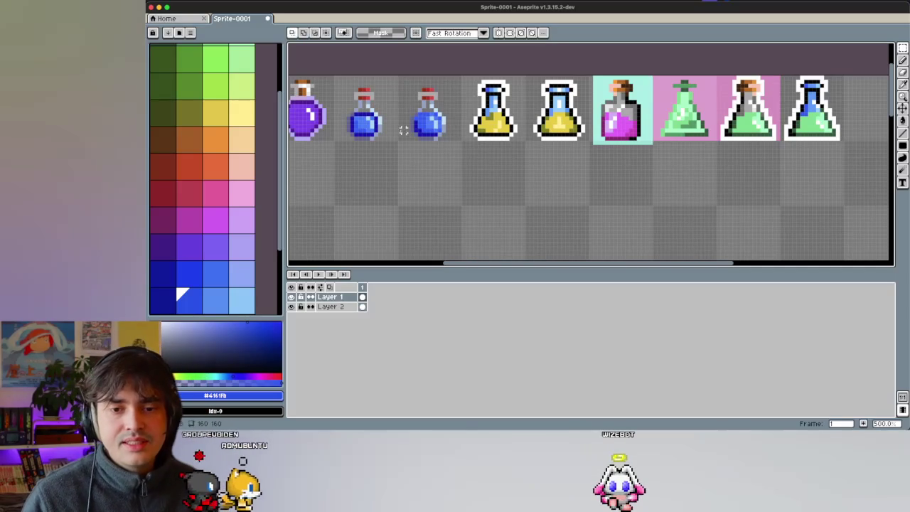
Step: Copy the small round blue potion into the empty cell after the blue flask
drag(398, 141, 462, 81)
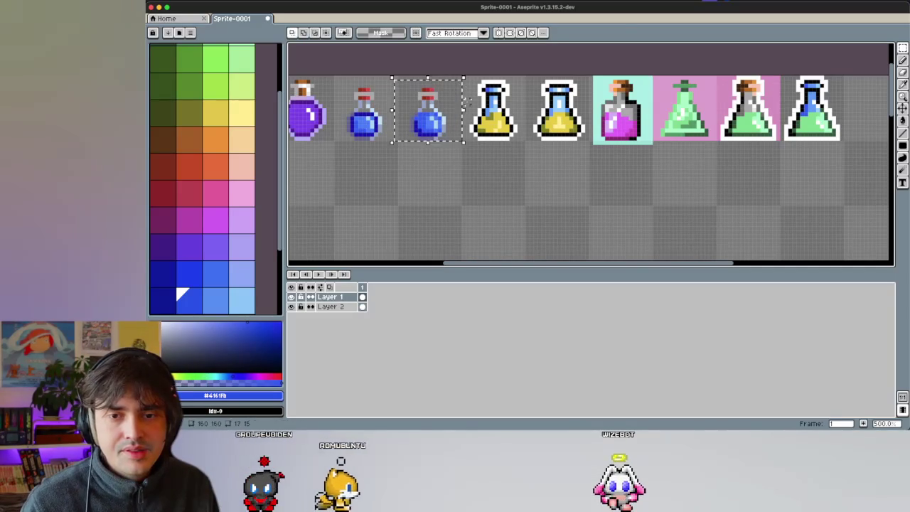
drag(423, 142, 524, 179)
scroll(392, 204, right, 3)
scroll(392, 204, right, 2)
drag(302, 196, 647, 141)
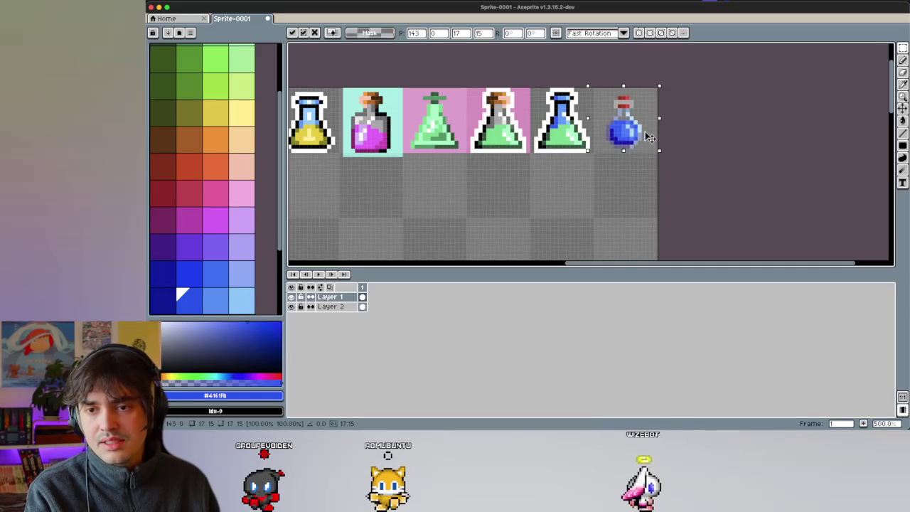
click(603, 180)
scroll(603, 179, up, 1)
scroll(602, 179, up, 1)
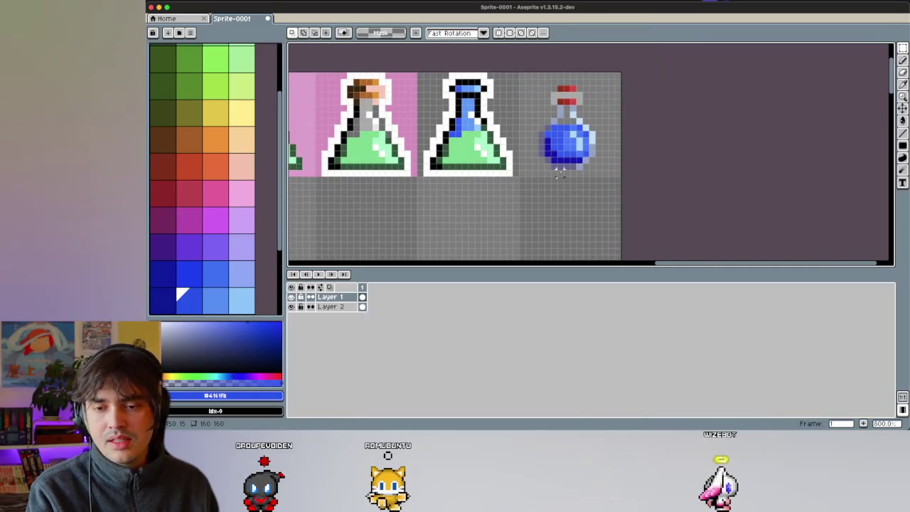
scroll(579, 178, up, 1)
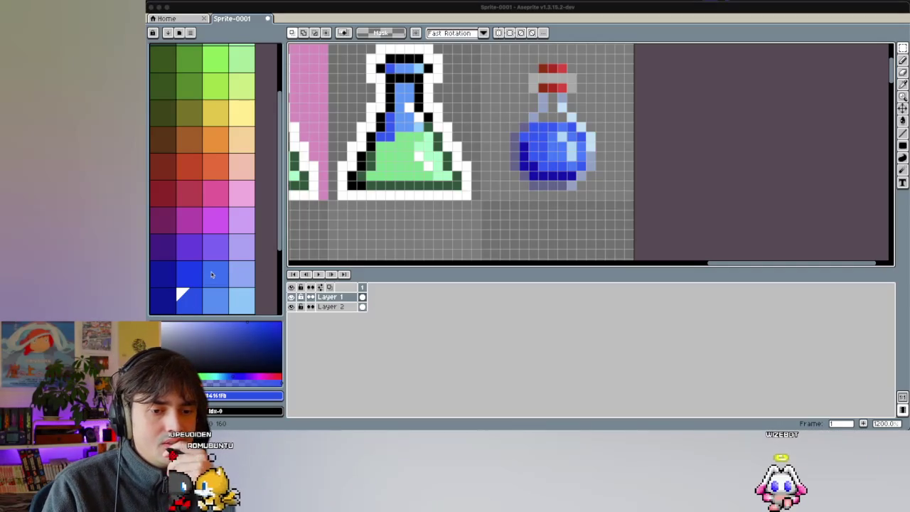
scroll(583, 169, up, 2)
scroll(583, 169, up, 1)
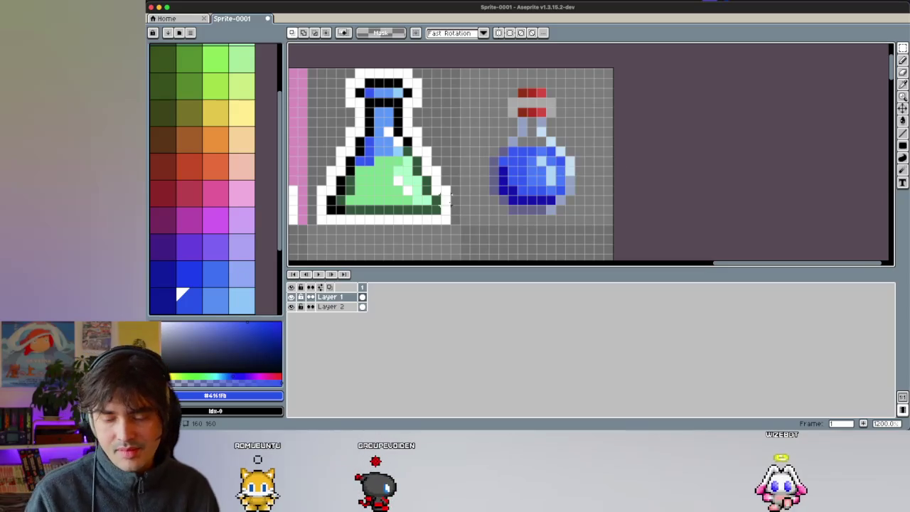
Step: Draw white outline pixels along the copy's upper-left neck, cork top and bulb's right side
key(b)
key(x)
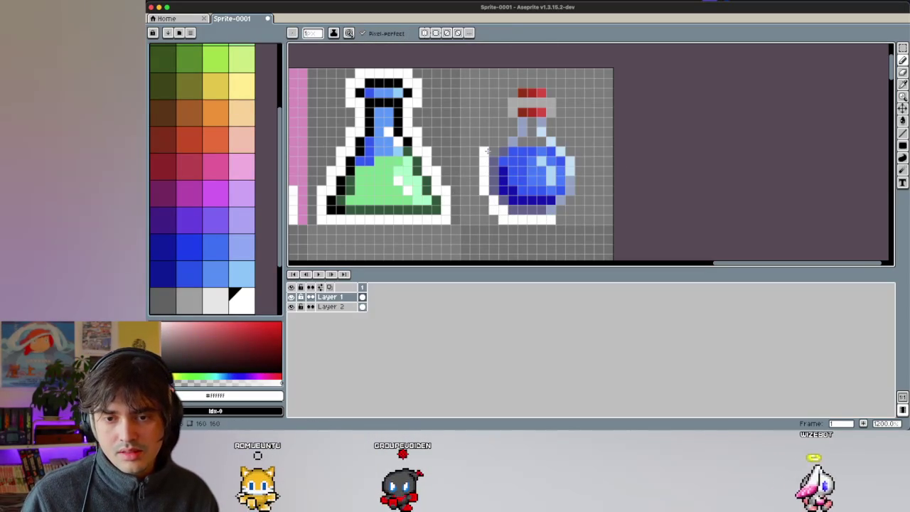
drag(496, 141, 503, 112)
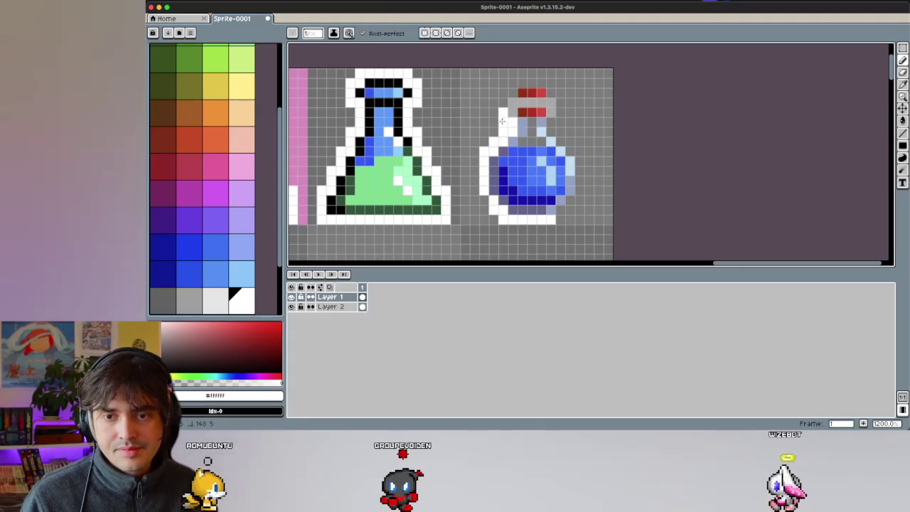
mouse_move(502, 101)
mouse_down()
mouse_move(528, 84)
mouse_move(555, 123)
mouse_up()
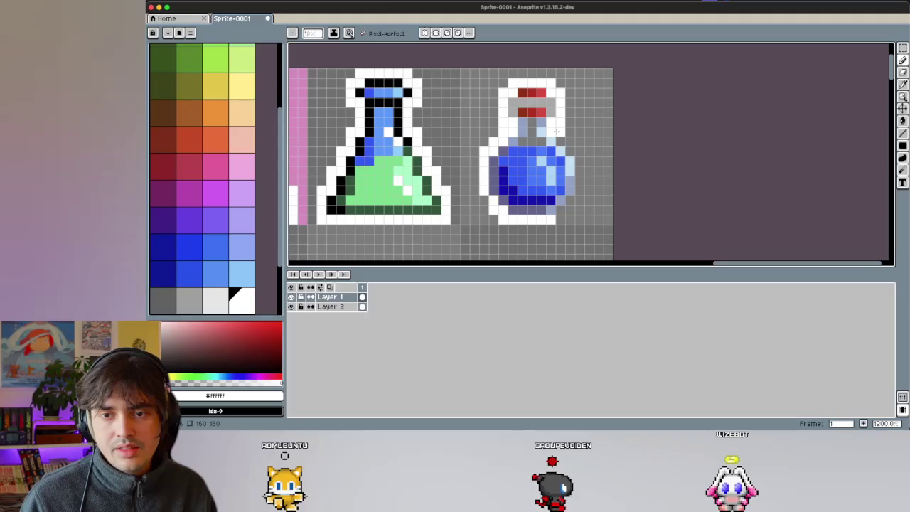
drag(570, 150, 577, 202)
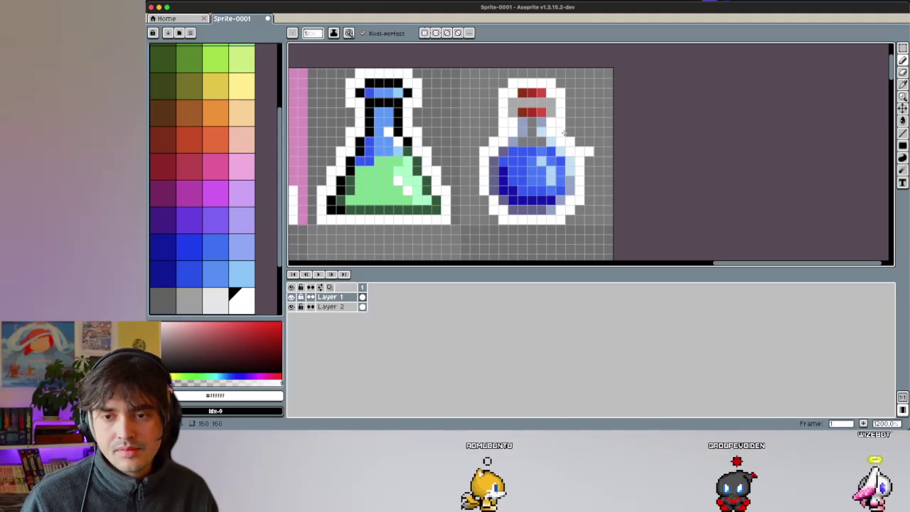
key(e)
scroll(540, 156, up, 2)
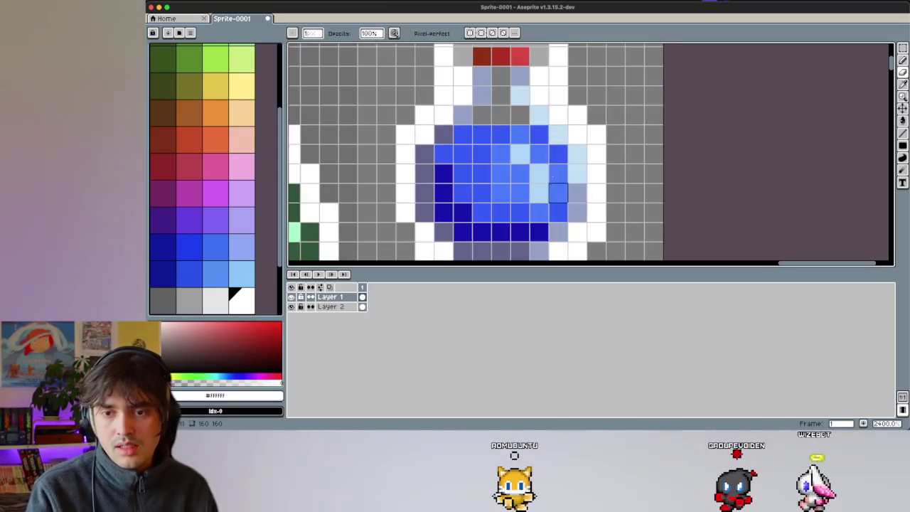
Step: Repaint the round potion's red cork black, then sample white from the sprite
scroll(426, 171, down, 1)
scroll(345, 183, down, 1)
key(b)
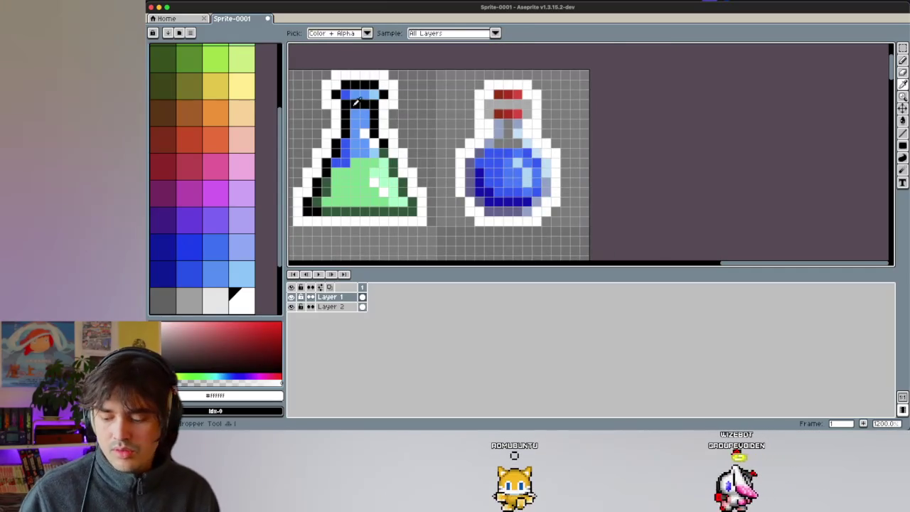
key(x)
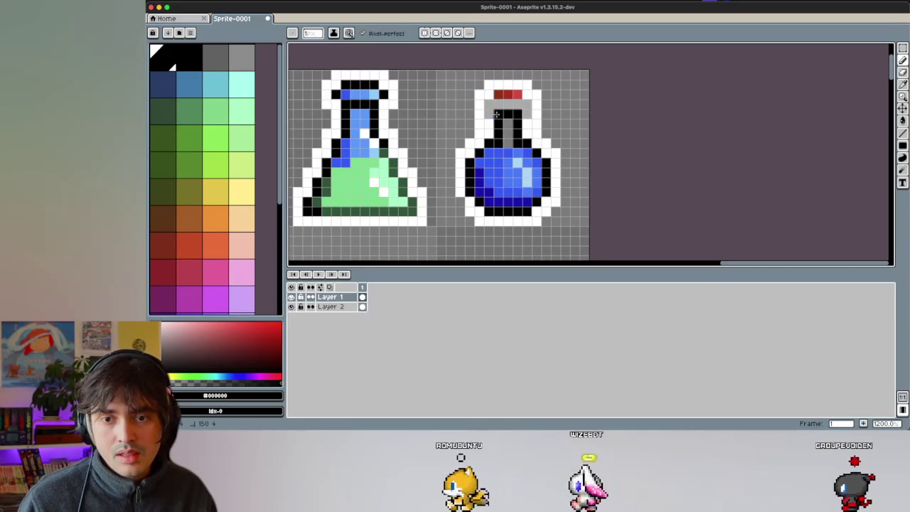
drag(512, 115, 518, 95)
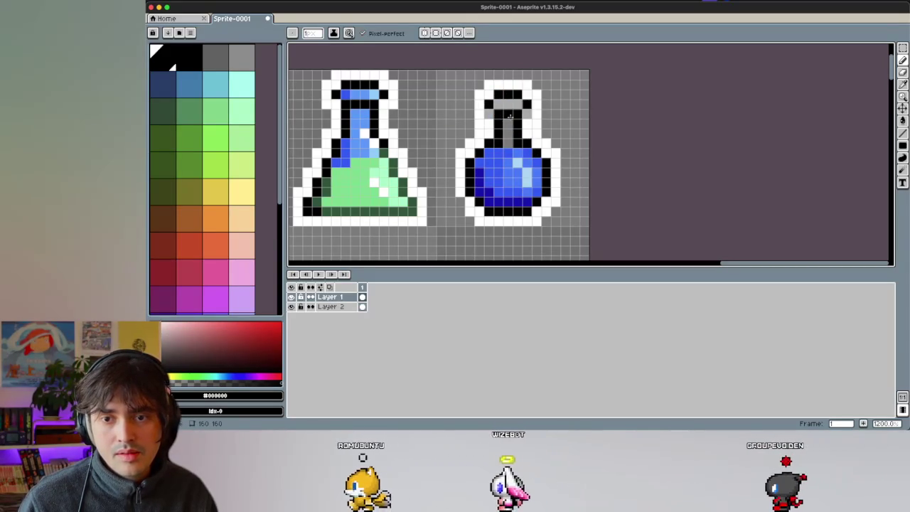
key(e)
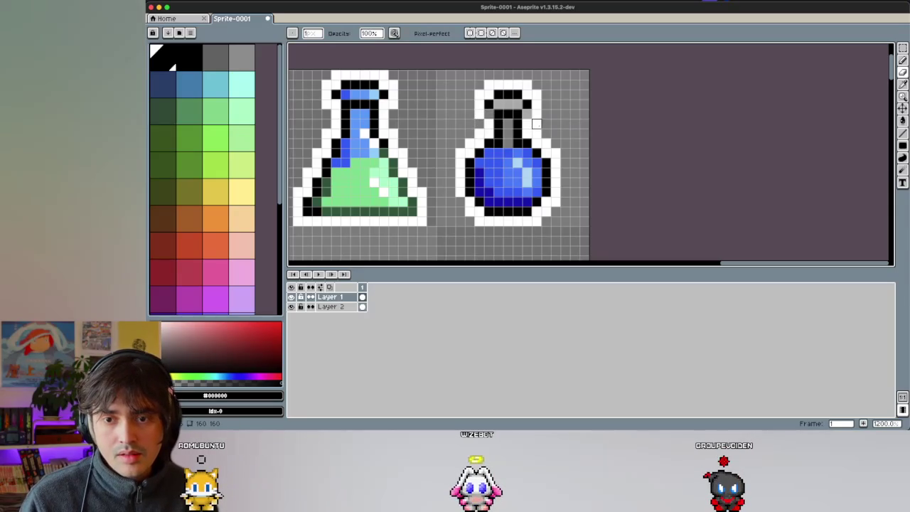
key(i)
click(533, 111)
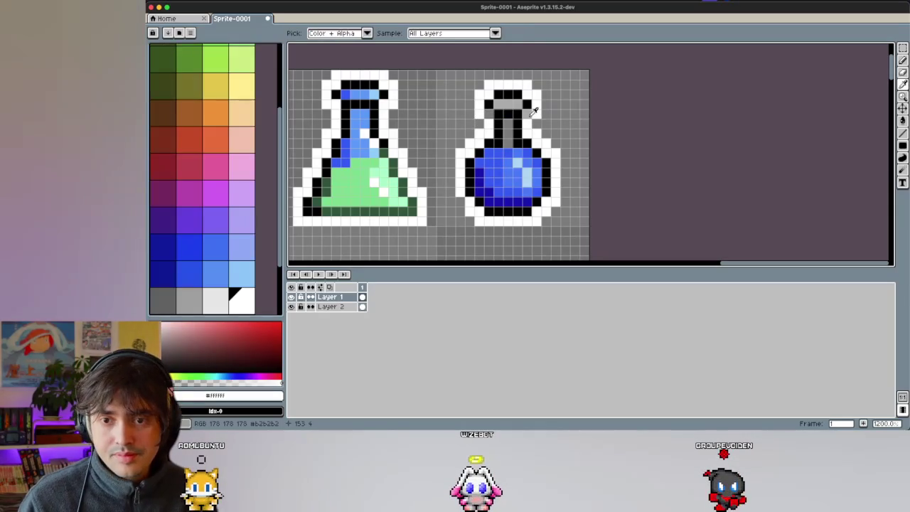
Step: Sample the flask's blues and paint the round potion's cap medium blue
key(b)
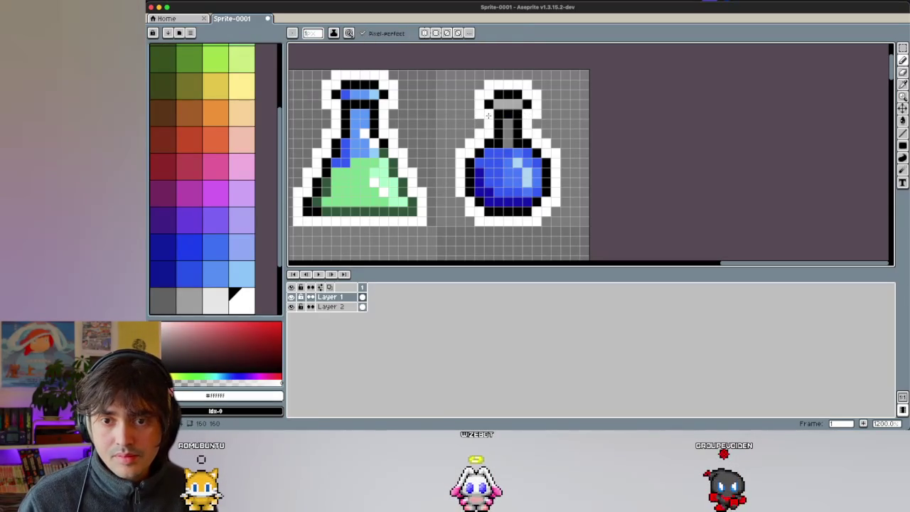
alt+click(375, 95)
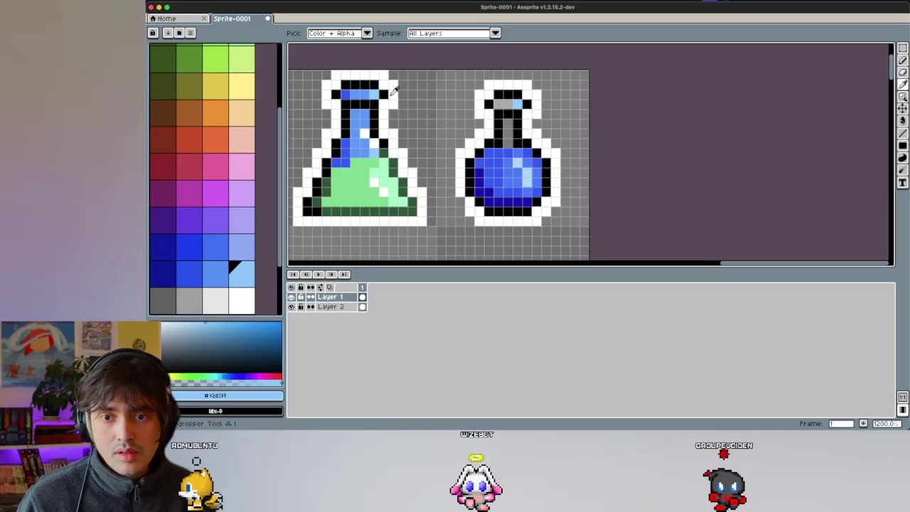
click(501, 104)
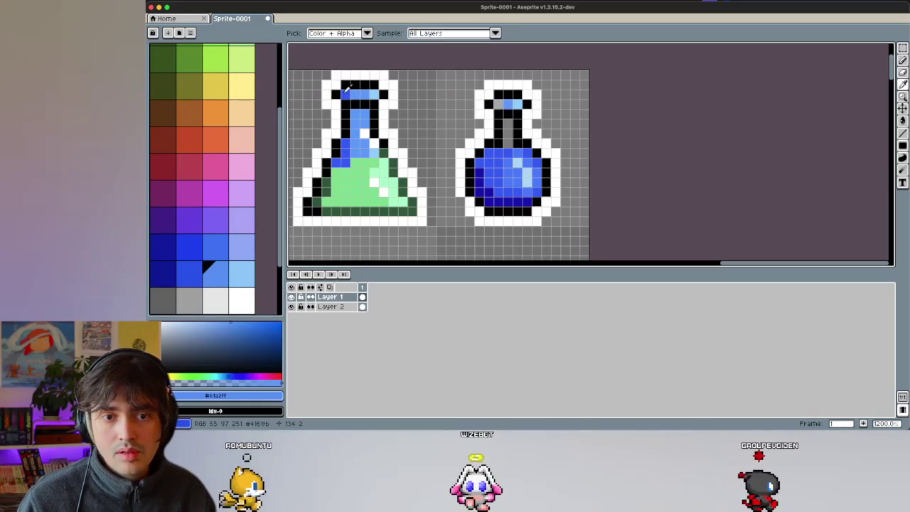
alt+click(492, 162)
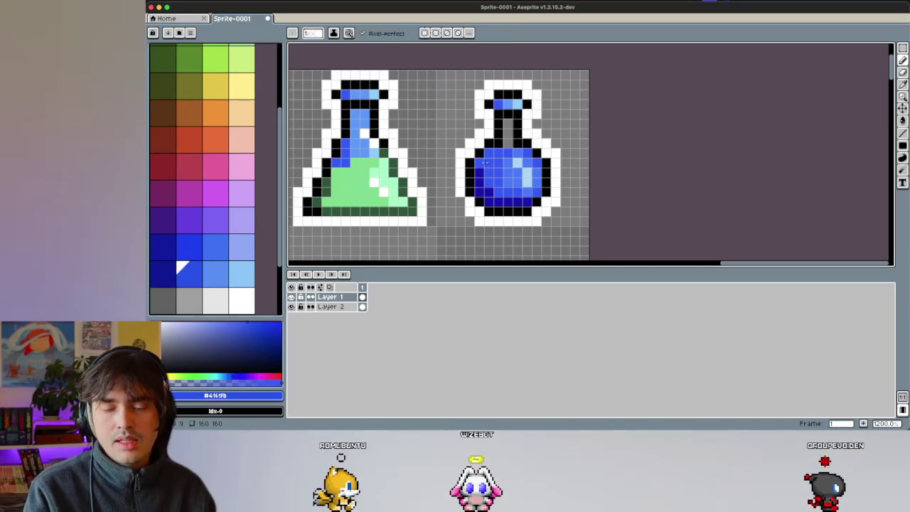
click(335, 251)
key(ctrl+z)
Step: Choose light-blue, lavender and medium-blue swatches and bucket-fill the bulb's highlights
click(242, 272)
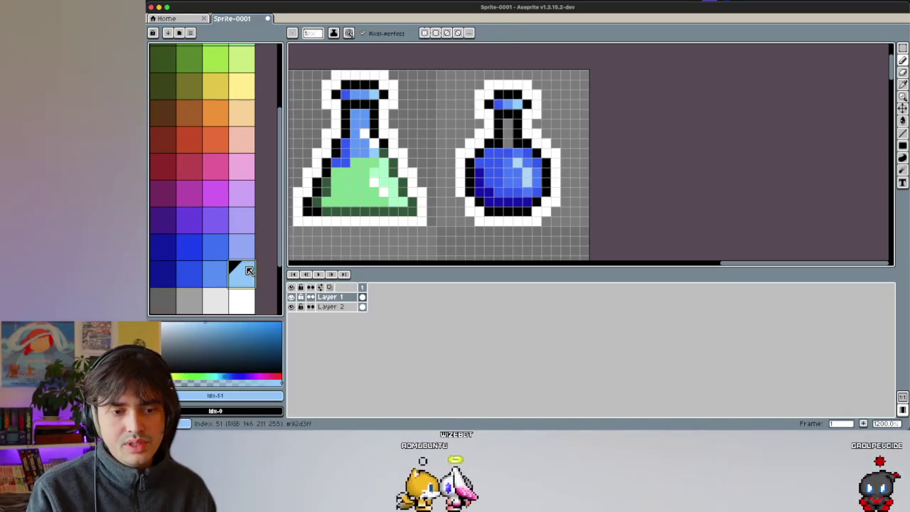
click(243, 246)
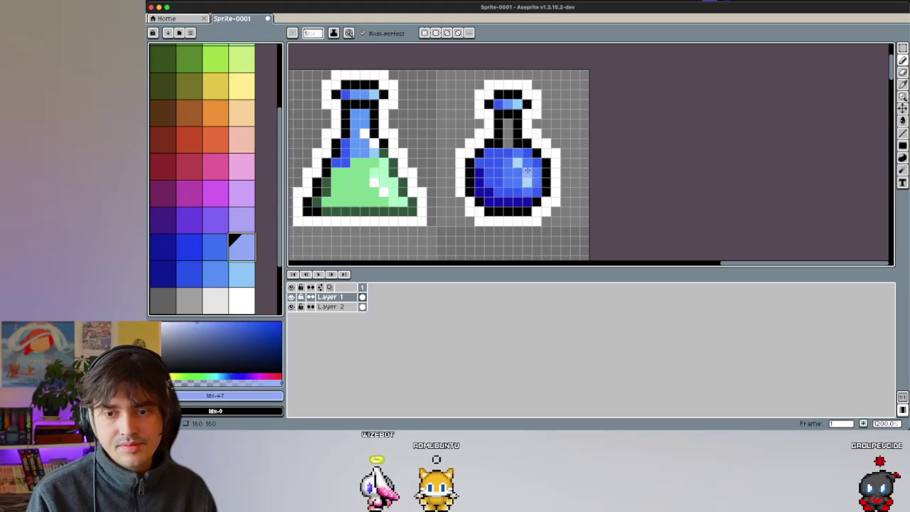
key(g)
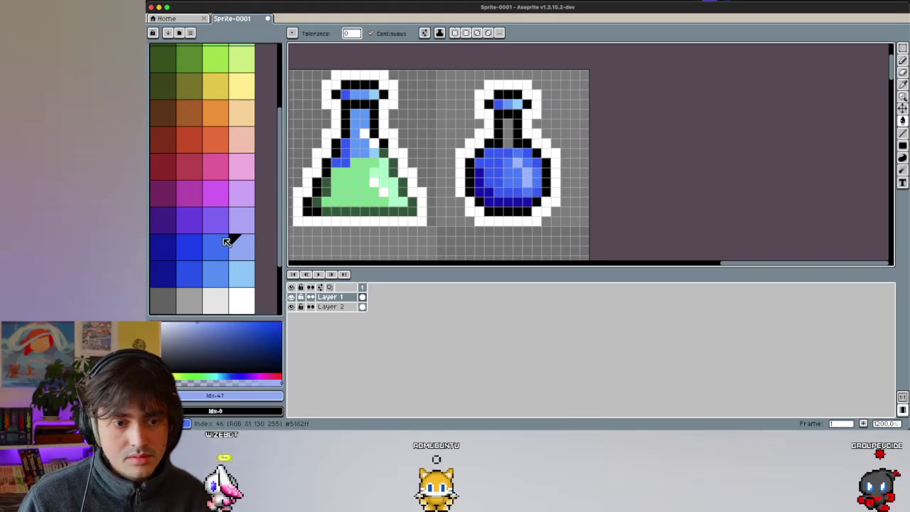
alt+click(518, 189)
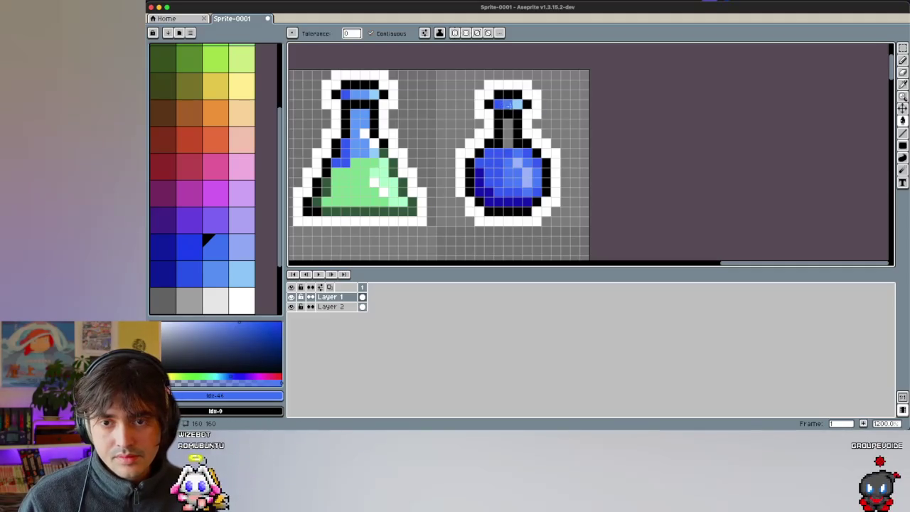
scroll(505, 167, up, 1)
key(i)
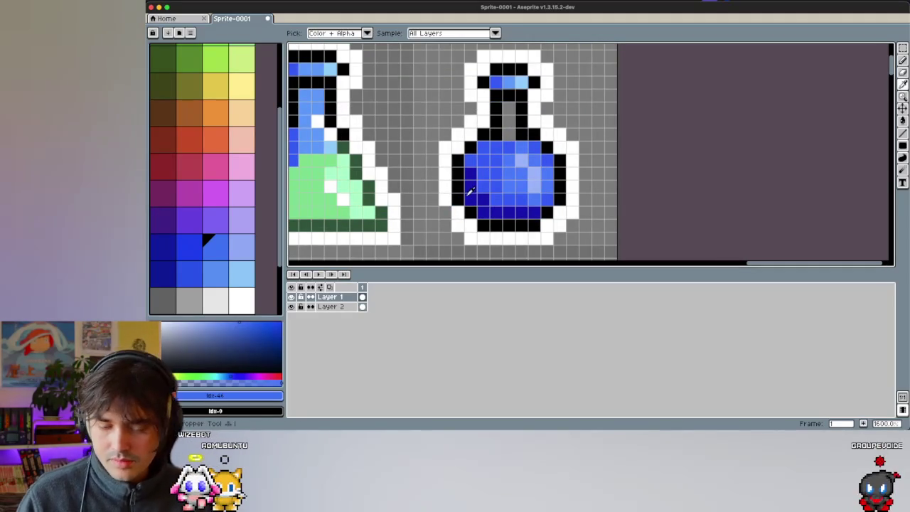
click(168, 249)
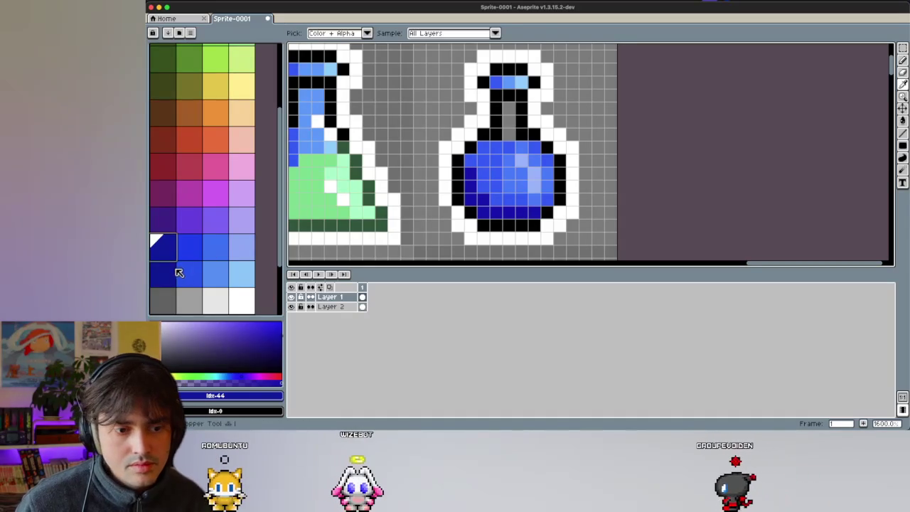
Step: Test the darker palette blue on the green flask, then undo it
click(175, 271)
key(b)
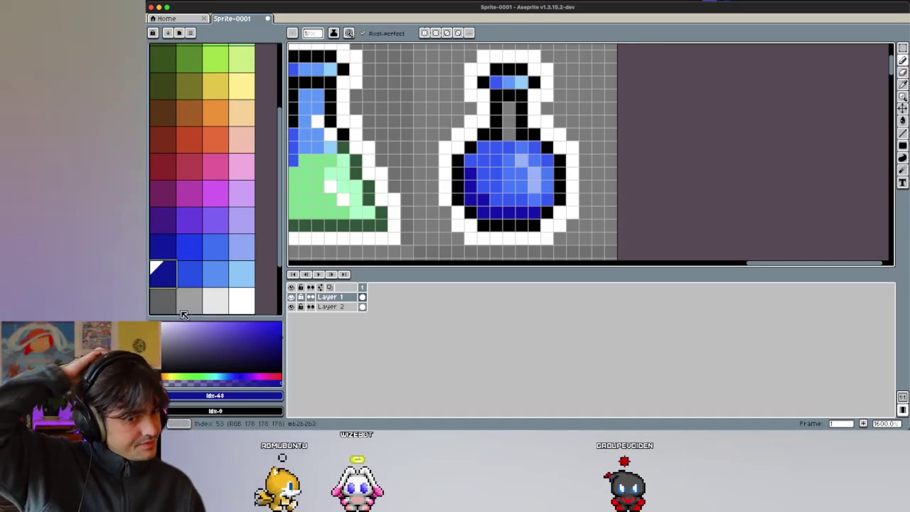
click(327, 199)
key(ctrl+z)
scroll(241, 229, down, 1)
scroll(241, 227, up, 1)
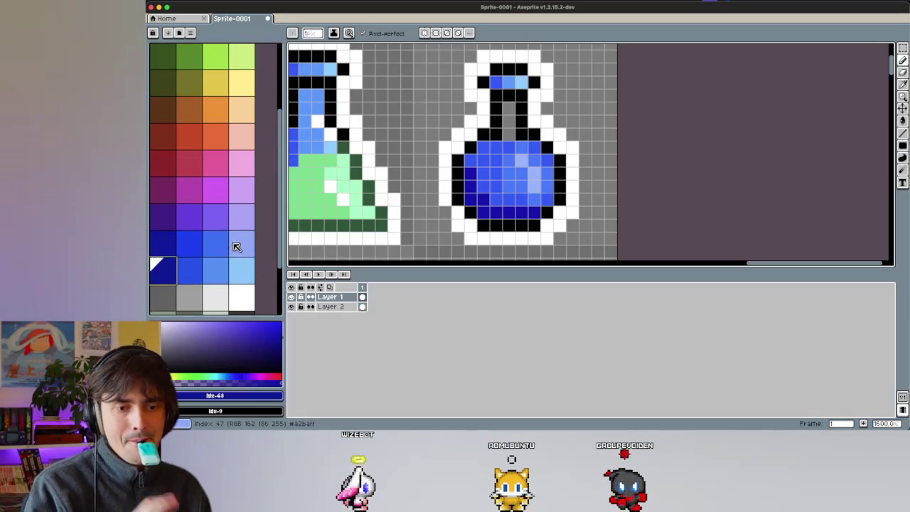
Step: Mix a paler, less saturated light blue and add it to the palette
click(234, 247)
click(238, 375)
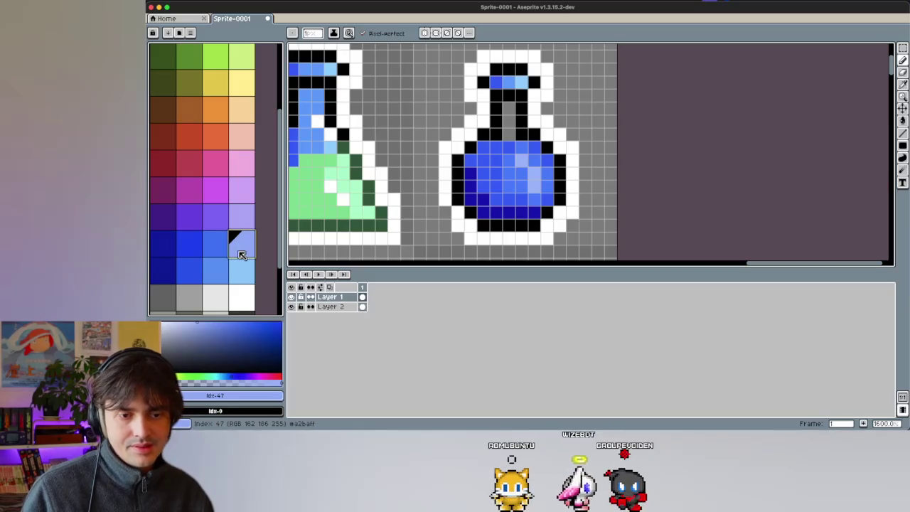
click(204, 321)
drag(204, 317, 196, 317)
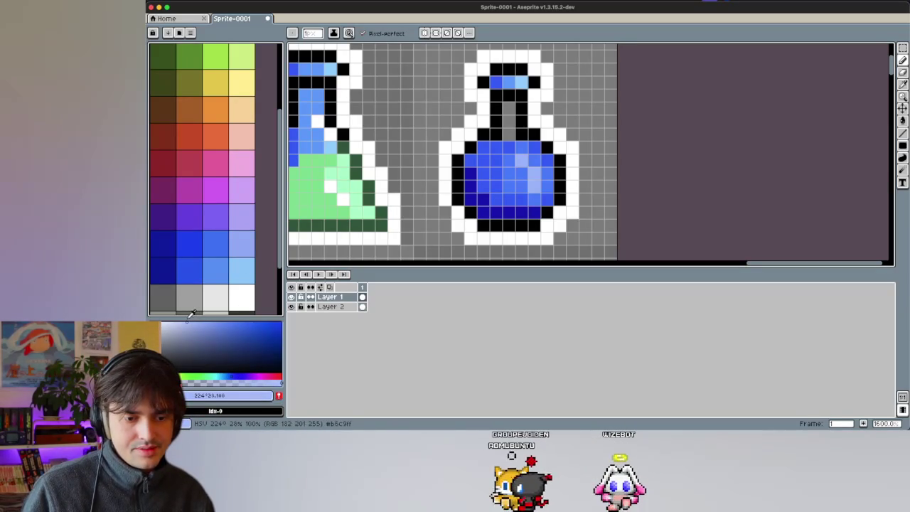
click(279, 395)
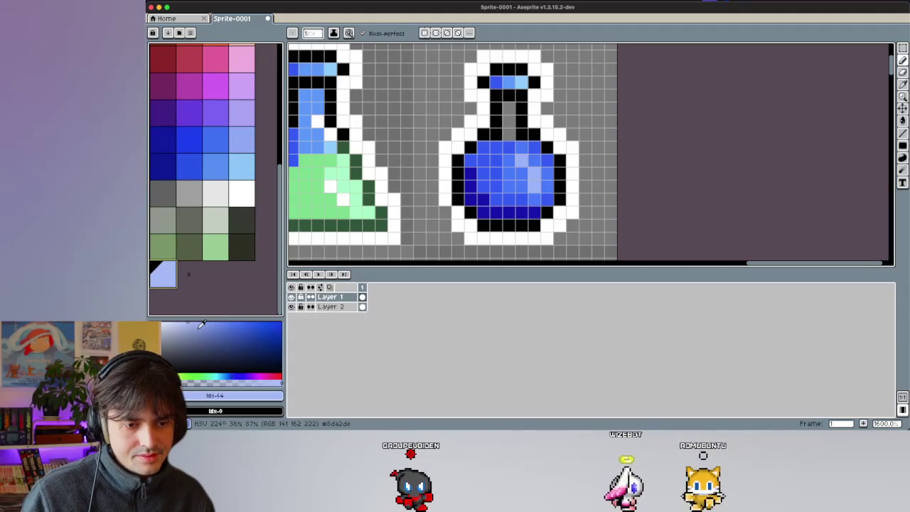
Step: Add a sky-blue shade, then deepen the next colour and shift its hue toward teal
click(228, 372)
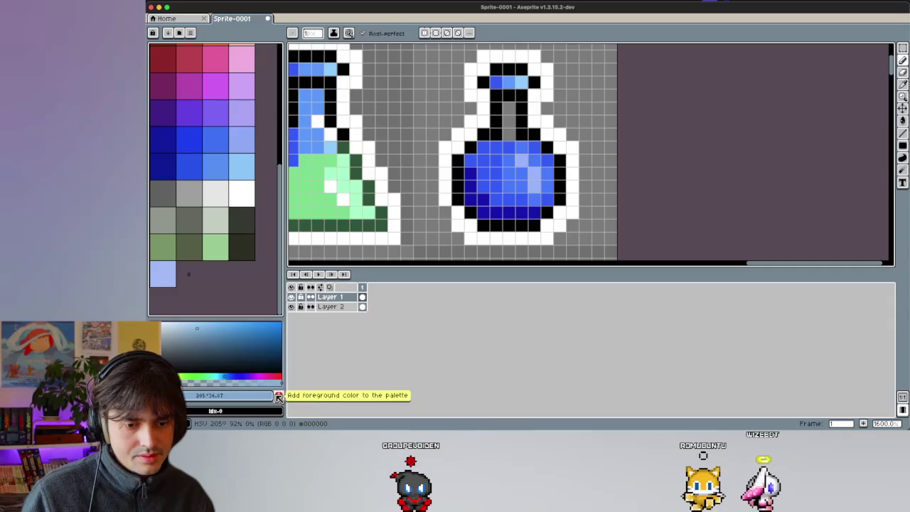
click(279, 395)
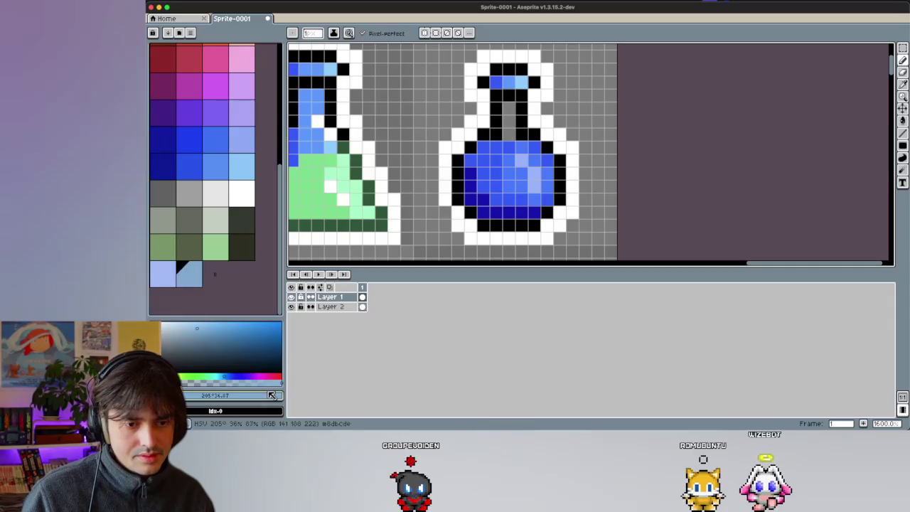
click(212, 339)
click(222, 374)
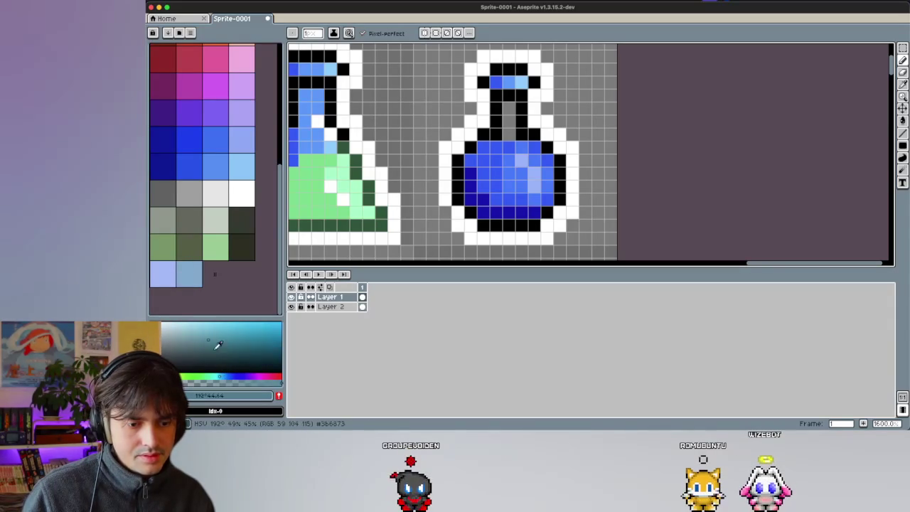
drag(213, 374, 218, 375)
Step: Sample the flask's medium and bright blues and test a pixel on the bulb, then undo it
click(216, 347)
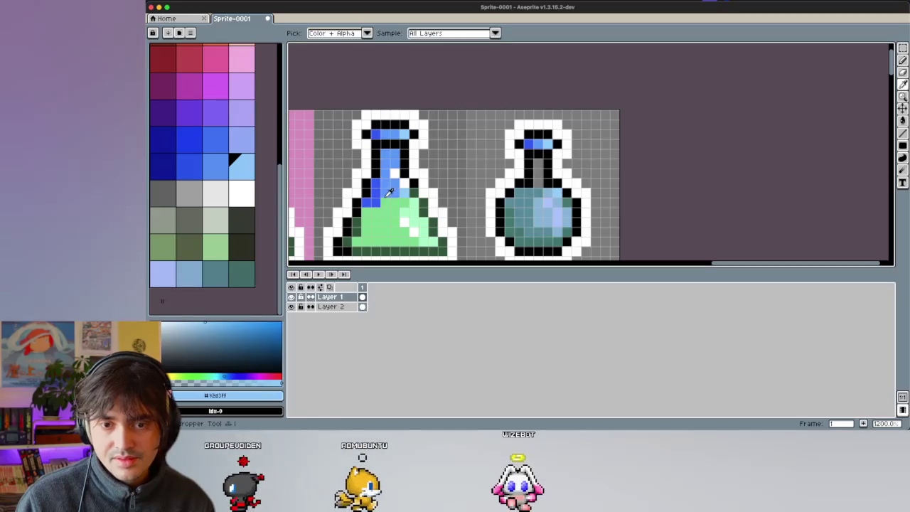
alt+click(389, 192)
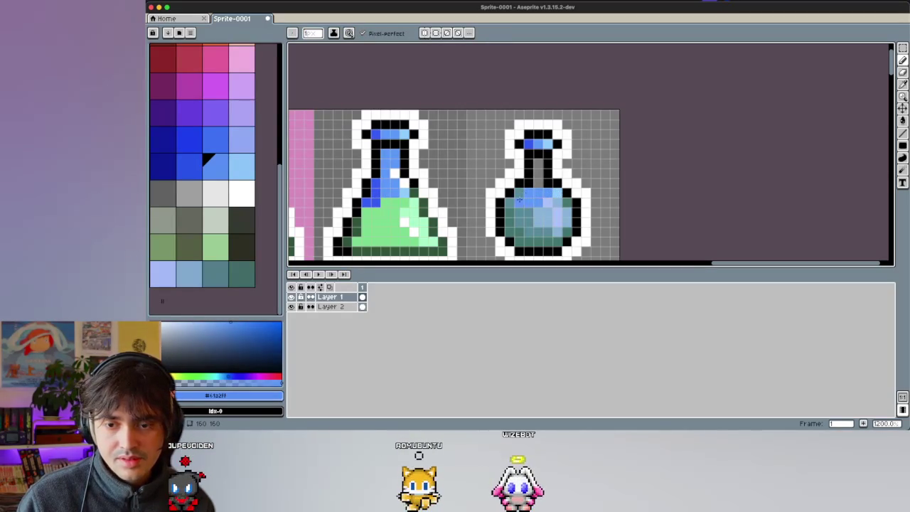
alt+click(388, 194)
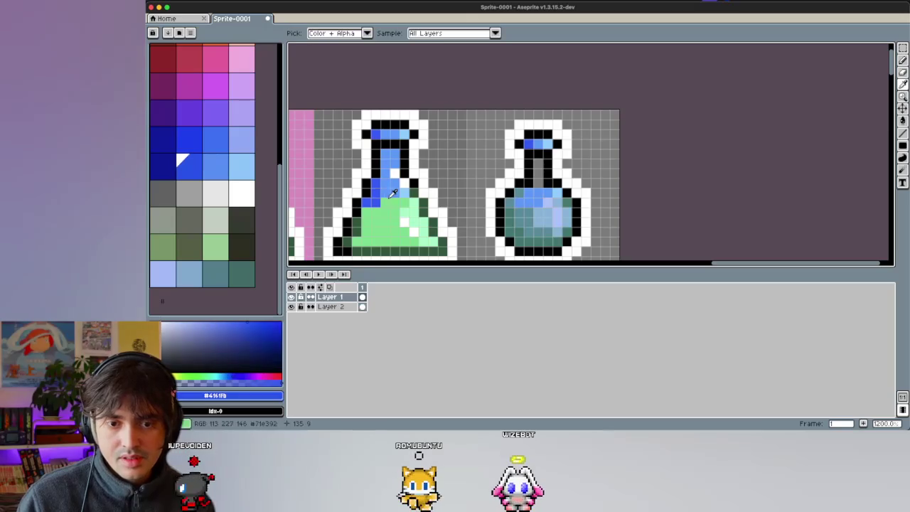
click(519, 201)
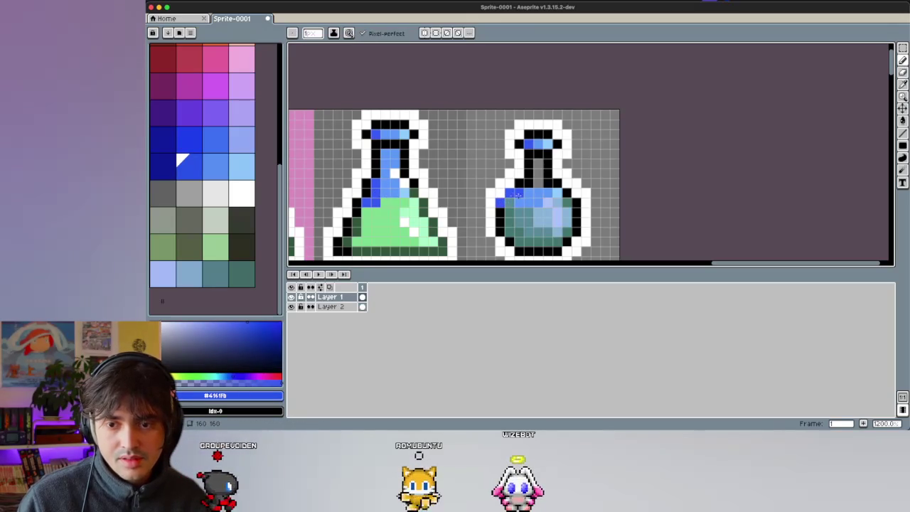
key(ctrl+z)
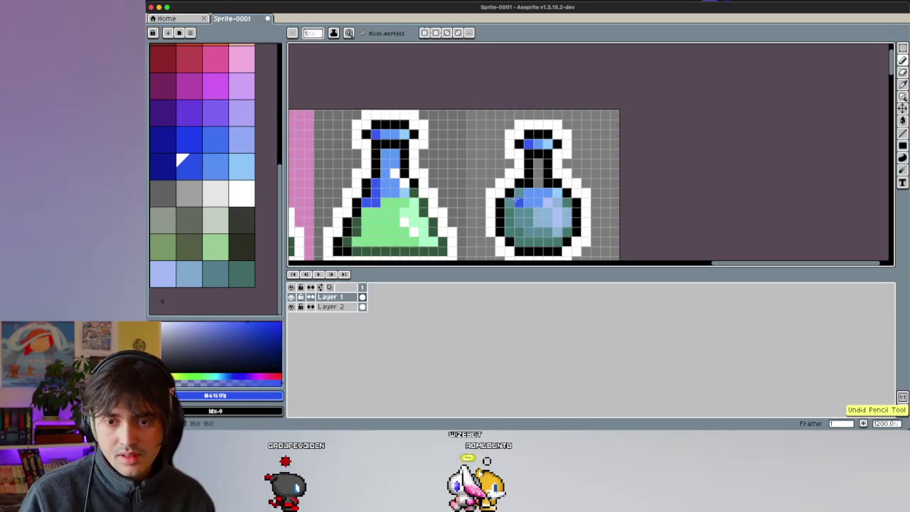
Step: Paint a lighter-blue highlight streak down the round flask's neck
alt+click(548, 144)
drag(538, 186, 538, 157)
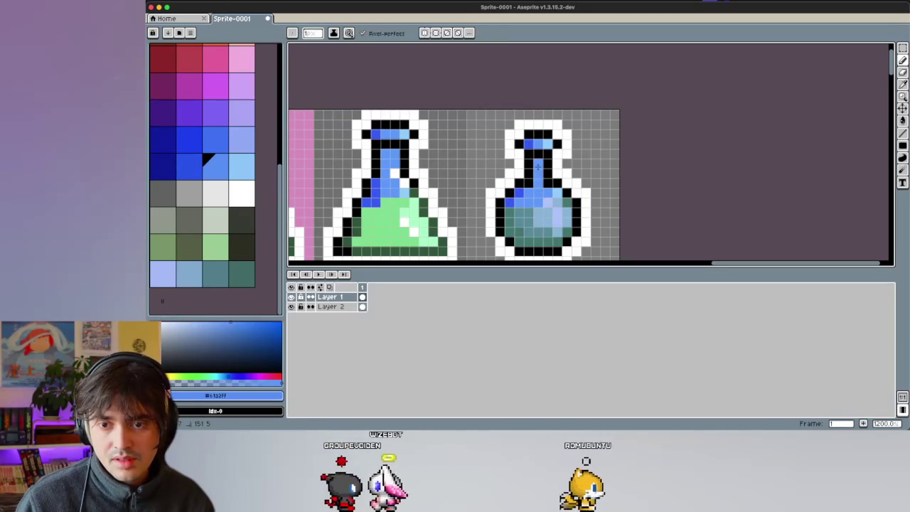
scroll(538, 167, down, 2)
scroll(569, 185, down, 3)
scroll(585, 196, up, 2)
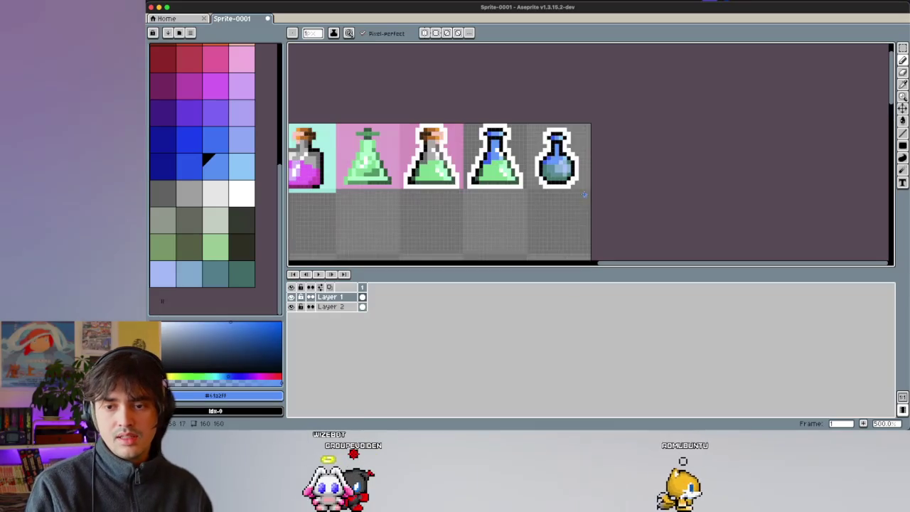
scroll(584, 177, up, 2)
scroll(582, 163, up, 1)
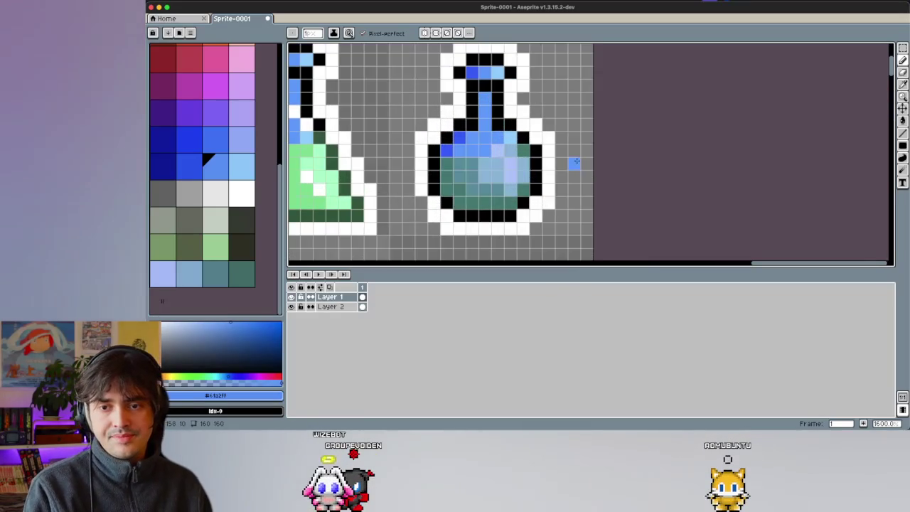
scroll(537, 172, up, 1)
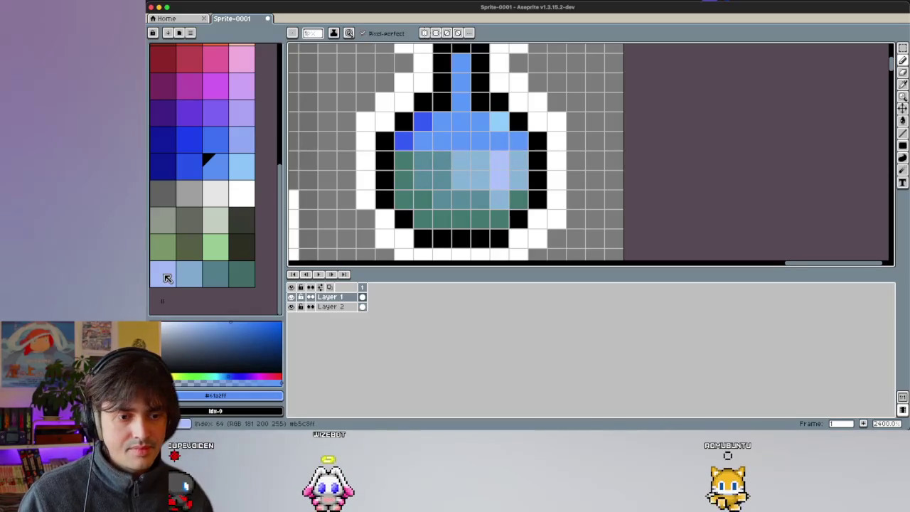
Step: Try clearing the trailing palette swatches and new blue shades, then undo the deletion
click(167, 278)
click(206, 326)
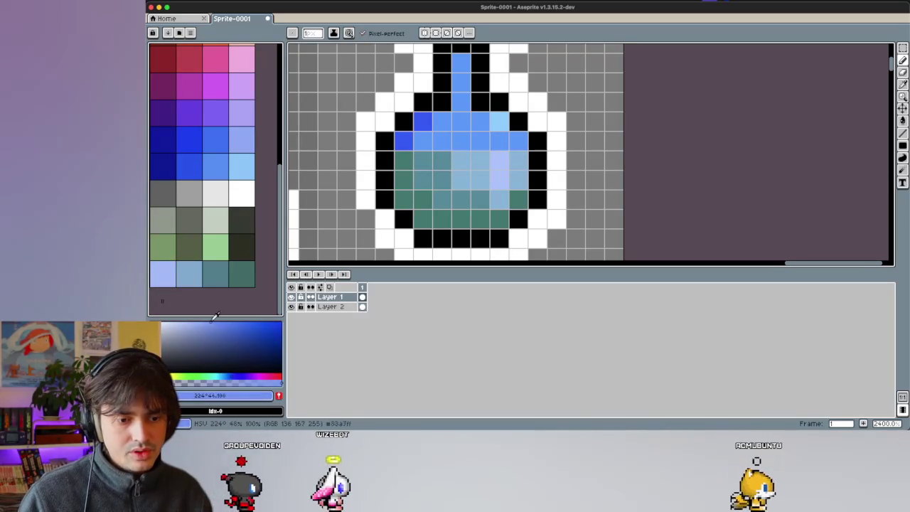
click(242, 274)
key(Delete)
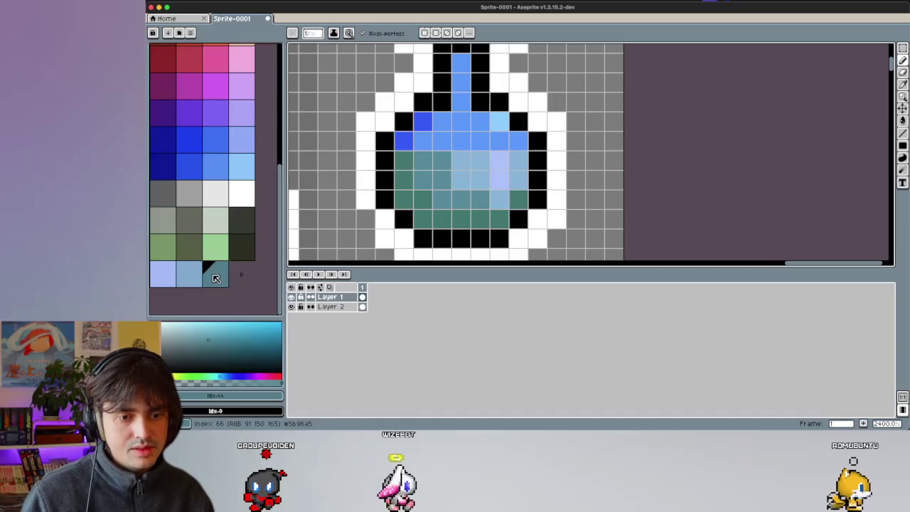
key(Delete)
click(188, 274)
key(Delete)
click(202, 322)
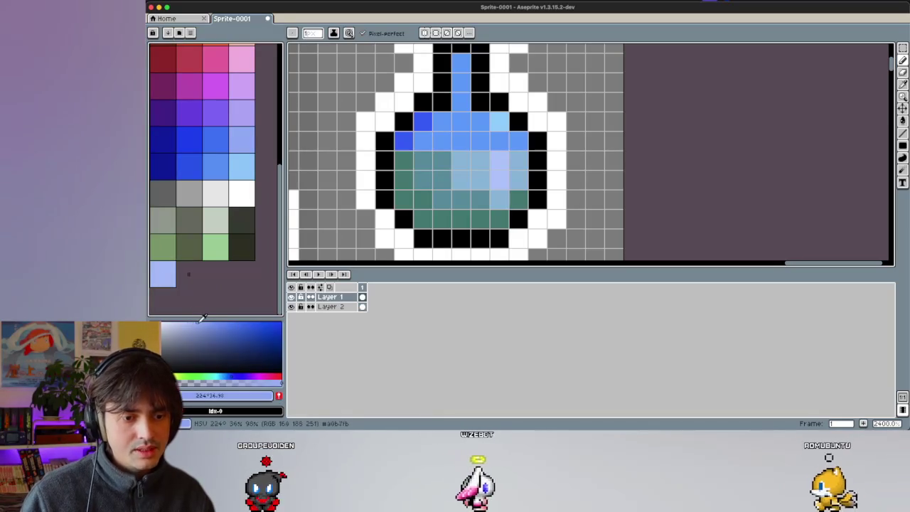
click(163, 275)
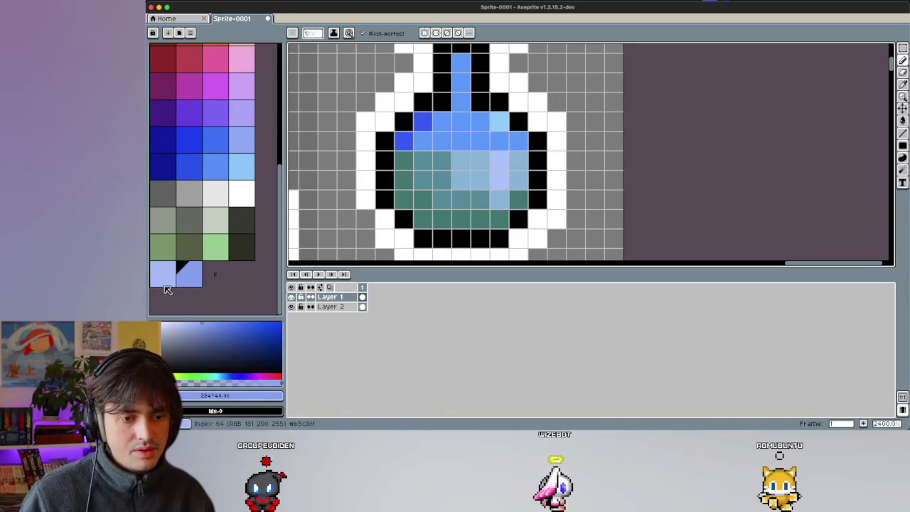
click(217, 328)
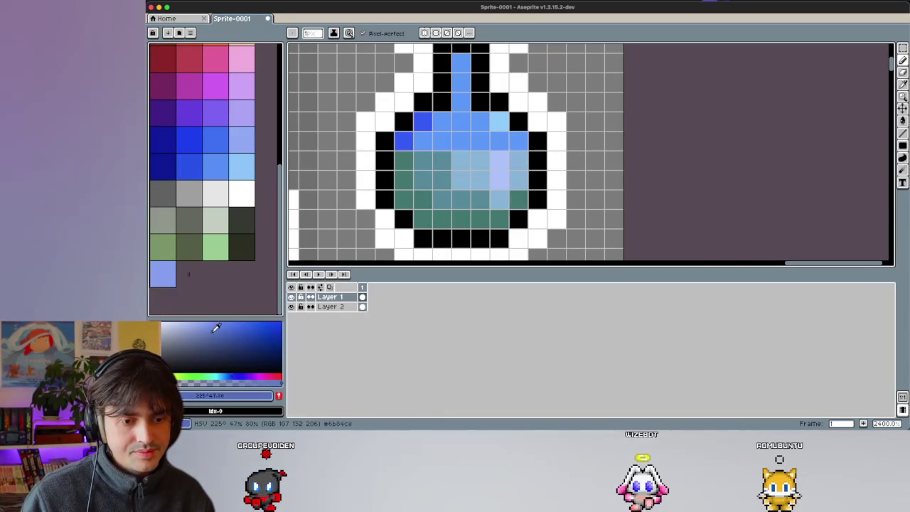
click(229, 374)
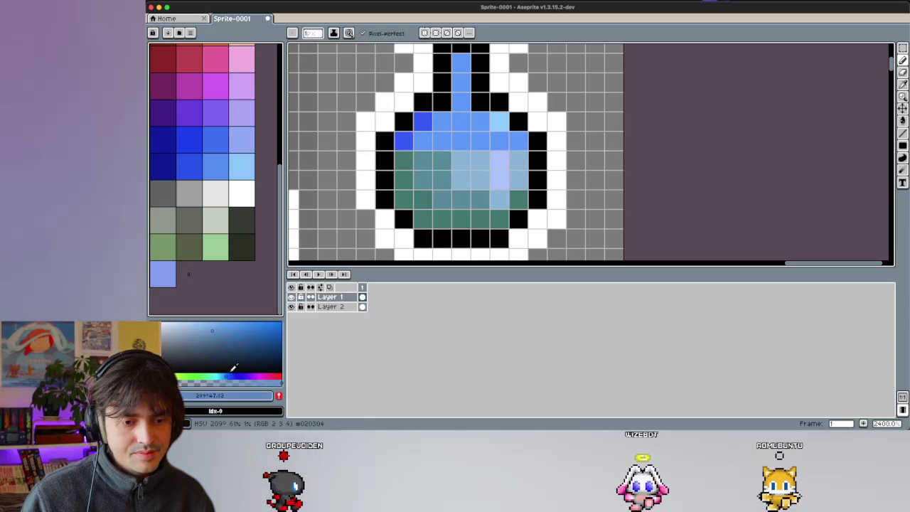
key(ctrl+z)
Step: Add a brighter blue to the palette and delete the old lavender swatch
click(163, 274)
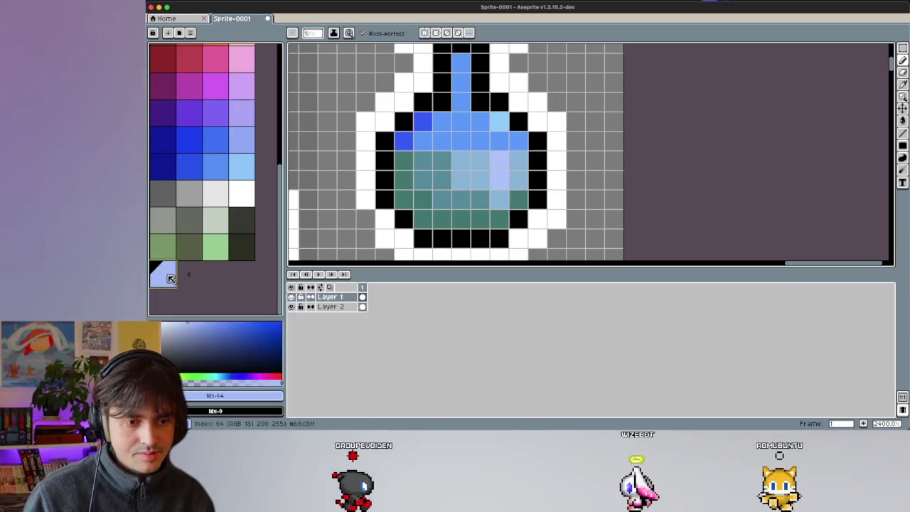
click(205, 321)
click(279, 395)
click(166, 282)
key(Delete)
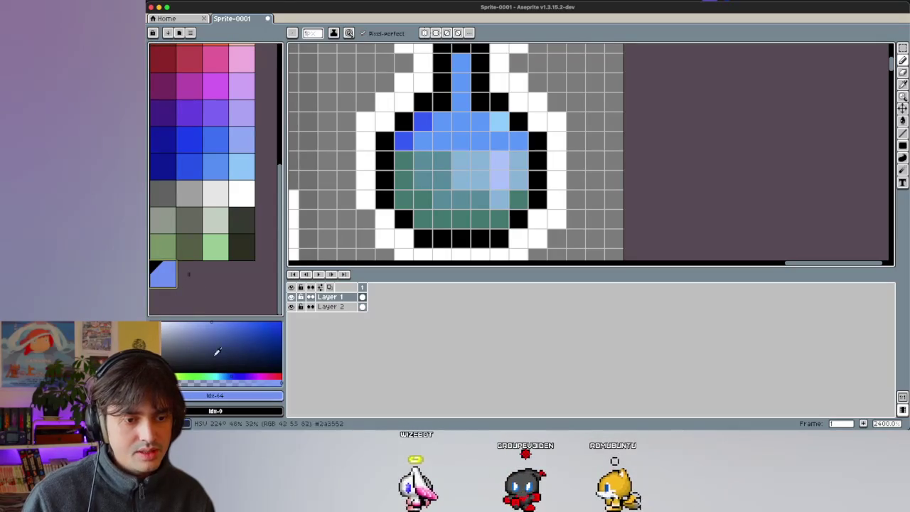
Step: Mix a darker steel-blue shade and add it beside the light blue swatch
click(237, 341)
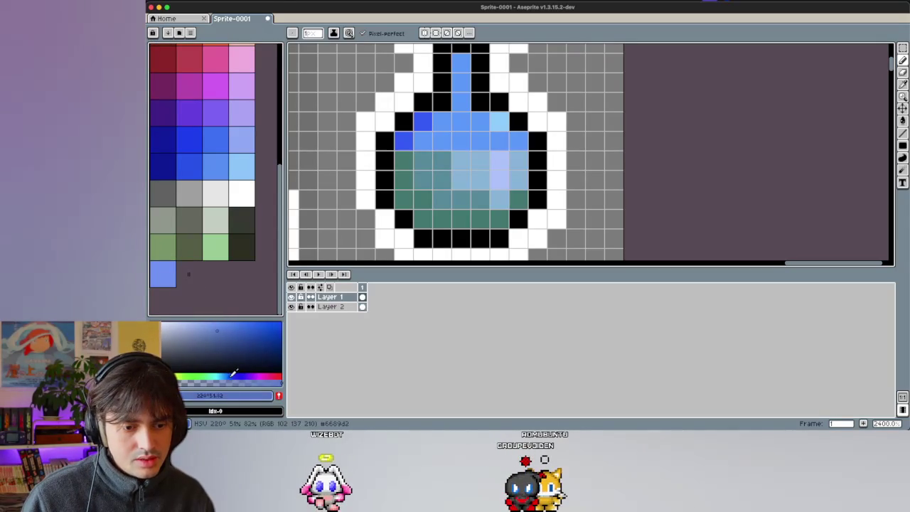
click(263, 398)
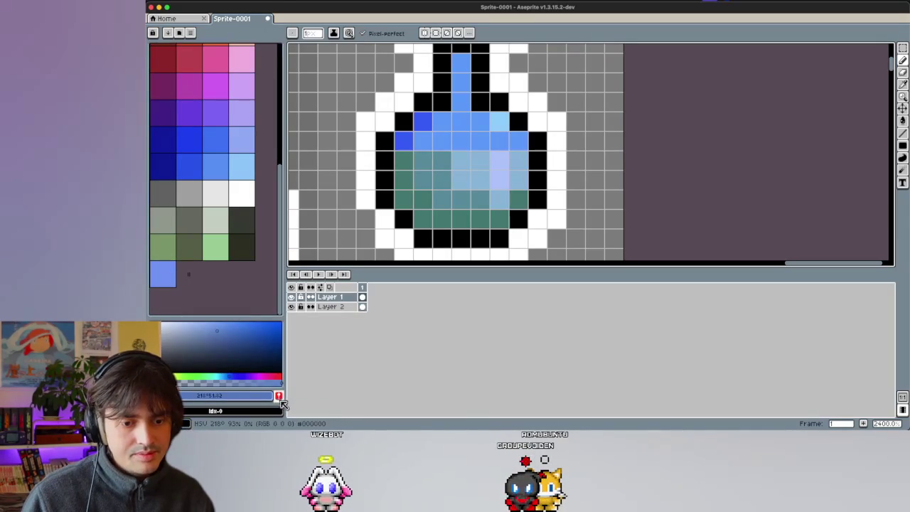
click(186, 271)
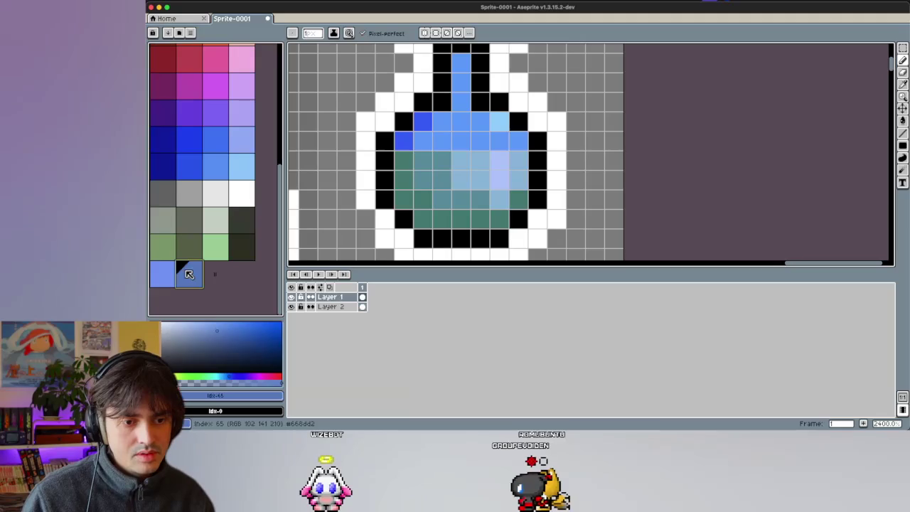
click(223, 339)
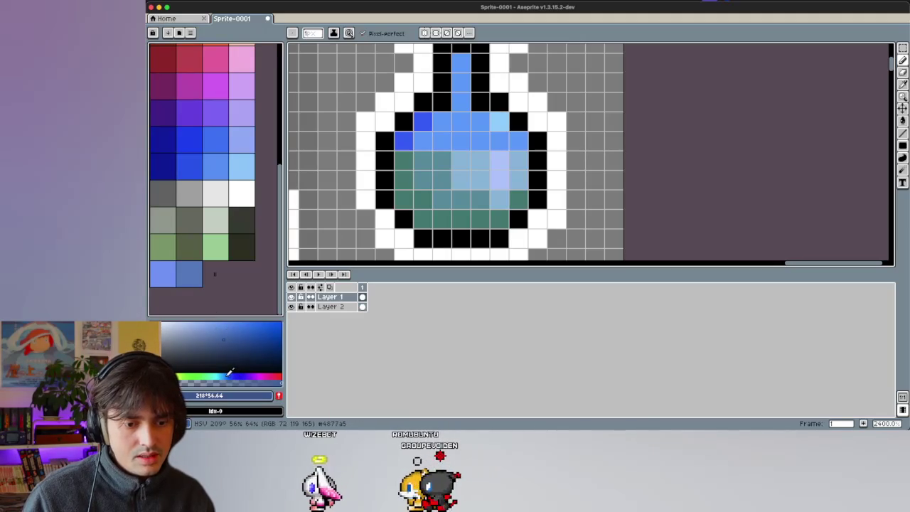
click(231, 374)
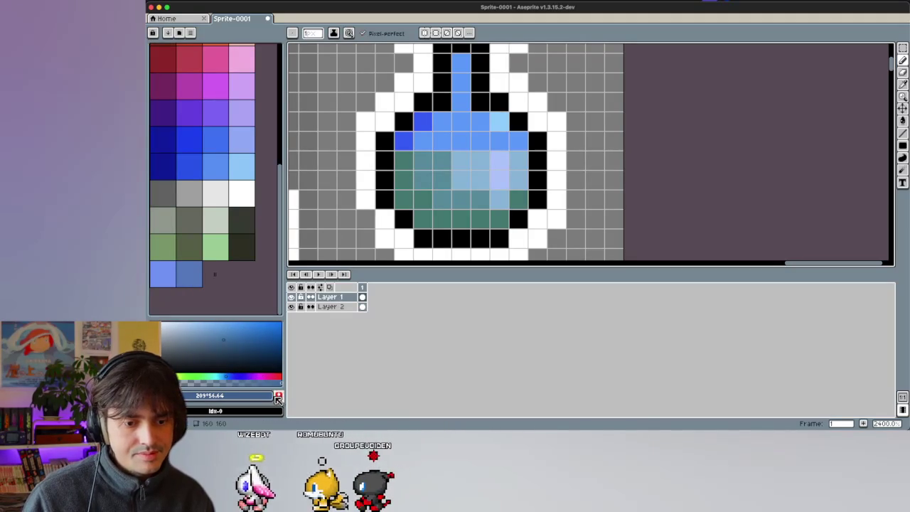
click(278, 396)
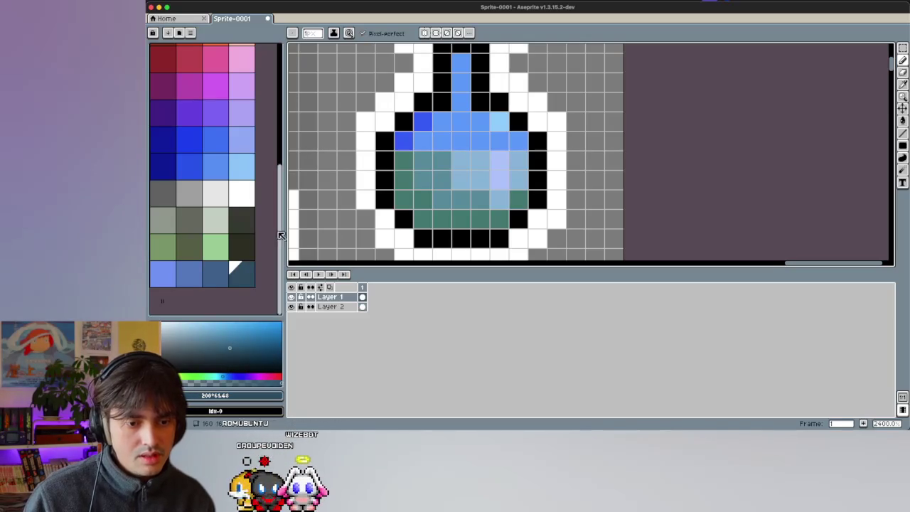
Step: Paint dark-blue shading on the lower body and fill the teal area with blue-grey
click(242, 274)
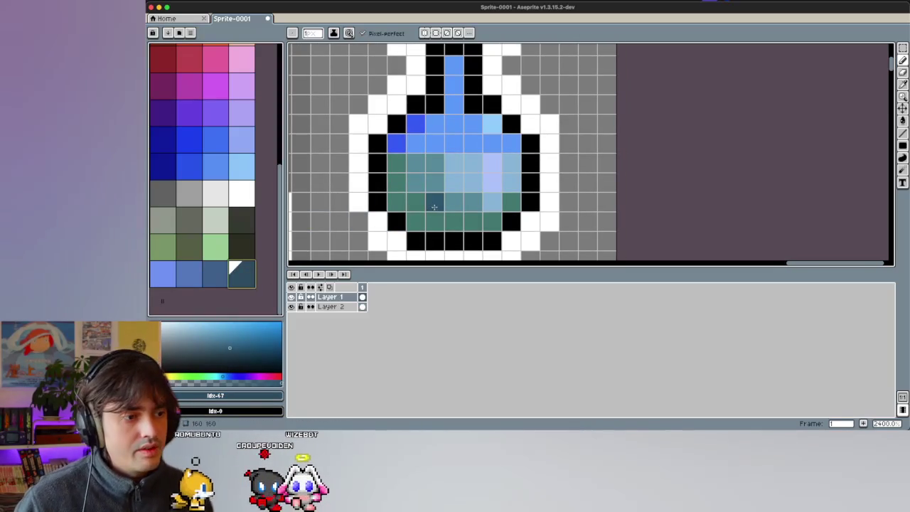
drag(402, 202, 410, 208)
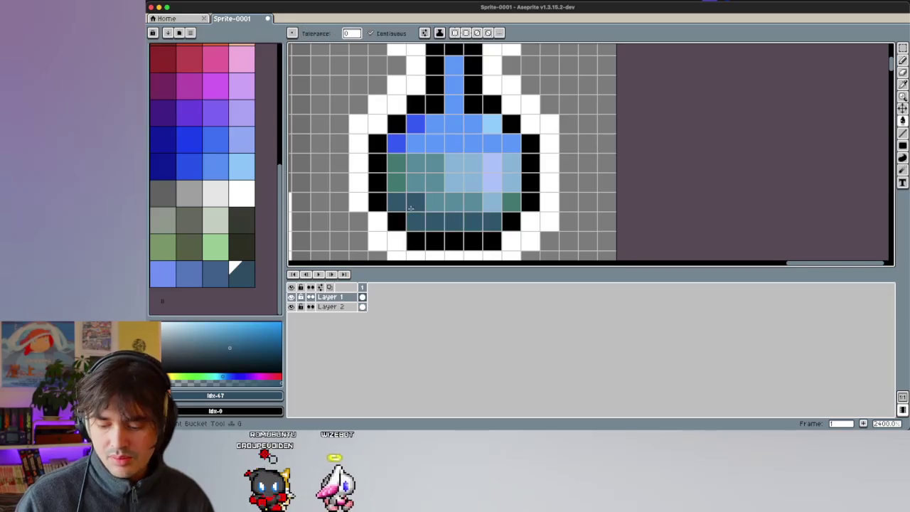
click(216, 272)
click(364, 242)
click(442, 202)
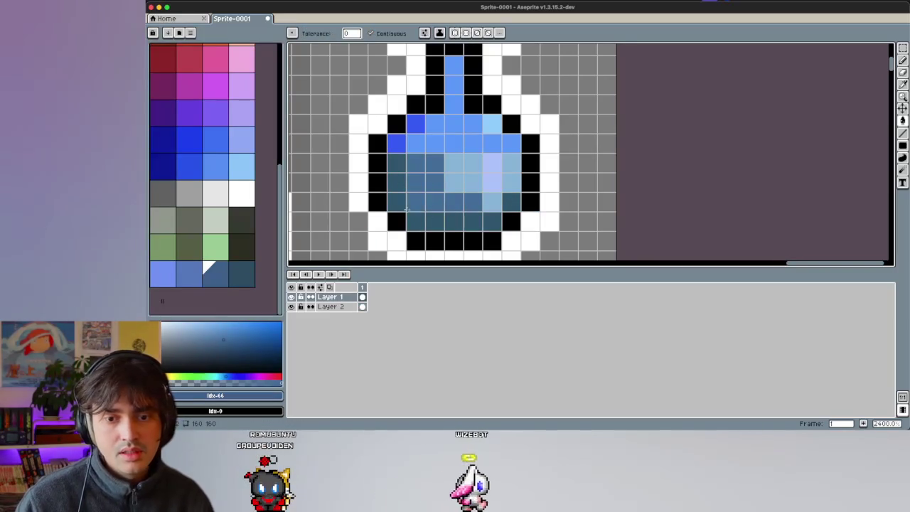
Step: Add mid-blue and light-blue highlight cells to the potion body
click(182, 282)
click(469, 181)
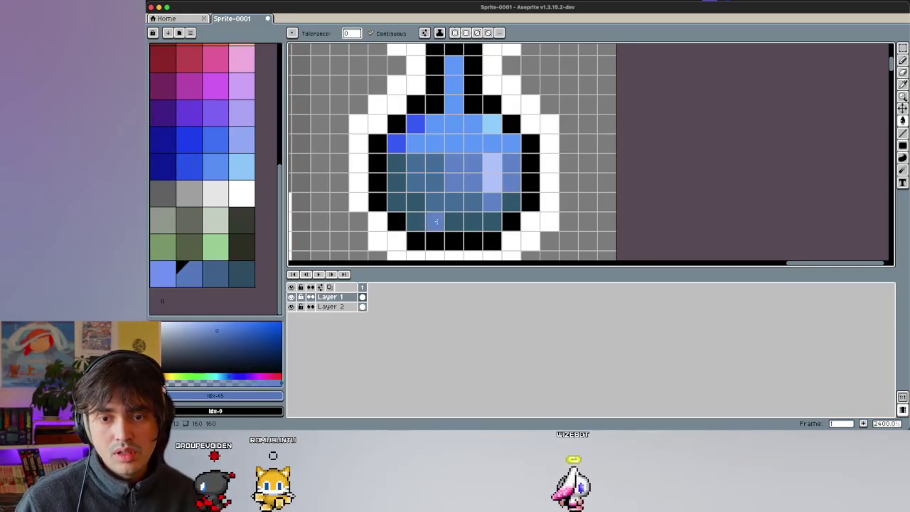
click(162, 271)
click(494, 175)
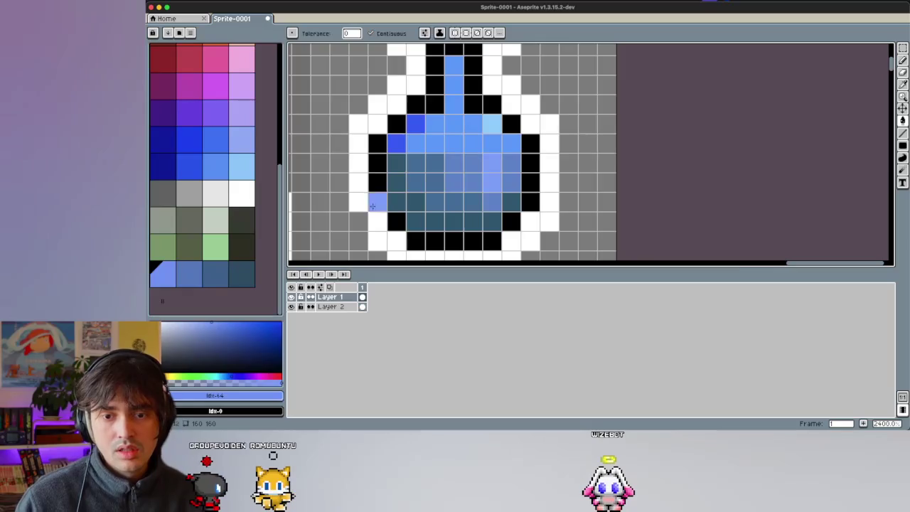
scroll(451, 228, down, 7)
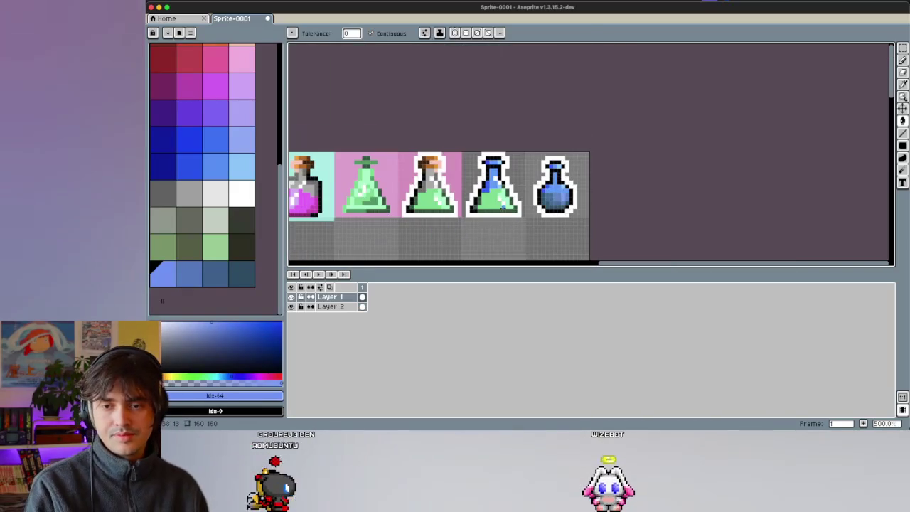
scroll(640, 176, left, 10)
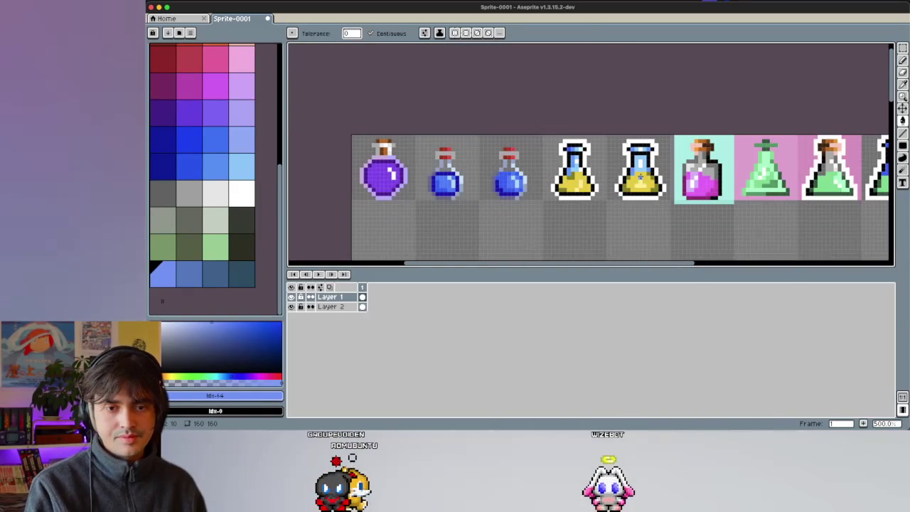
scroll(639, 176, right, 4)
scroll(639, 176, right, 4)
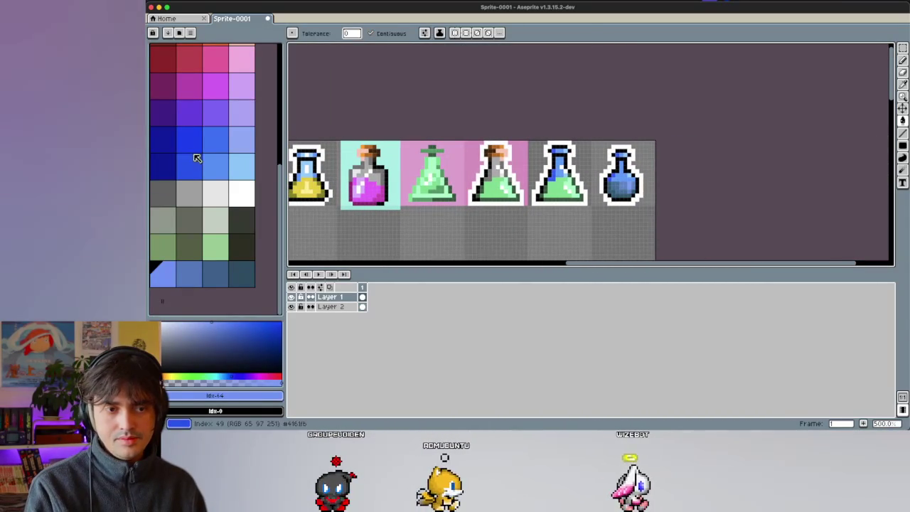
Step: Compare several palette blues and choose the strong blue
click(164, 139)
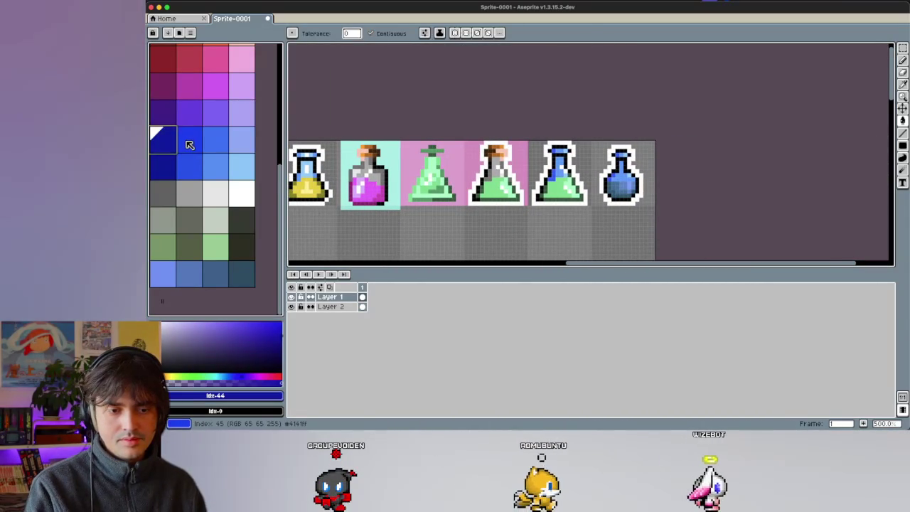
click(188, 145)
click(213, 148)
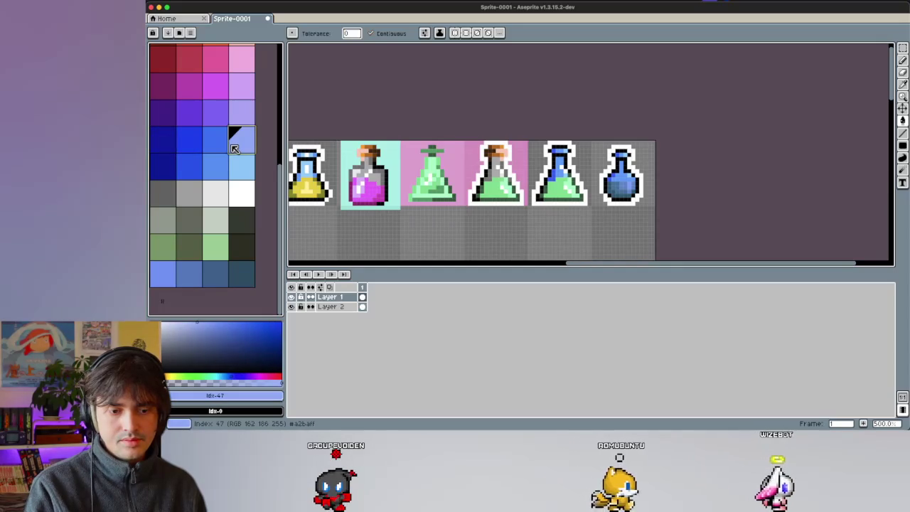
click(220, 145)
click(192, 144)
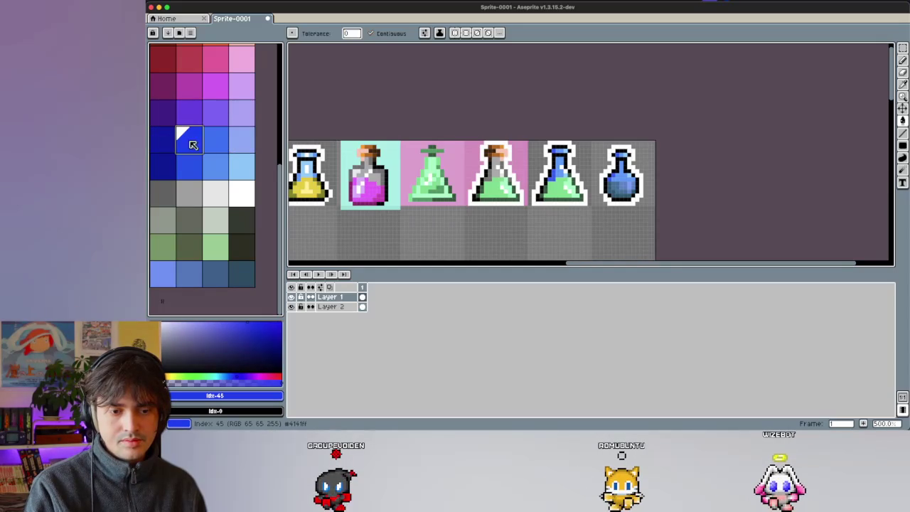
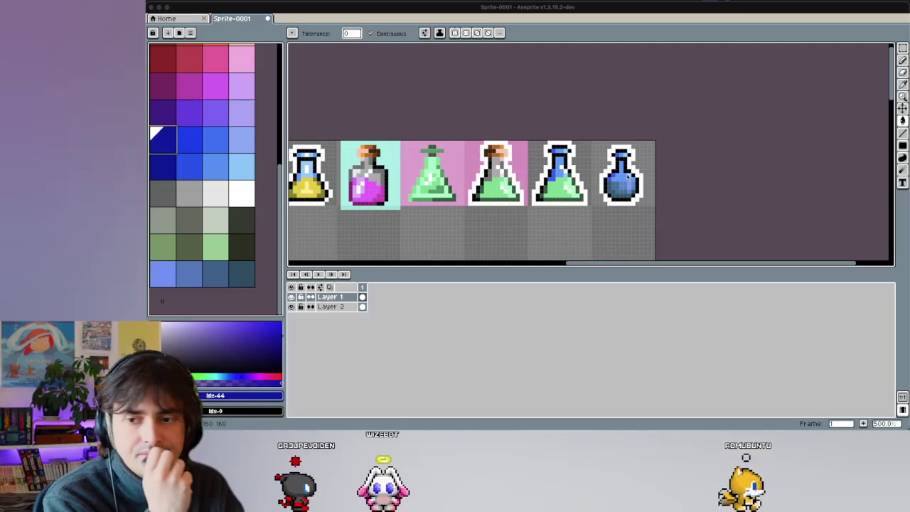
Step: Pick the palette's darkest colour and try yellow-green and orange-red hues on it
scroll(627, 176, up, 1)
scroll(626, 175, up, 1)
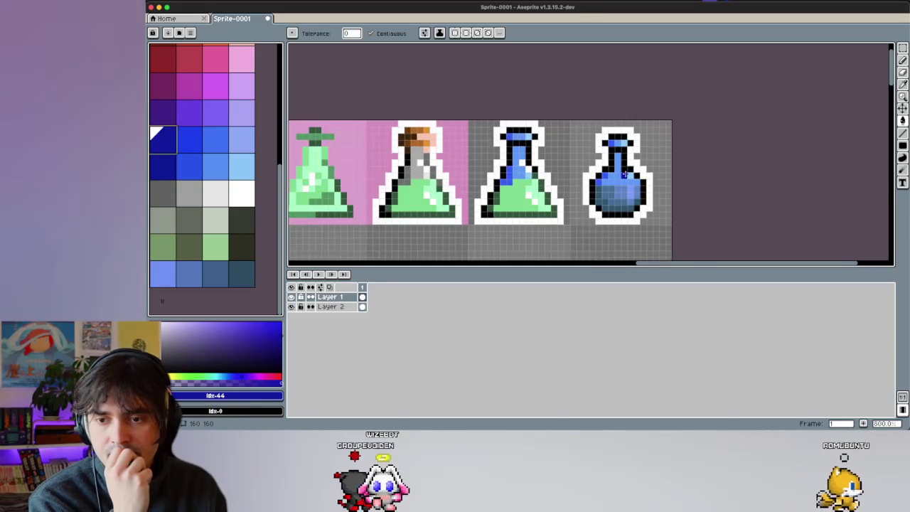
scroll(625, 173, up, 1)
scroll(624, 173, up, 1)
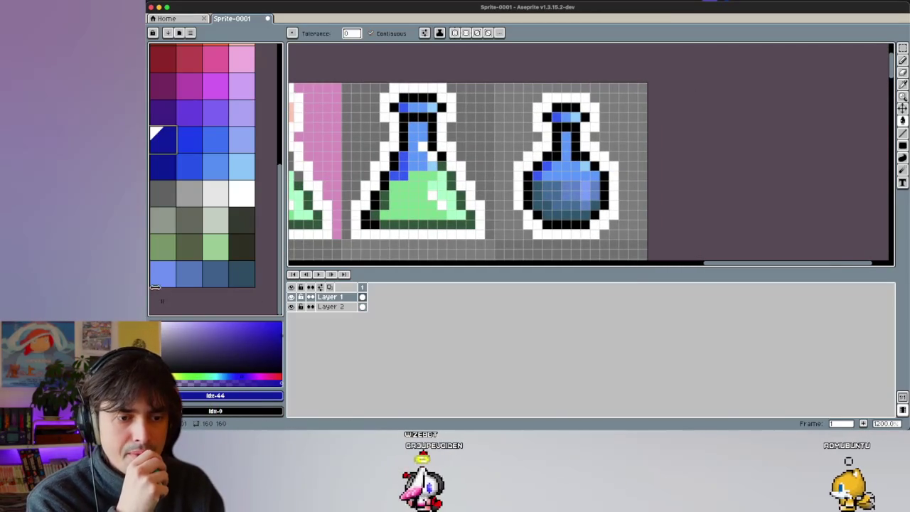
click(241, 274)
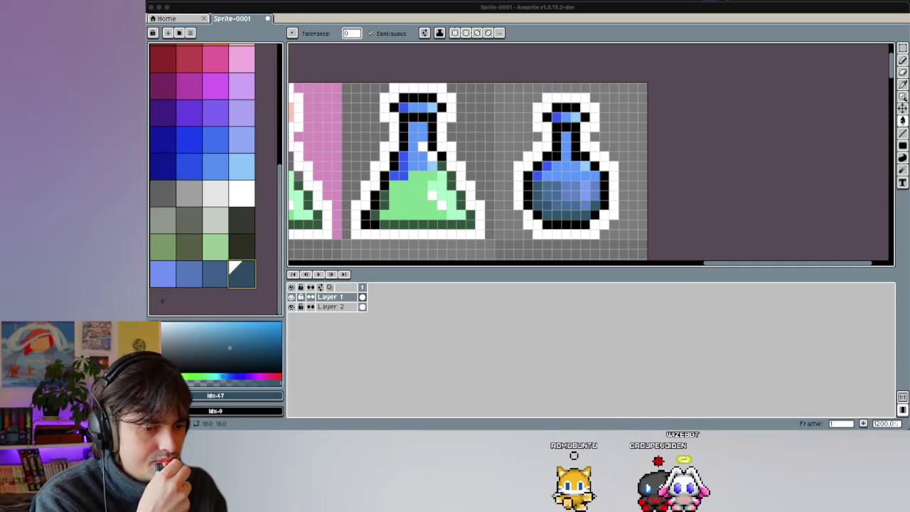
drag(223, 376, 182, 376)
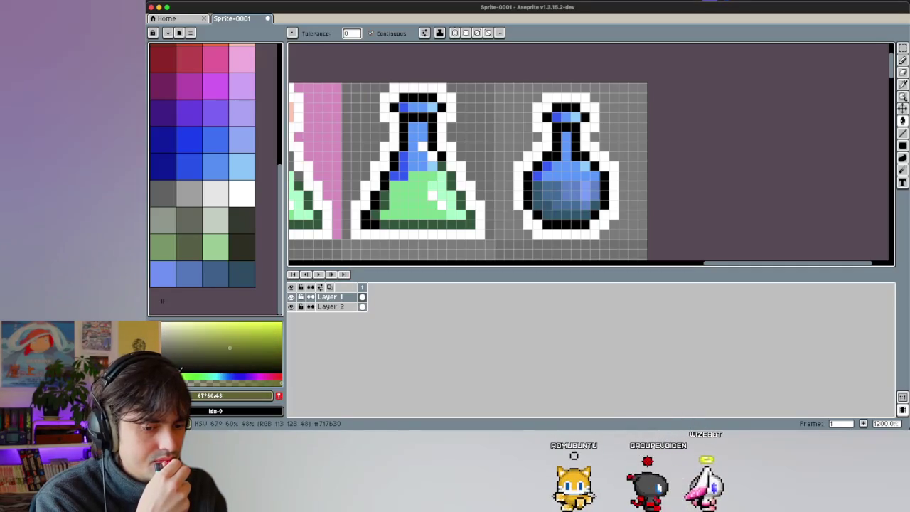
drag(182, 376, 161, 376)
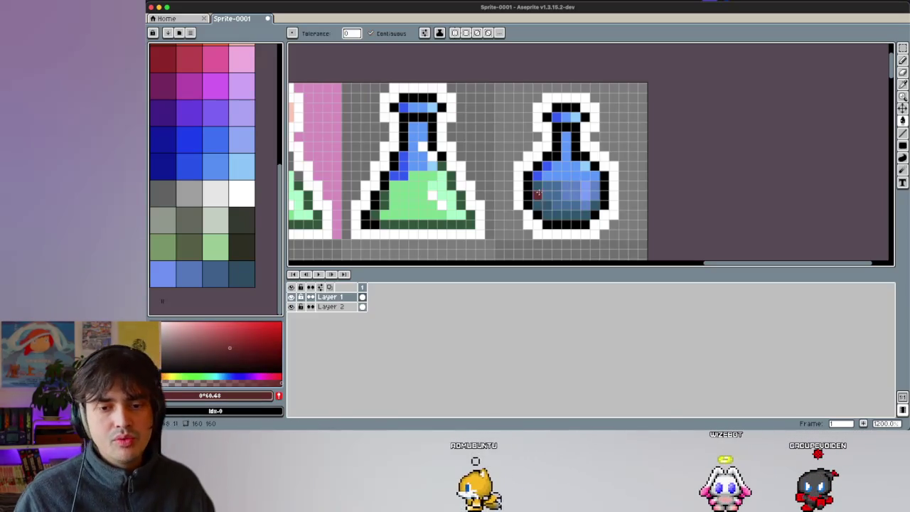
scroll(557, 185, up, 3)
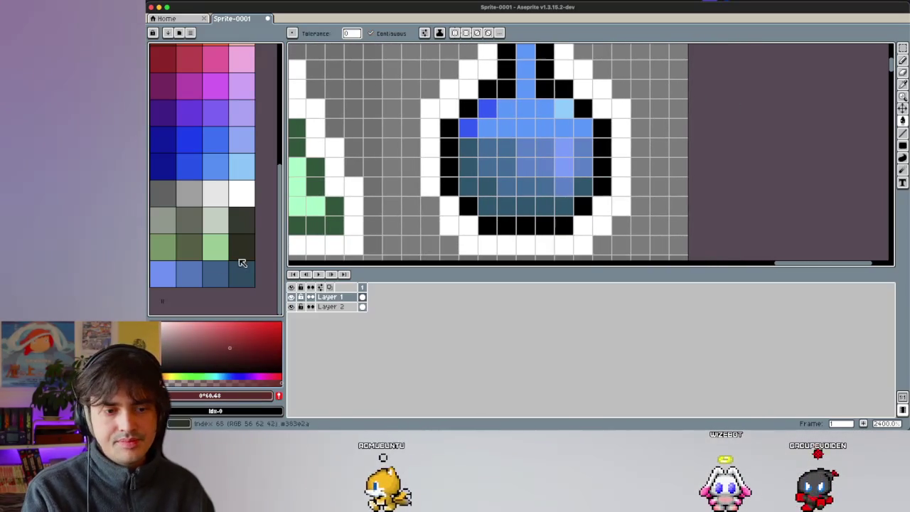
Step: Delete the mid-blue palette entry and mix a darker blue nudged toward violet
click(190, 275)
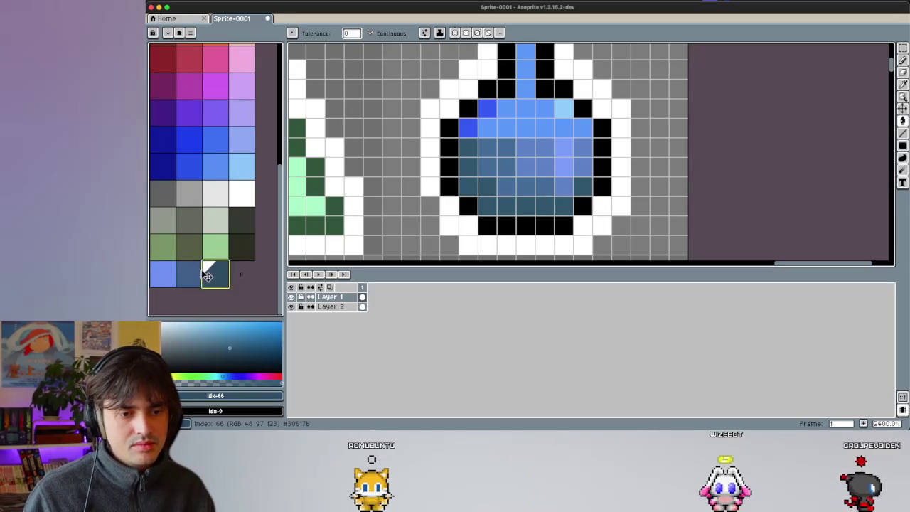
key(Delete)
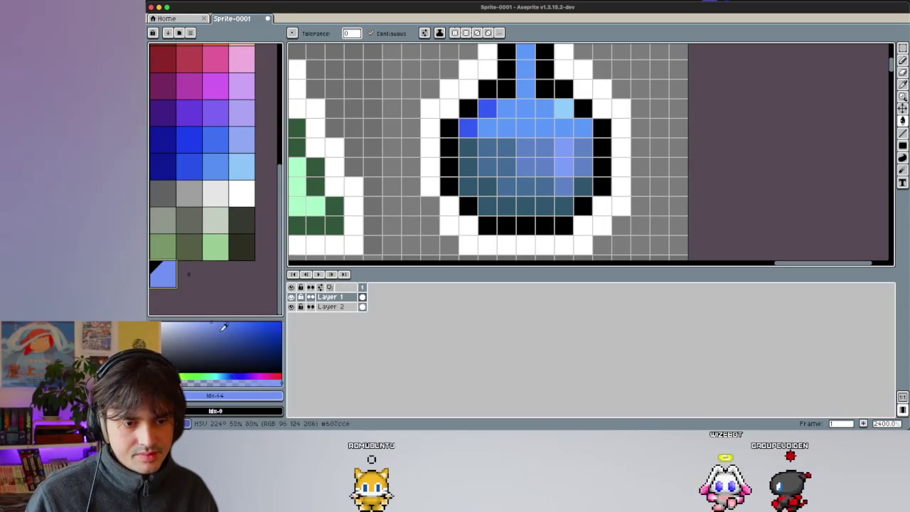
click(217, 328)
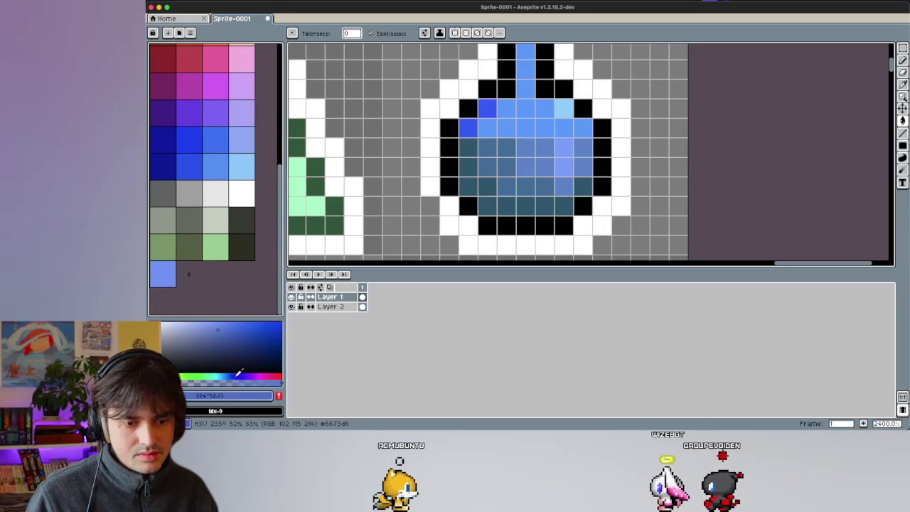
click(260, 364)
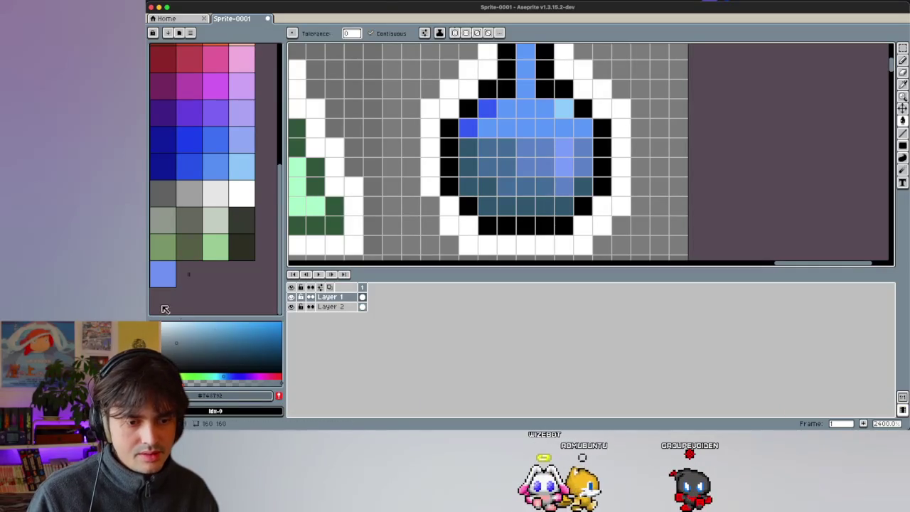
click(167, 283)
click(224, 340)
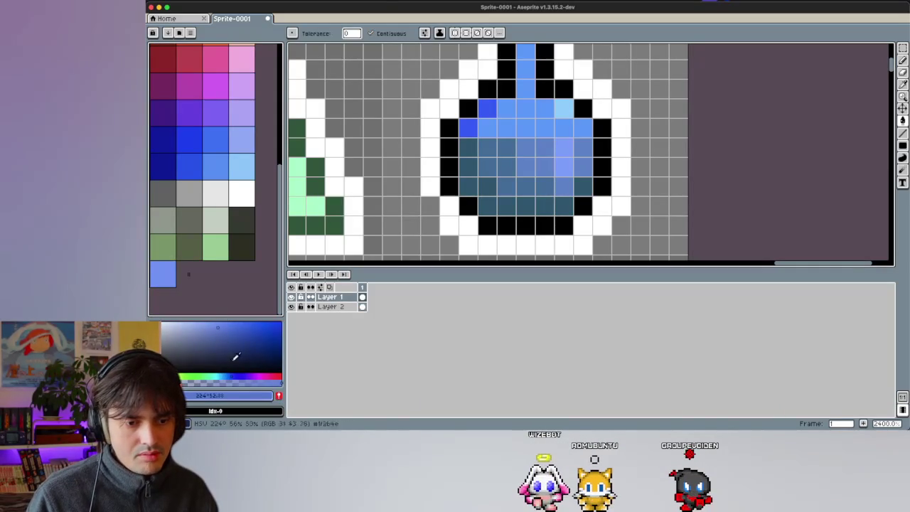
drag(239, 373, 242, 374)
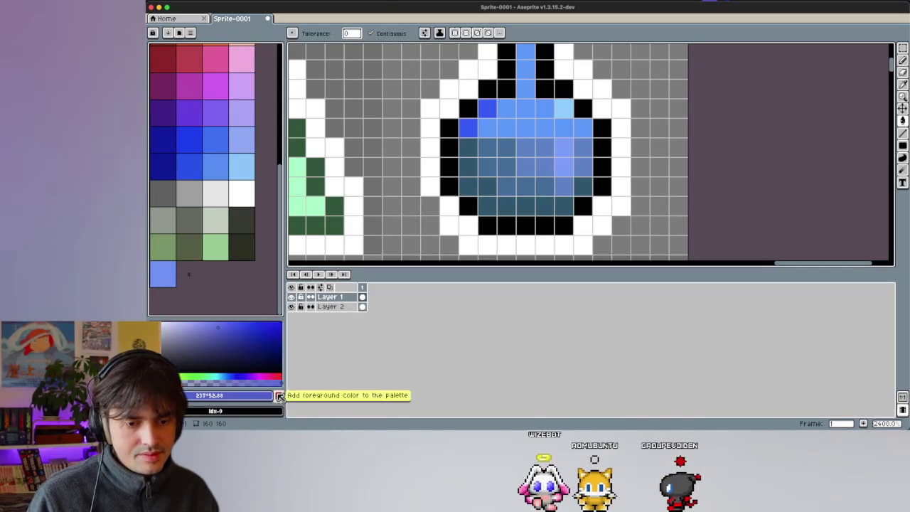
Step: Add blue-violet, deeper blue-violet and dark purple shades to the palette
click(279, 397)
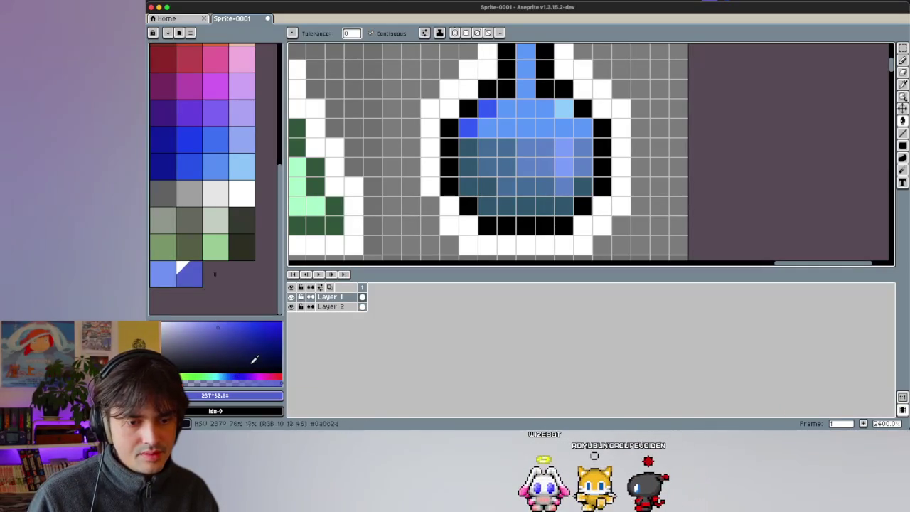
click(228, 332)
click(277, 395)
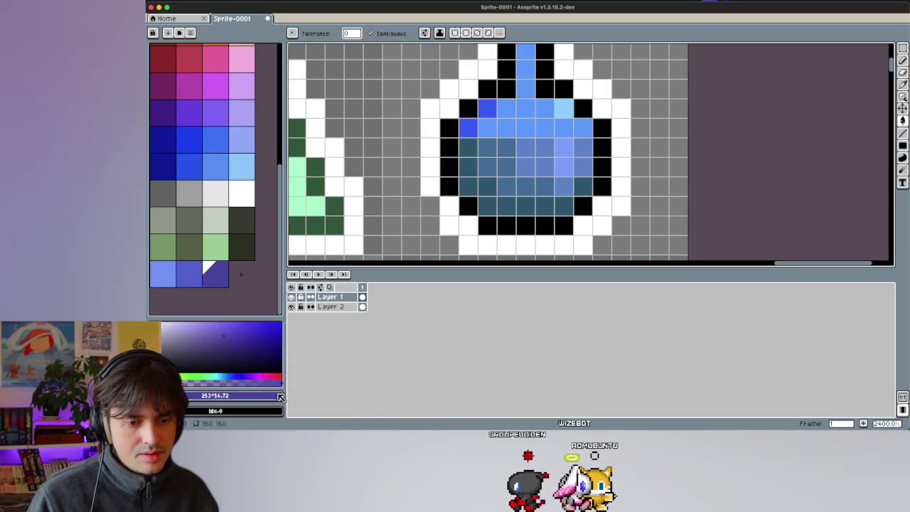
click(234, 340)
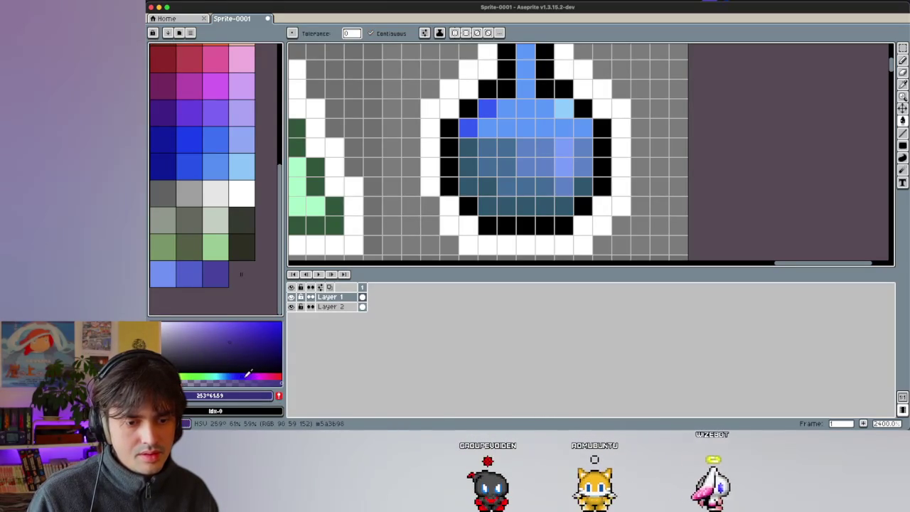
click(279, 398)
Step: Fill the ball's lower-left area with purple and its middle with lighter blue-violet
click(449, 184)
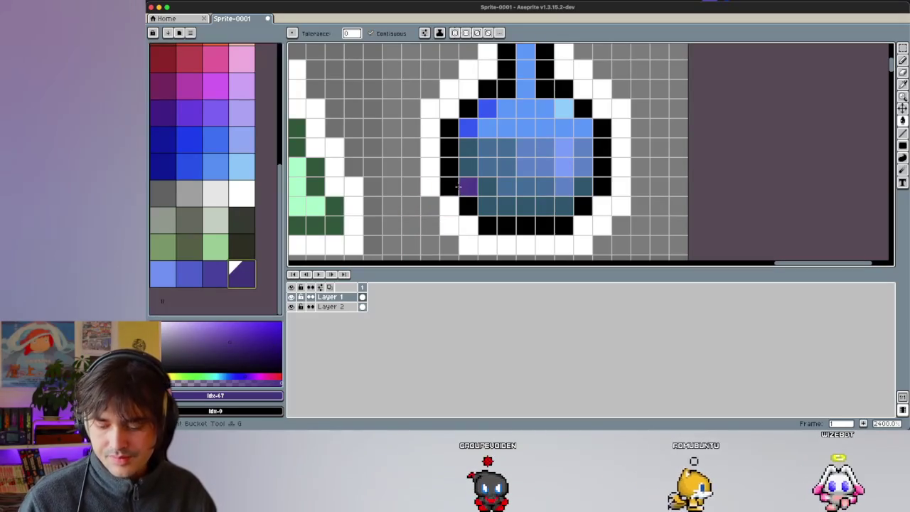
click(467, 186)
click(225, 276)
click(498, 162)
click(199, 269)
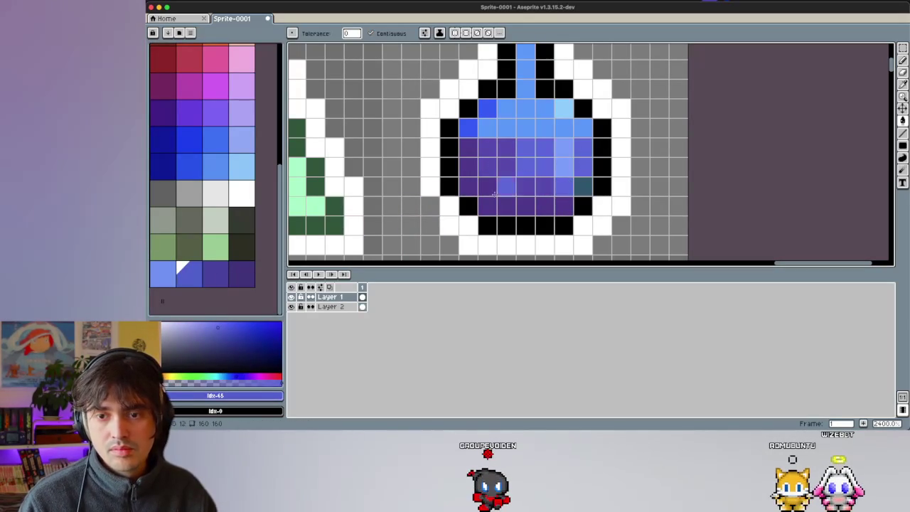
click(163, 274)
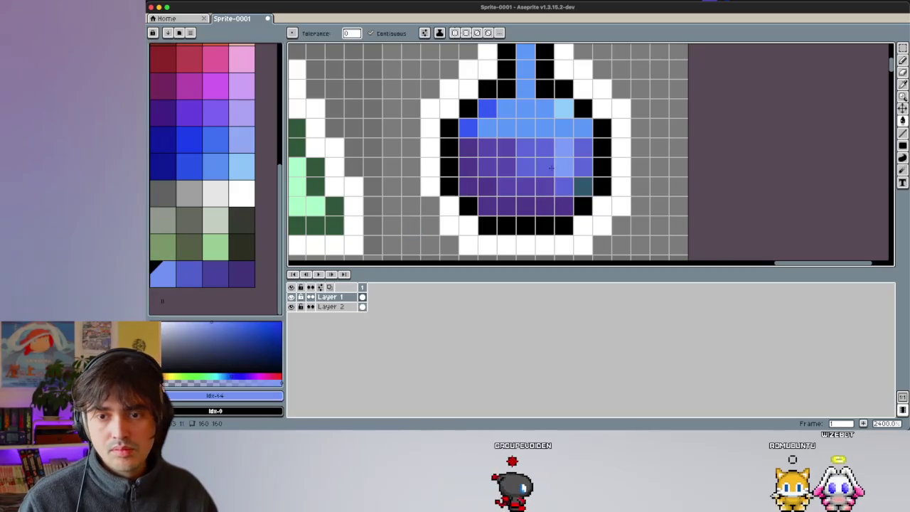
scroll(565, 166, down, 6)
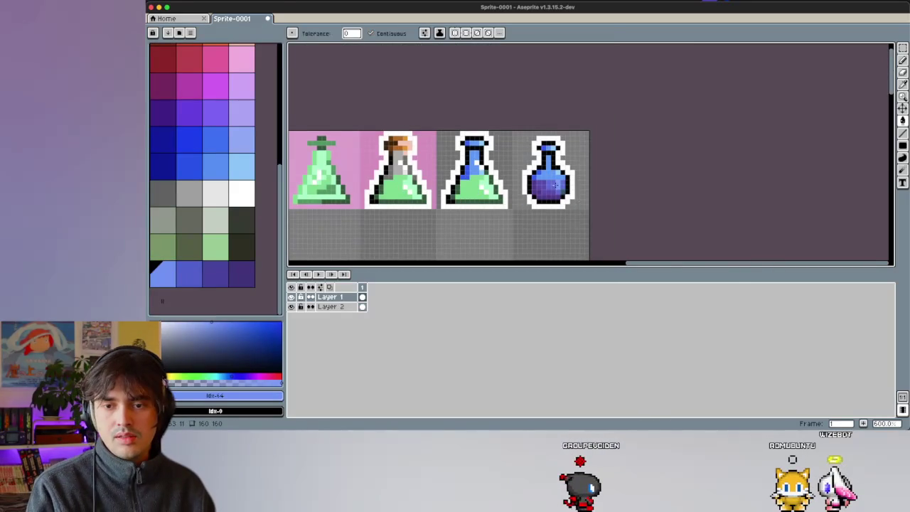
Step: Remove the three newly added purple swatches from the palette
scroll(555, 185, up, 3)
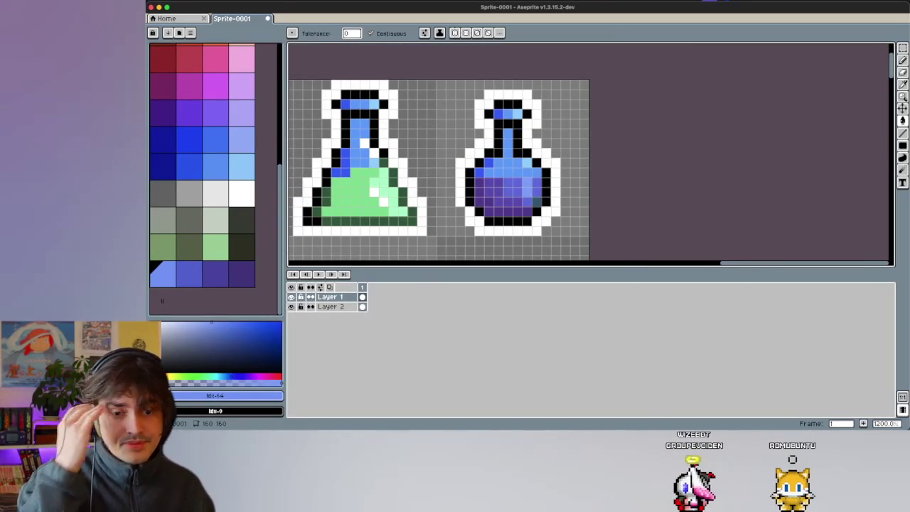
drag(205, 282, 241, 278)
key(Delete)
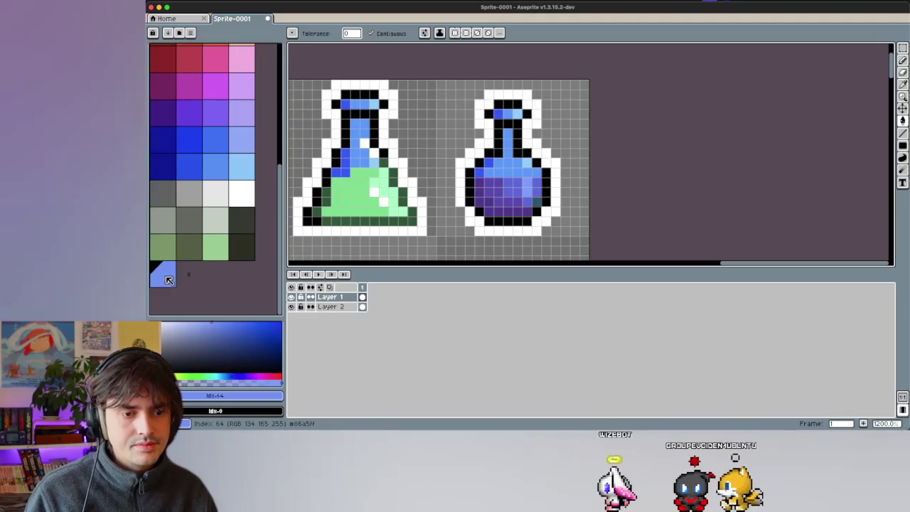
Step: Add a custom blue, darker blues and a dark navy to the palette
click(218, 327)
click(278, 396)
click(228, 329)
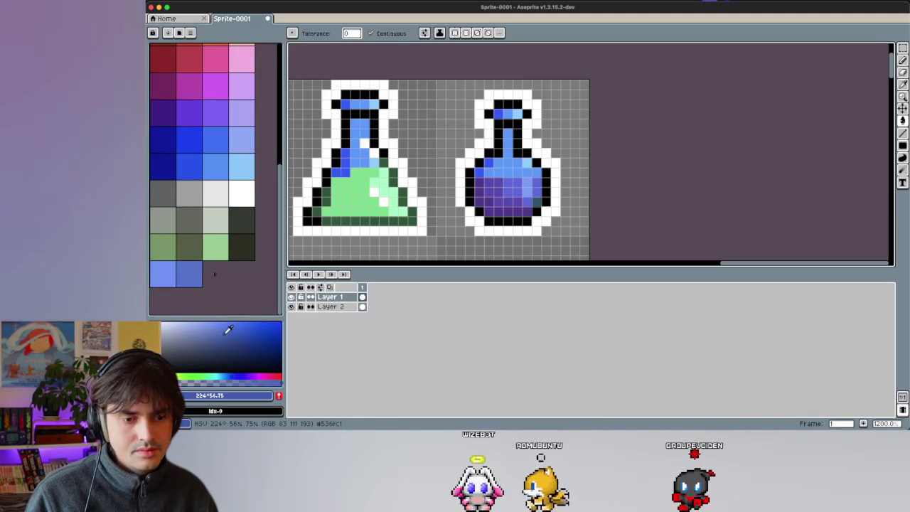
click(279, 396)
click(243, 335)
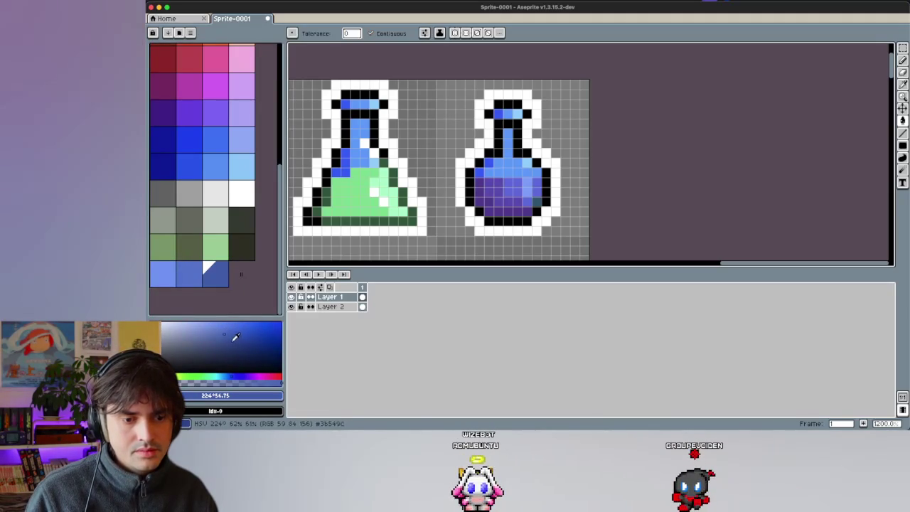
click(231, 343)
click(278, 396)
Step: Repaint the ball's liquid using the new mid-blue and dark navy swatches
click(189, 274)
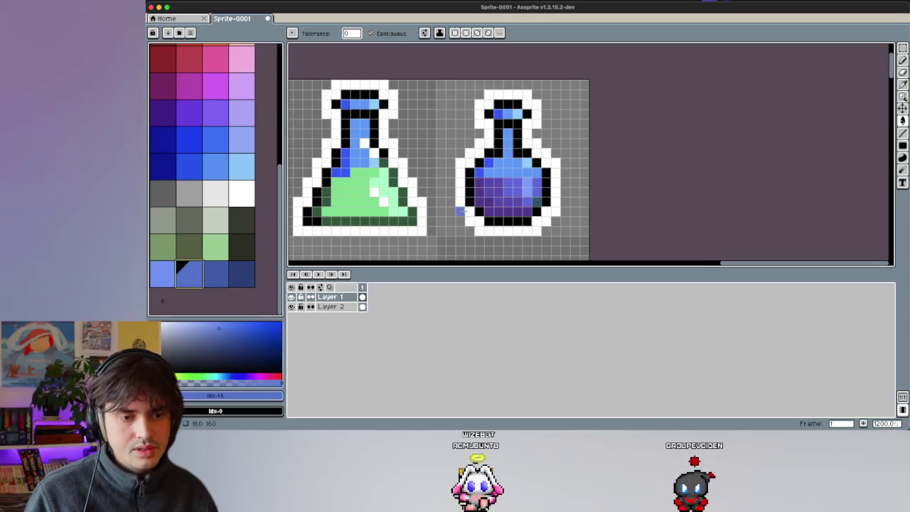
click(240, 273)
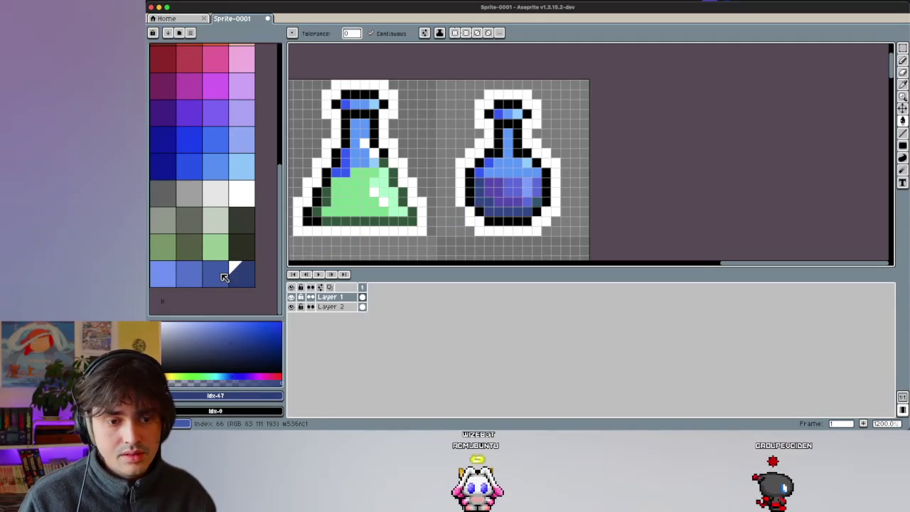
key([)
click(189, 274)
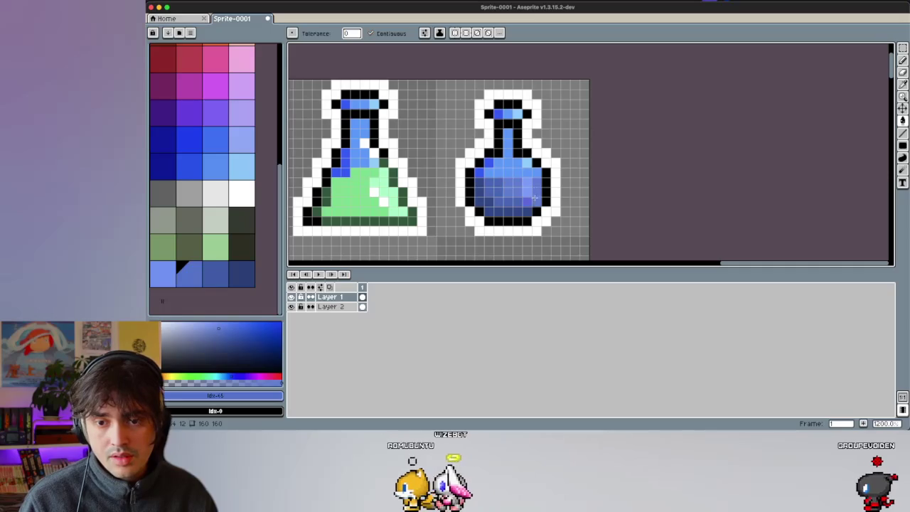
Step: Shift the light-blue colour toward cyan and add it to the palette
scroll(520, 197, down, 3)
scroll(555, 188, down, 3)
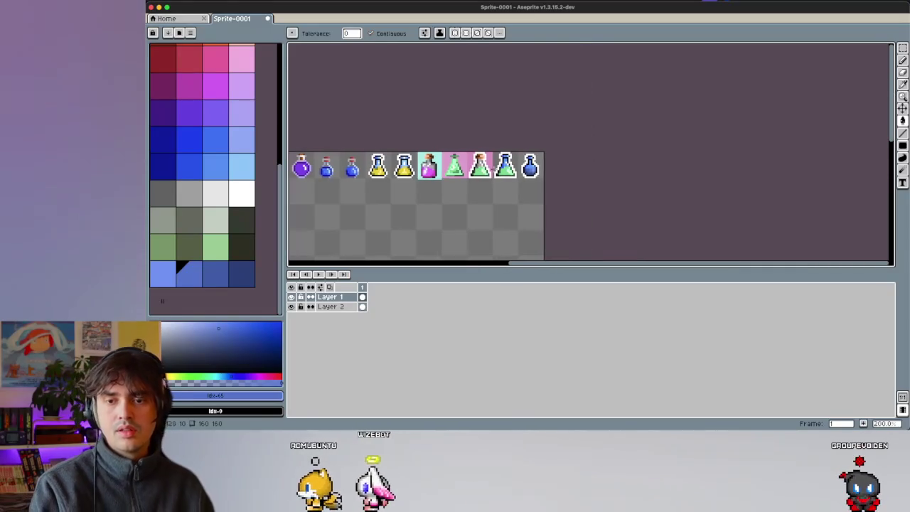
scroll(562, 186, up, 1)
scroll(565, 174, up, 2)
scroll(571, 156, up, 1)
scroll(571, 156, up, 1)
scroll(571, 155, up, 2)
scroll(344, 165, down, 5)
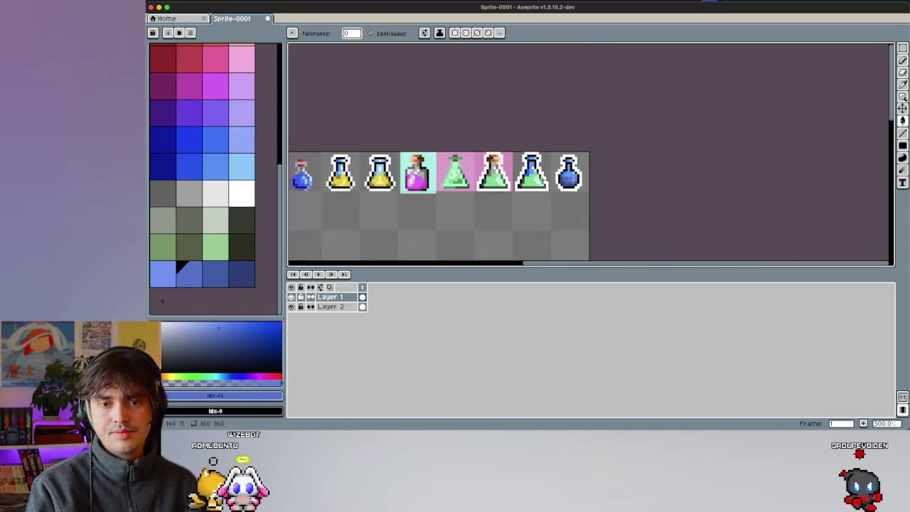
scroll(344, 165, down, 1)
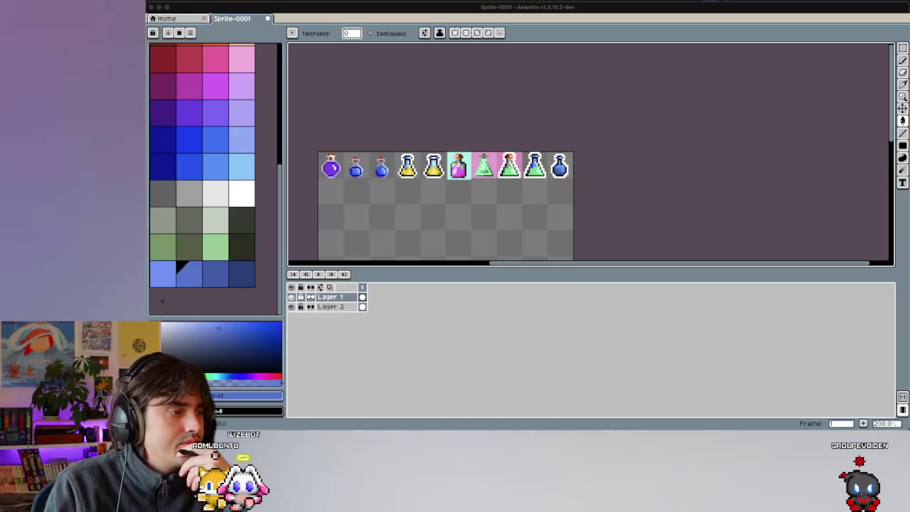
click(177, 284)
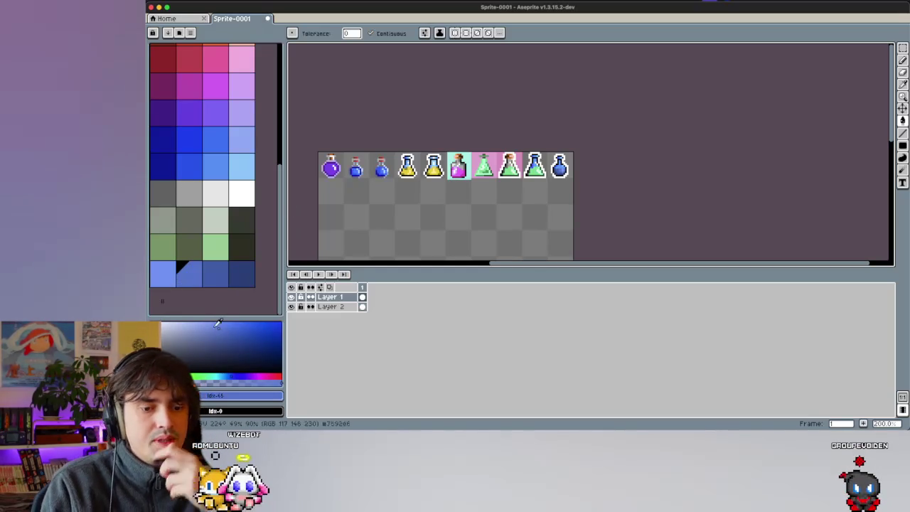
click(165, 287)
drag(228, 370, 223, 371)
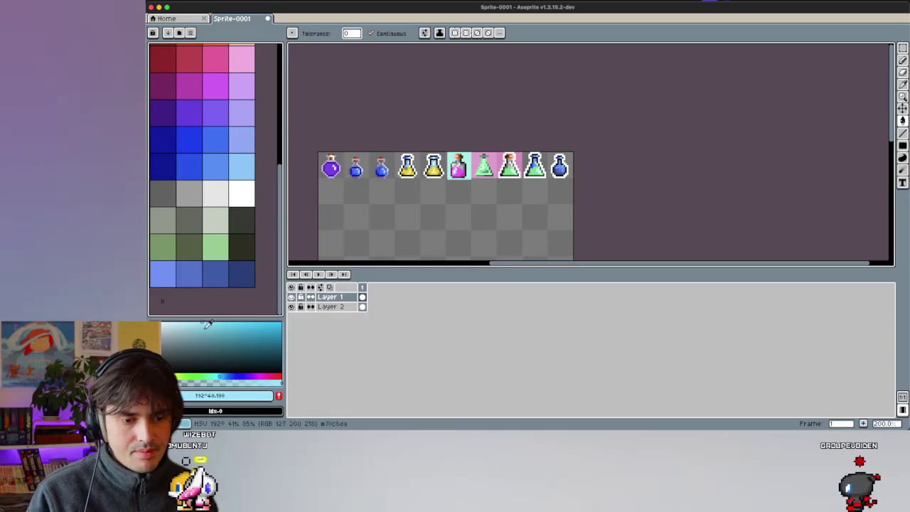
click(278, 395)
Step: Add a deeper blue and a deep navy swatch, then try a dark-blue background fill and undo it
scroll(212, 292, down, 1)
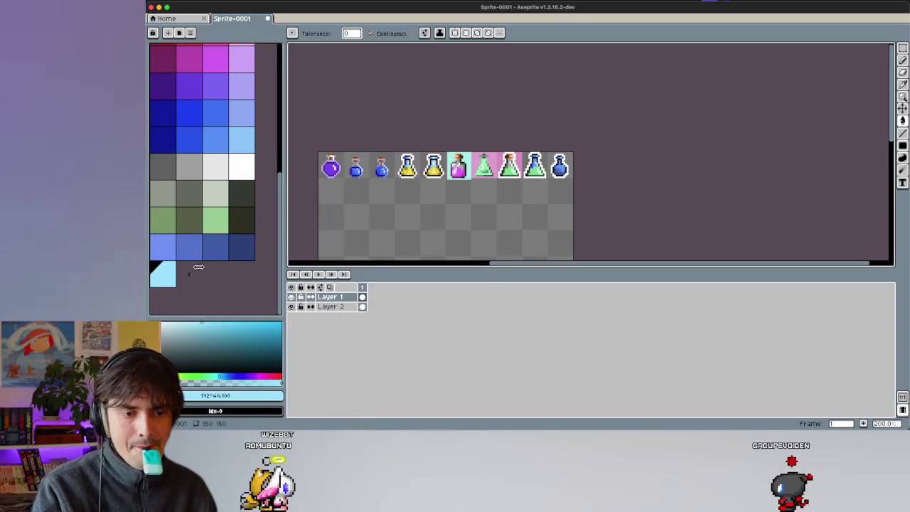
click(214, 331)
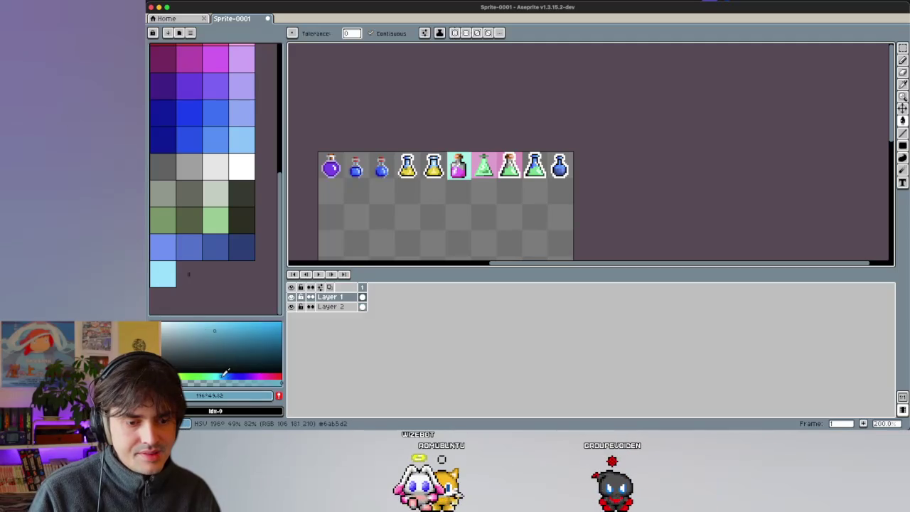
click(201, 283)
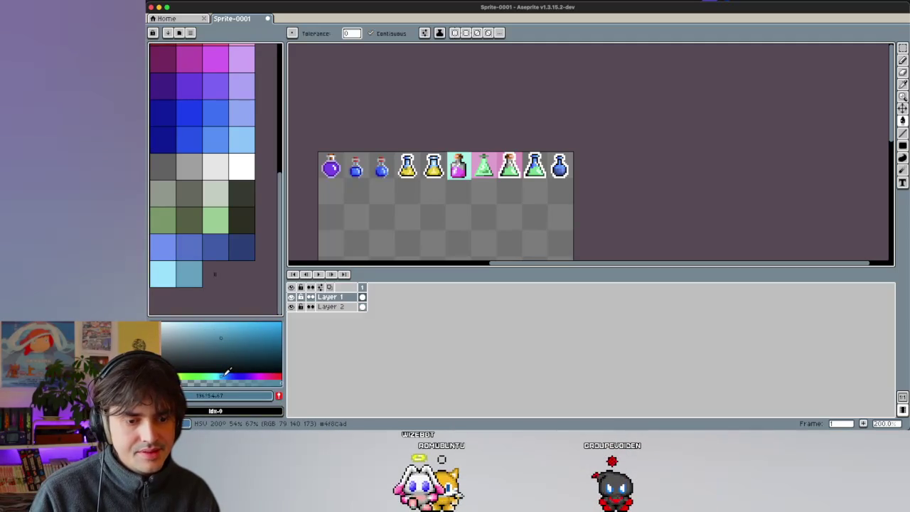
drag(227, 372, 229, 373)
click(280, 396)
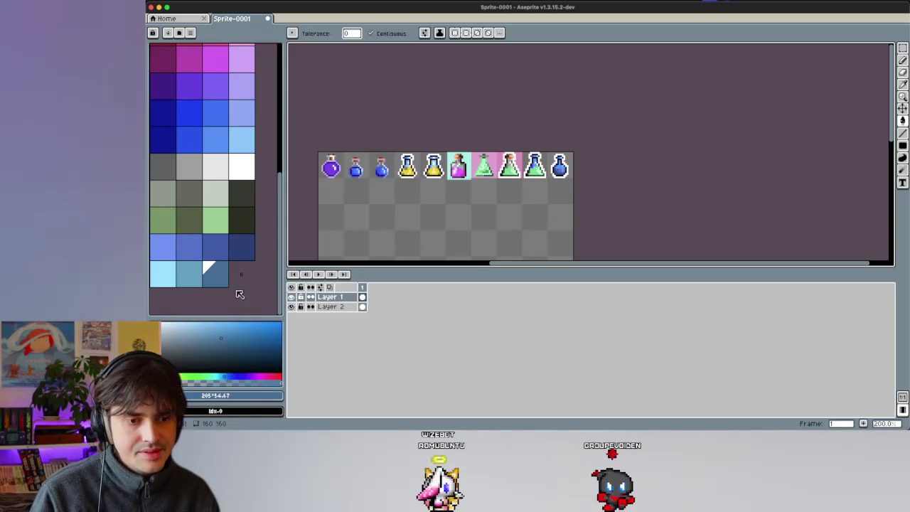
click(228, 344)
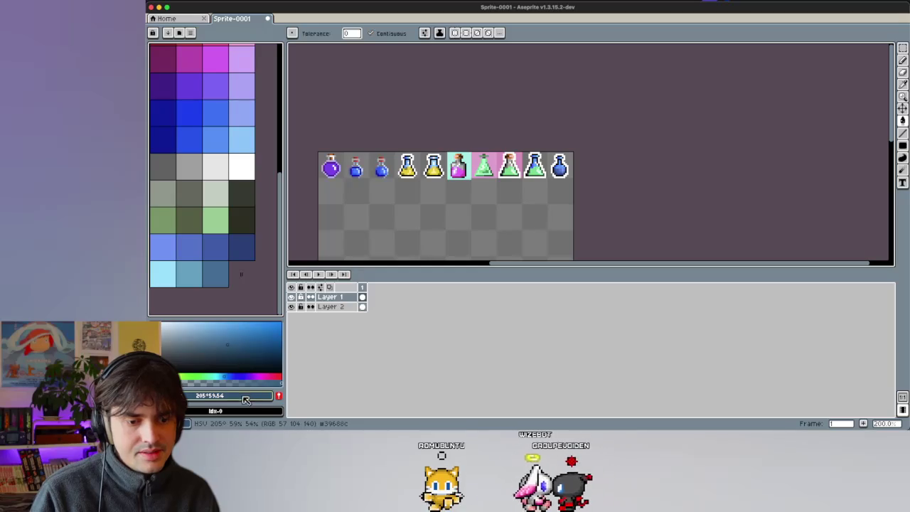
drag(231, 372, 237, 372)
click(275, 397)
click(537, 183)
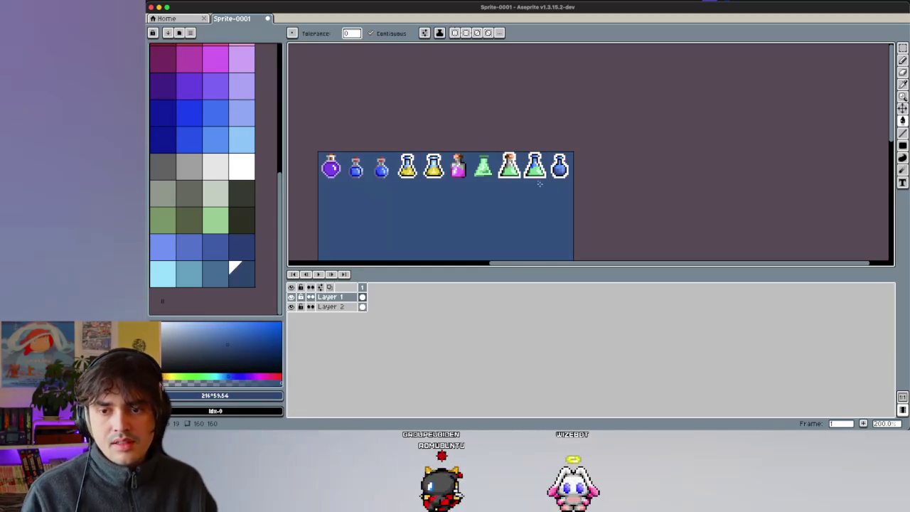
key(ctrl+z)
Step: Inspect the new dark-blue, slate-blue, lighter-blue and light-cyan swatches on the transparent sprite
scroll(540, 188, up, 2)
scroll(538, 189, up, 3)
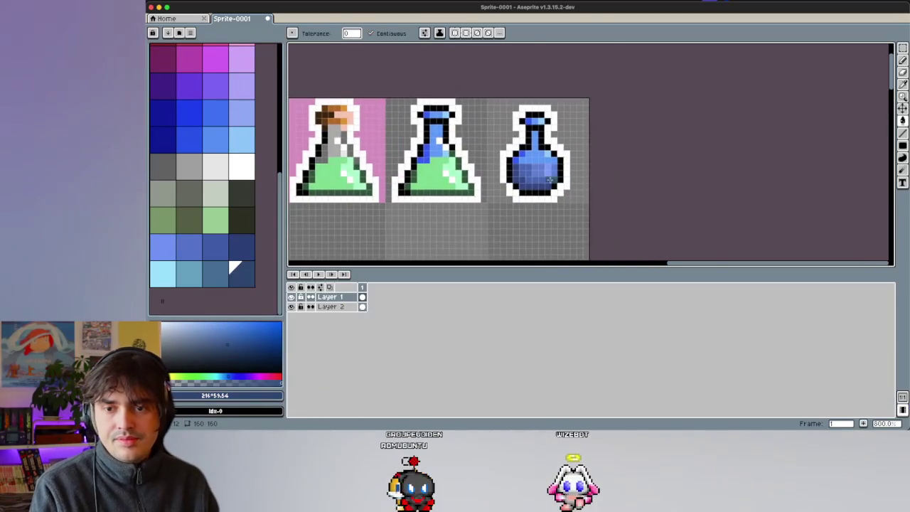
scroll(534, 190, up, 2)
click(239, 272)
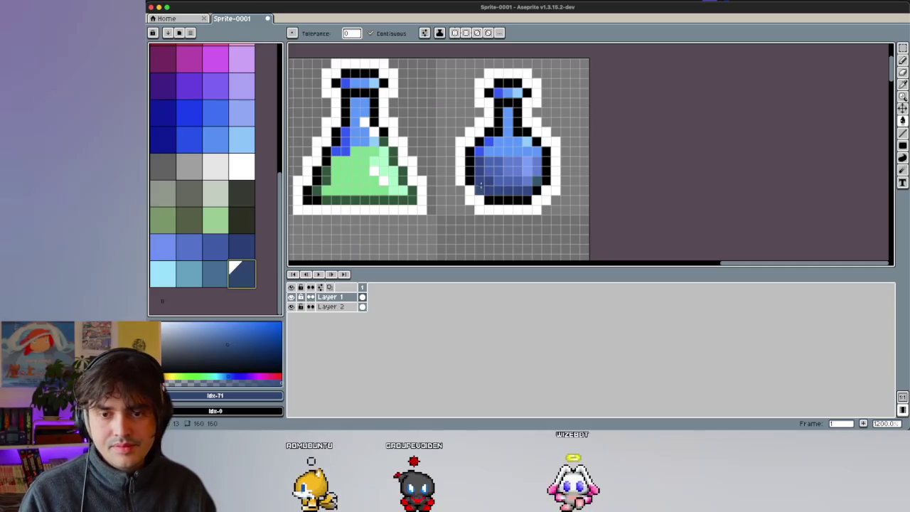
click(215, 273)
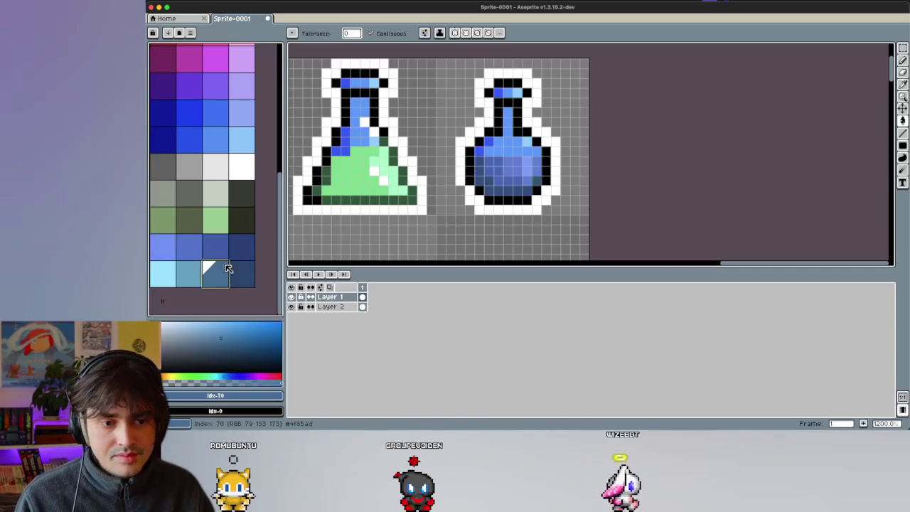
click(189, 273)
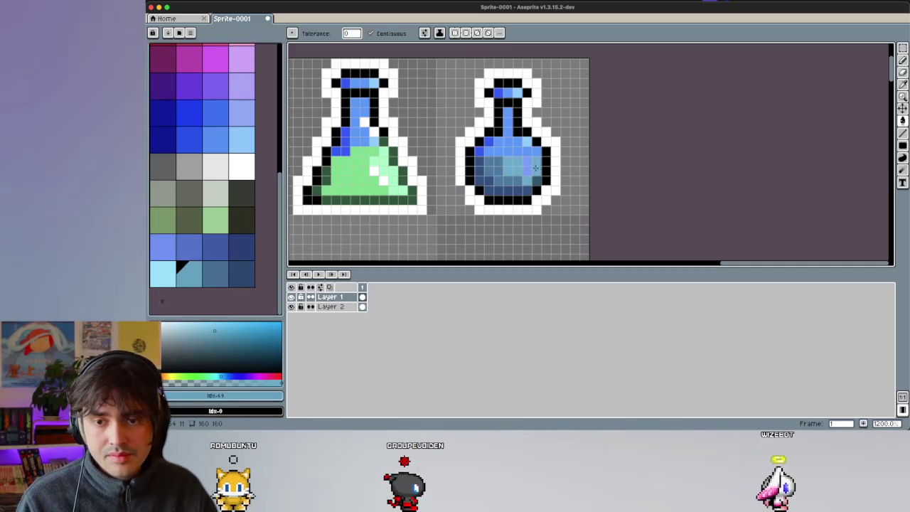
click(163, 273)
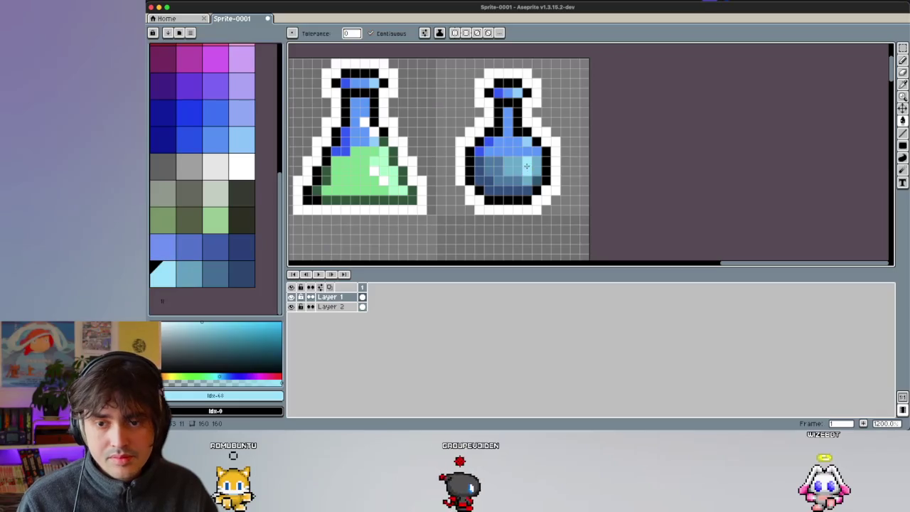
scroll(445, 201, down, 5)
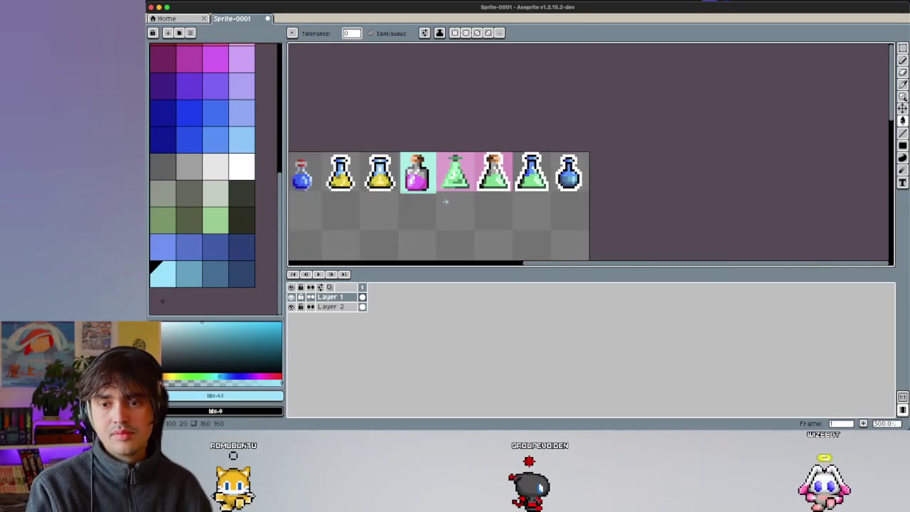
Step: Delete the dark-blue, slate-blue and lighter-blue swatches, keeping only light cyan
scroll(555, 159, down, 3)
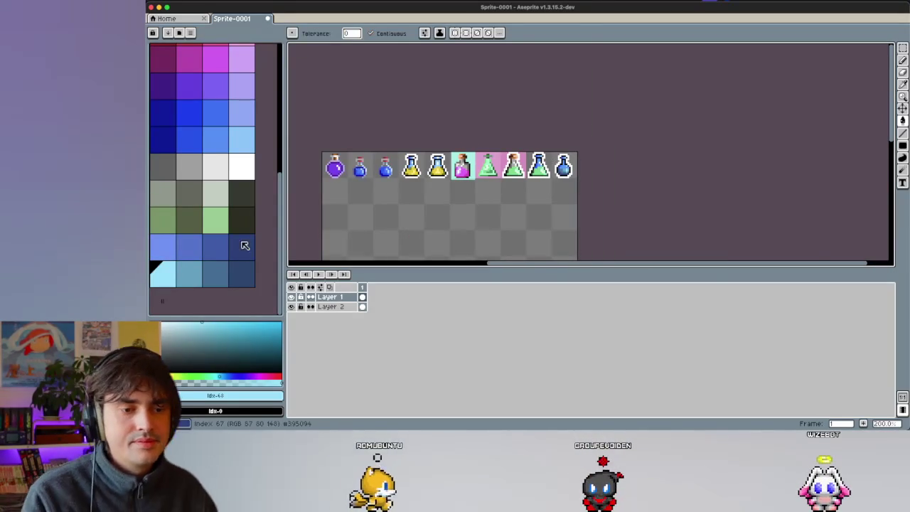
click(238, 275)
key(BackSpace)
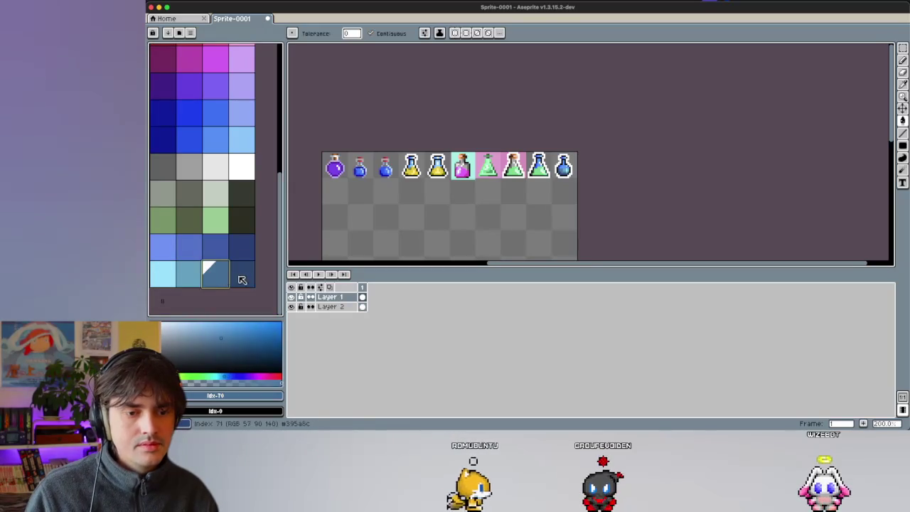
key(BackSpace)
key(BackSpace)
key(BackSpace)
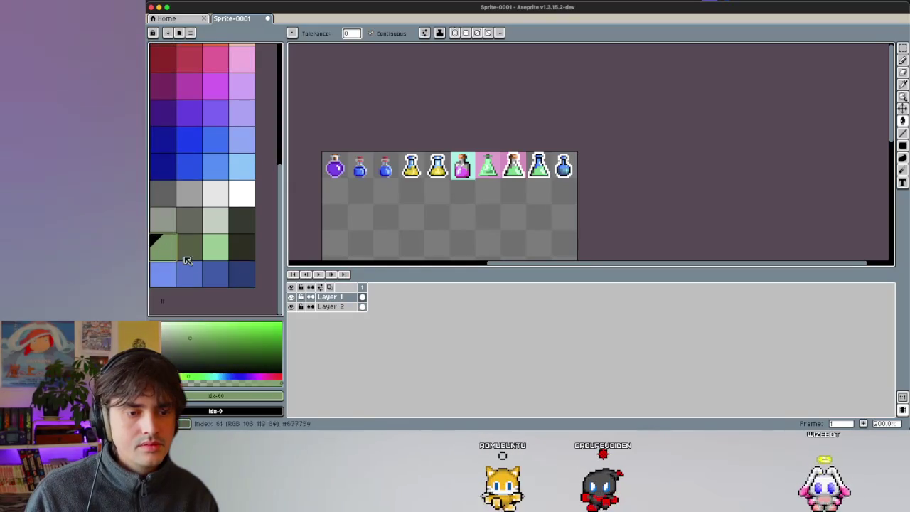
key(BackSpace)
key(BackSpace)
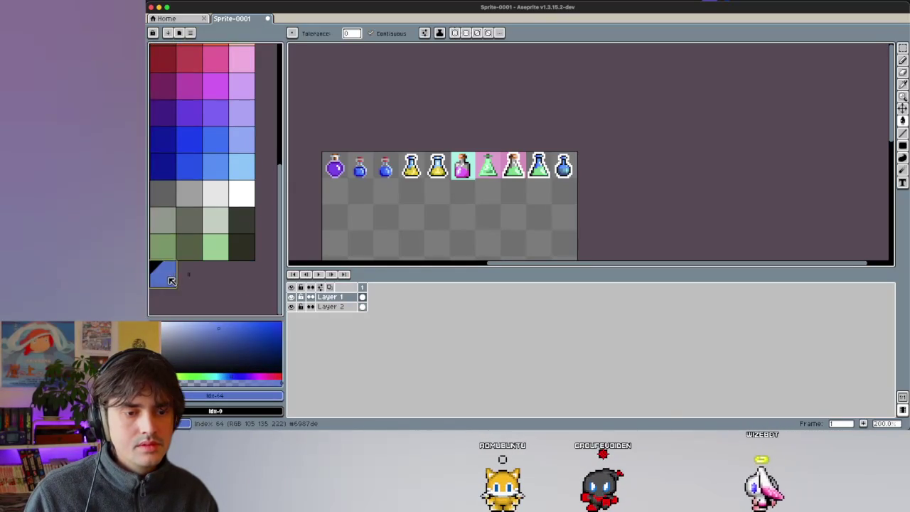
Step: Browse the palette, sampling the green, bright green and pink colours
scroll(214, 213, up, 3)
click(217, 213)
scroll(193, 233, up, 5)
click(221, 148)
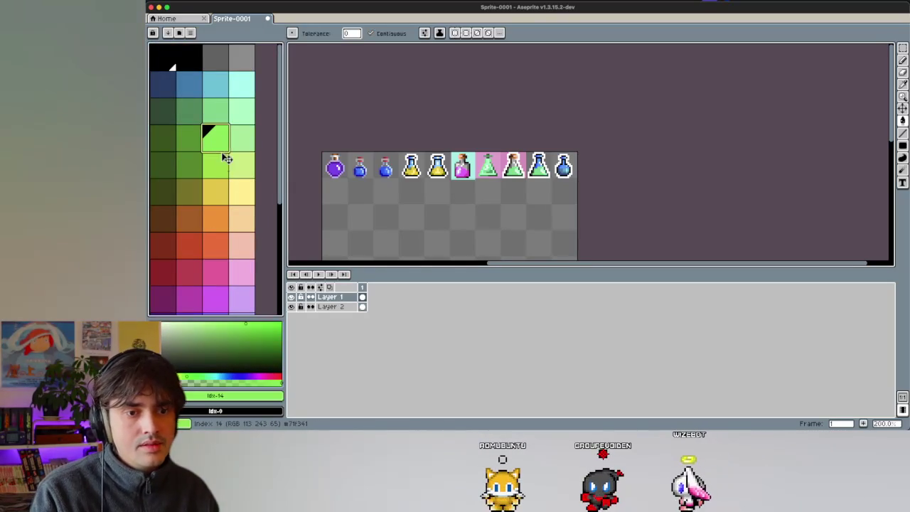
scroll(221, 272, down, 5)
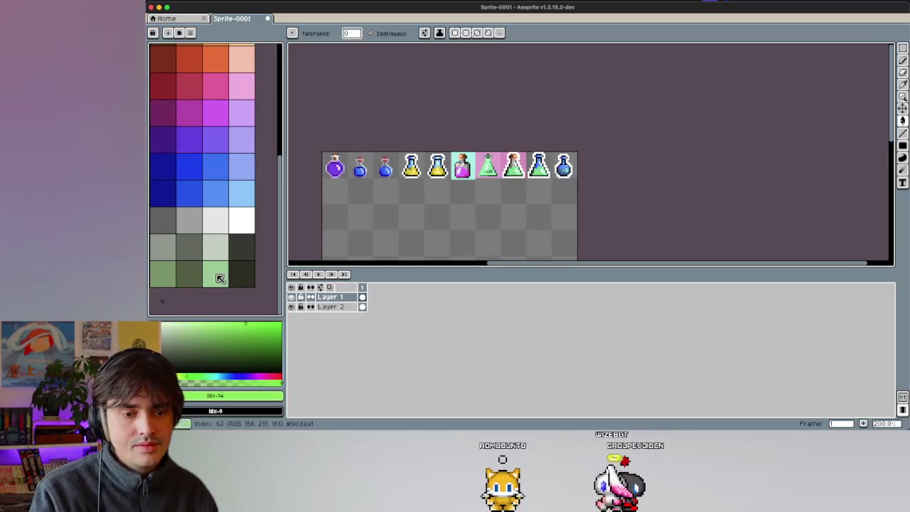
click(206, 379)
scroll(248, 294, up, 5)
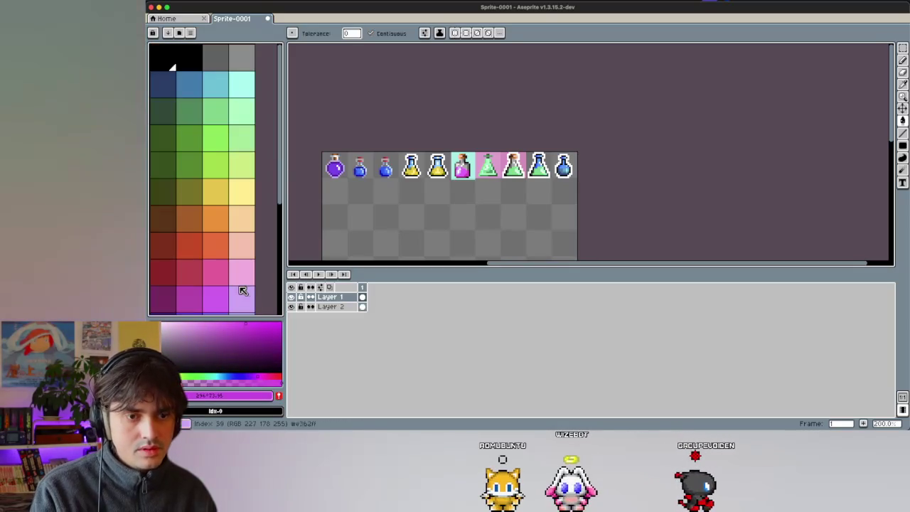
click(226, 148)
scroll(225, 152, down, 5)
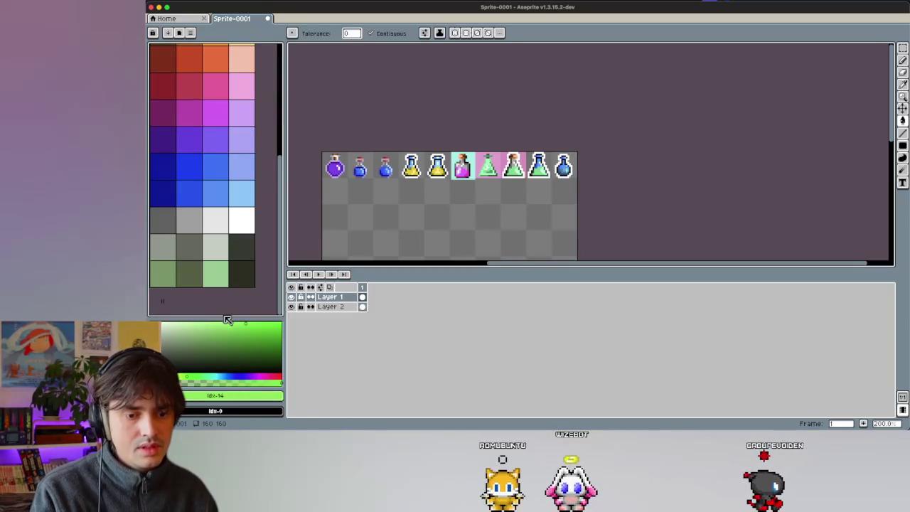
Step: Try teal and cyan hues in the colour picker
click(218, 375)
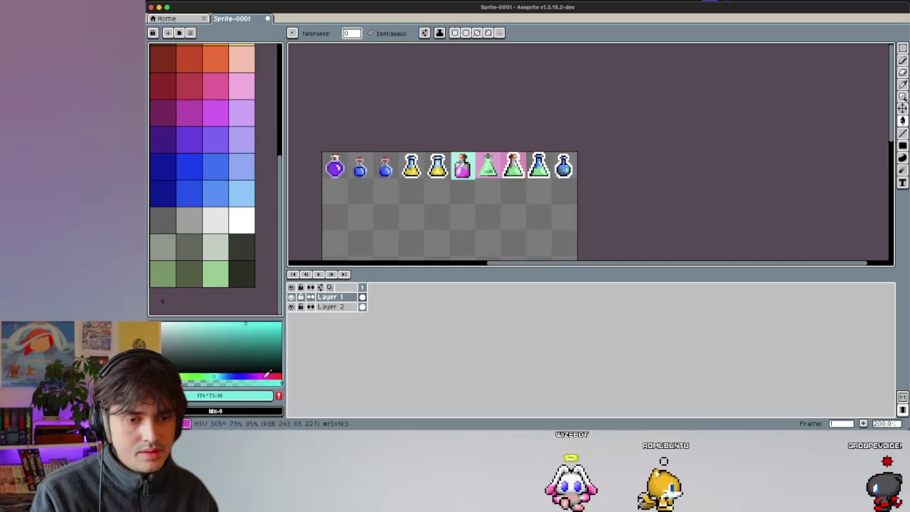
click(278, 396)
click(221, 374)
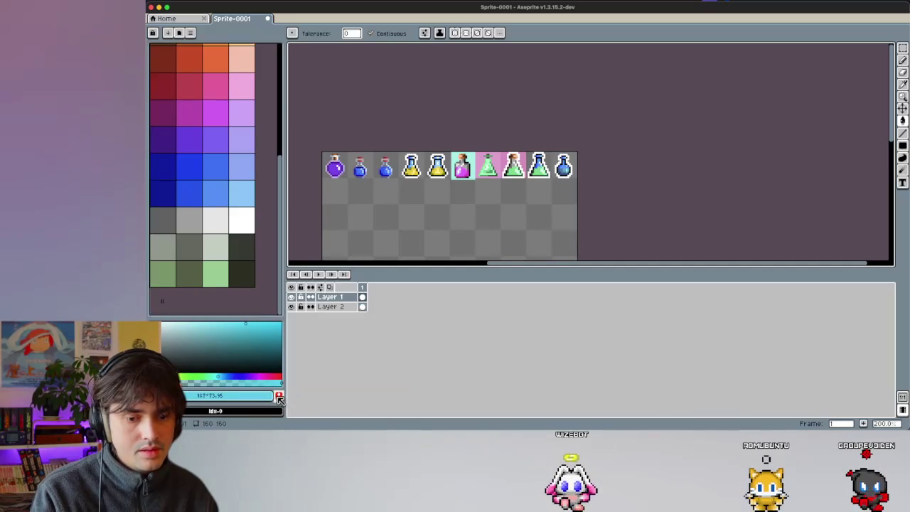
scroll(211, 266, down, 1)
scroll(182, 274, up, 5)
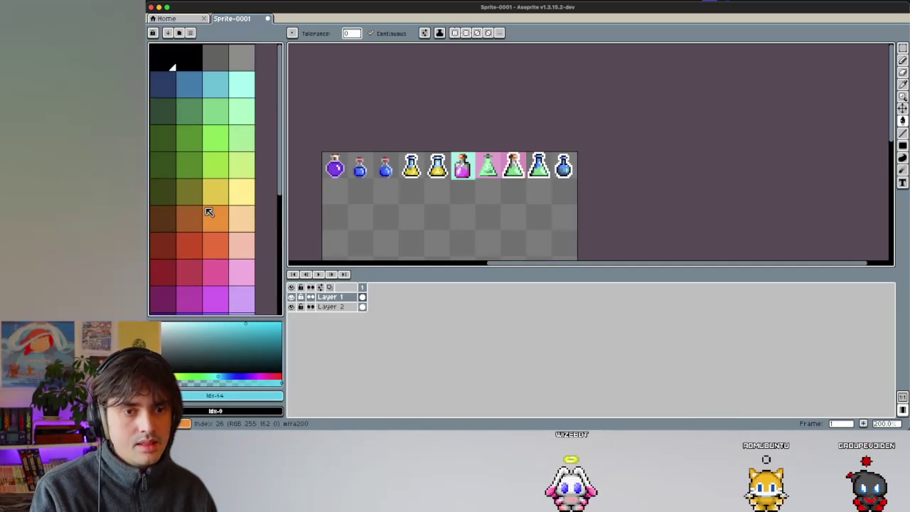
scroll(209, 209, down, 5)
scroll(438, 205, down, 3)
scroll(439, 205, left, 1)
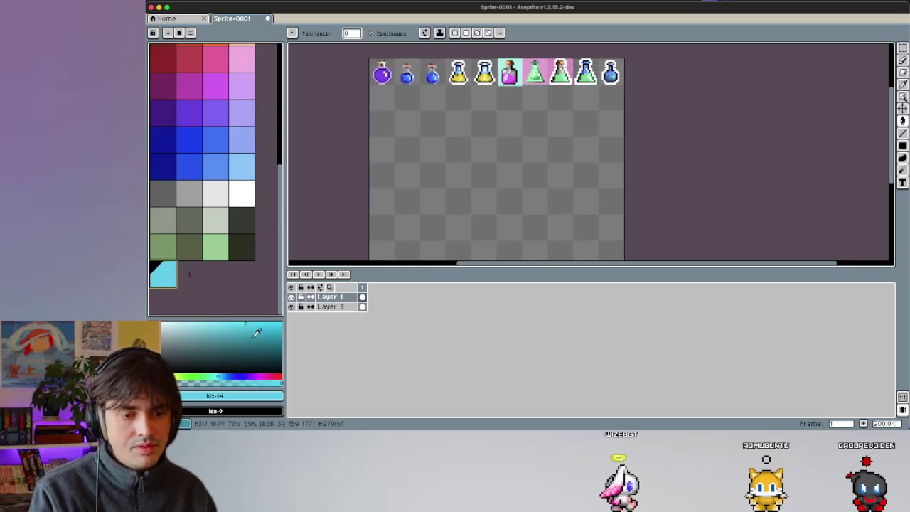
click(215, 376)
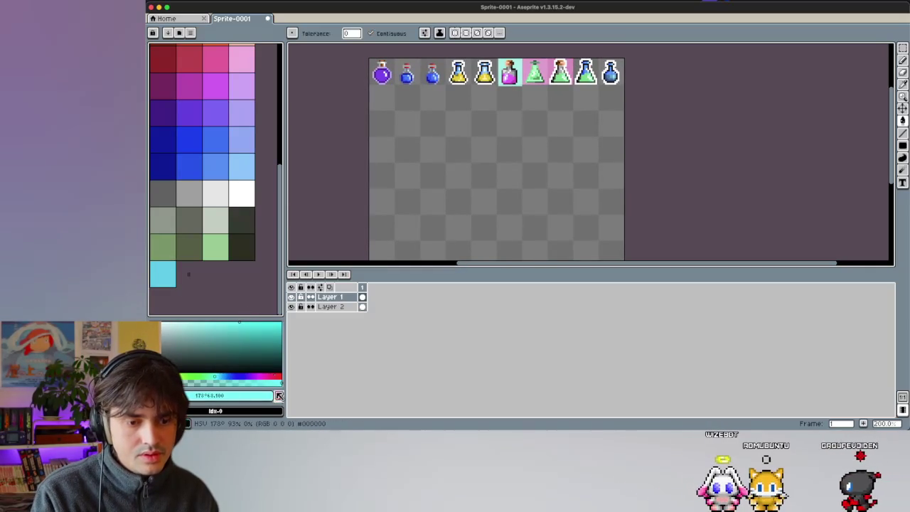
click(212, 322)
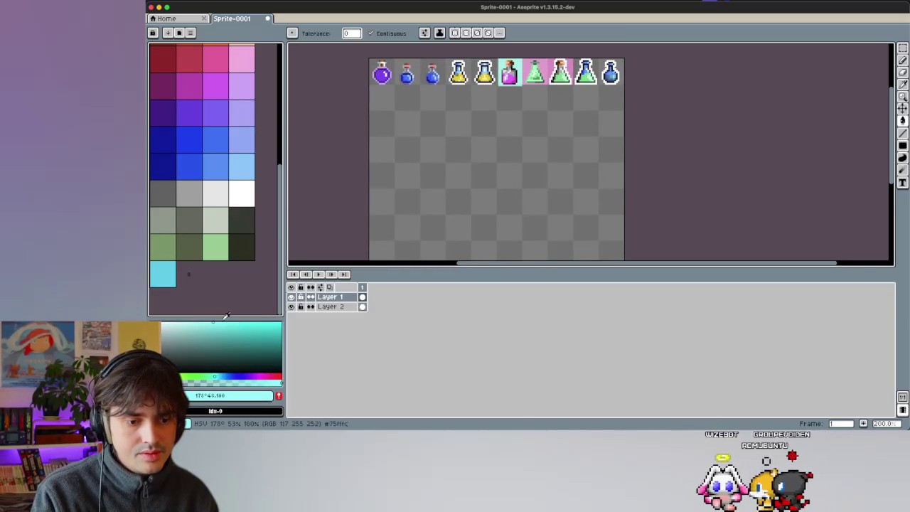
click(280, 398)
click(163, 273)
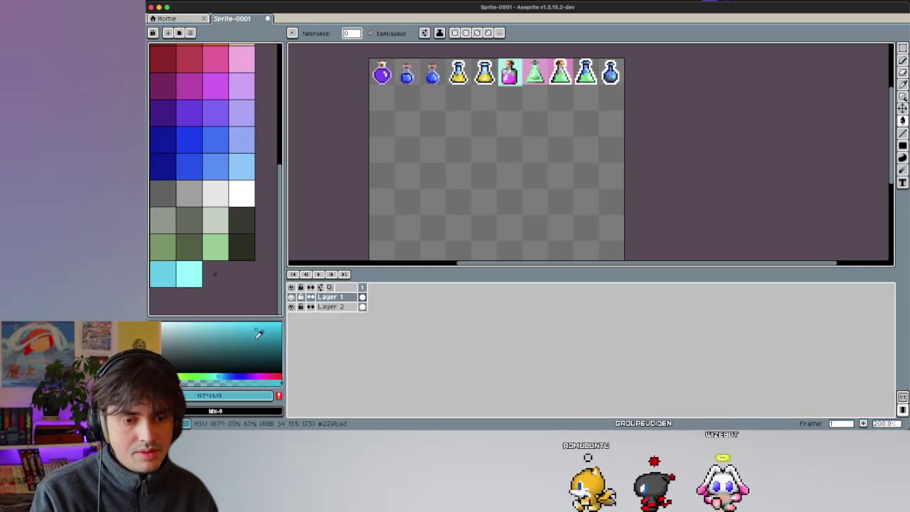
click(221, 375)
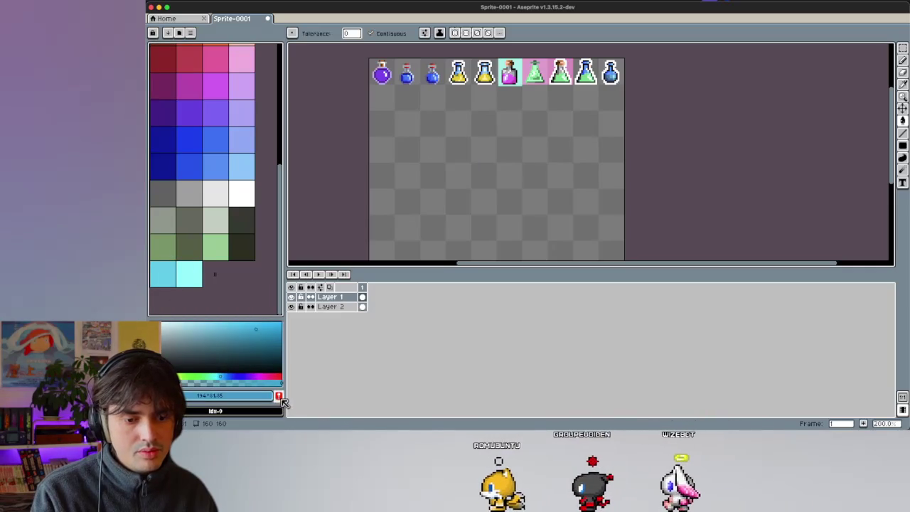
click(279, 396)
click(268, 335)
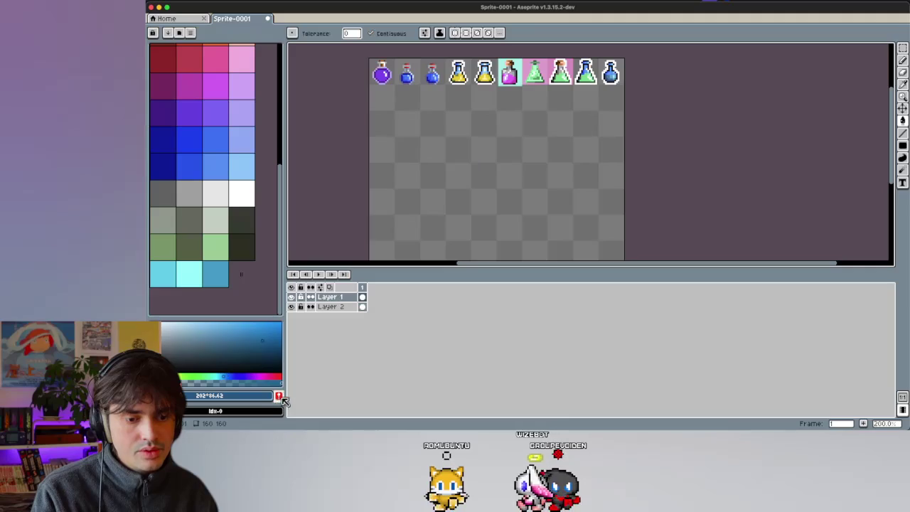
scroll(507, 176, right, 5)
scroll(536, 166, up, 2)
Step: Fill the round potion's liquid with cyan and lighter cyan shades
scroll(531, 108, up, 2)
scroll(532, 108, up, 3)
scroll(531, 108, up, 3)
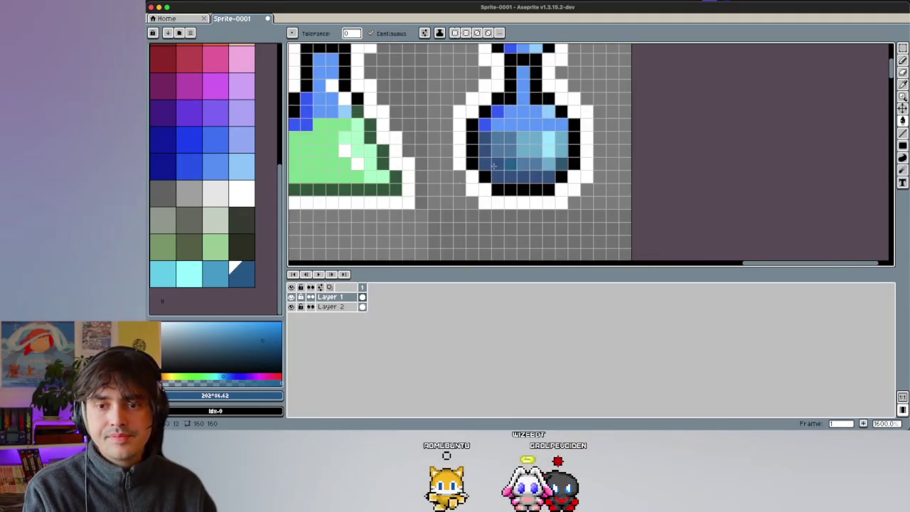
click(200, 276)
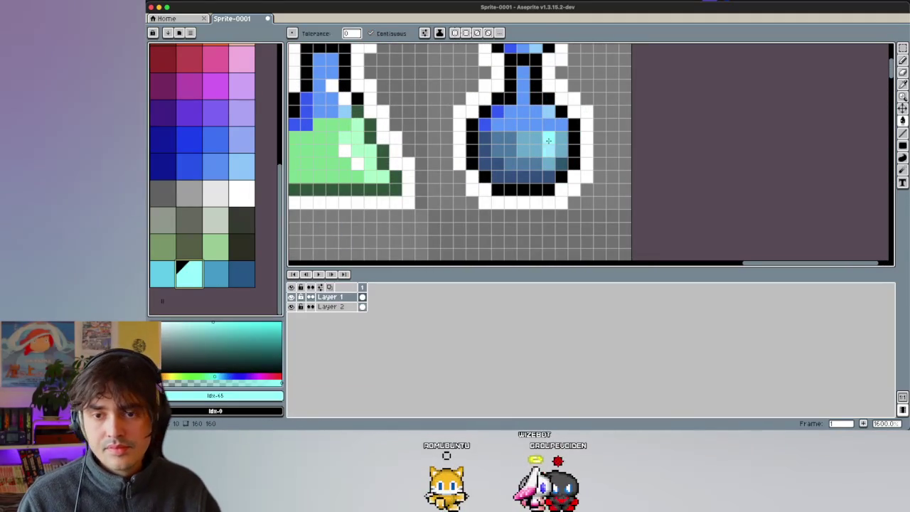
click(172, 277)
click(531, 150)
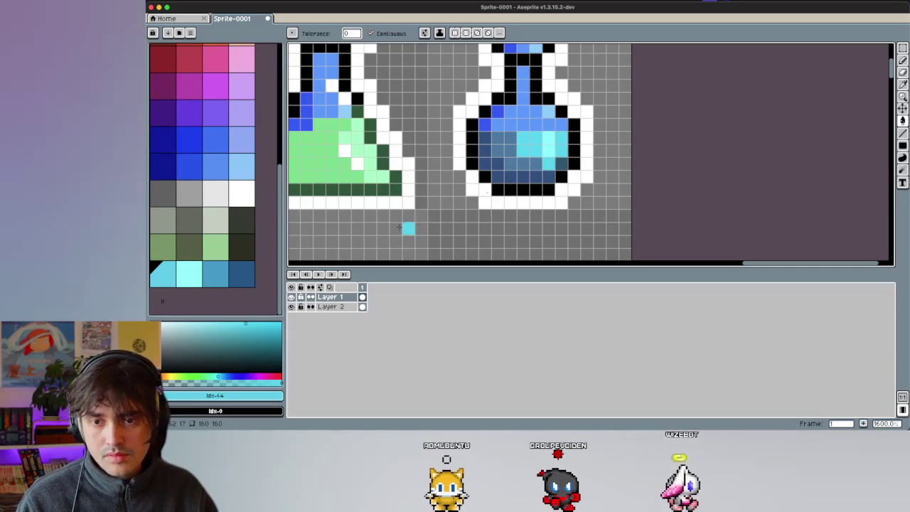
drag(487, 195, 557, 165)
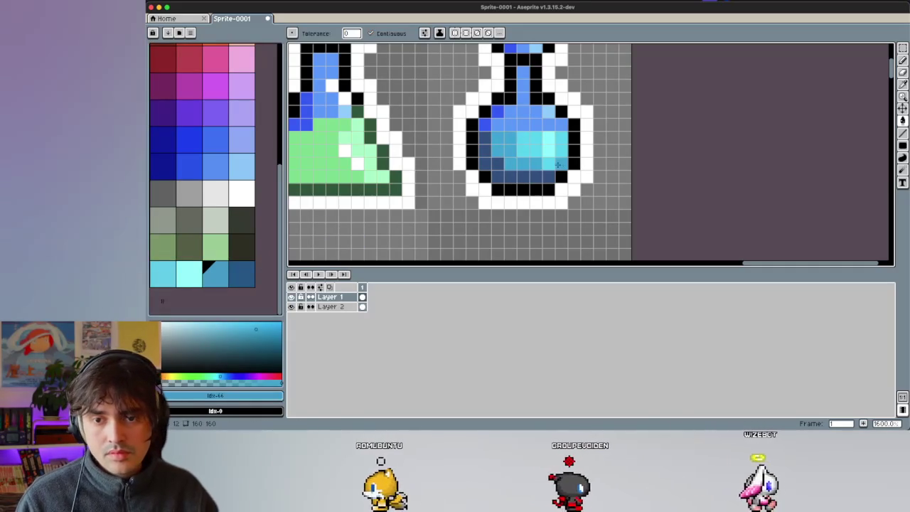
Step: Pencil-shade the liquid in dark blue, mid blue and light cyan, adding a white highlight
click(241, 274)
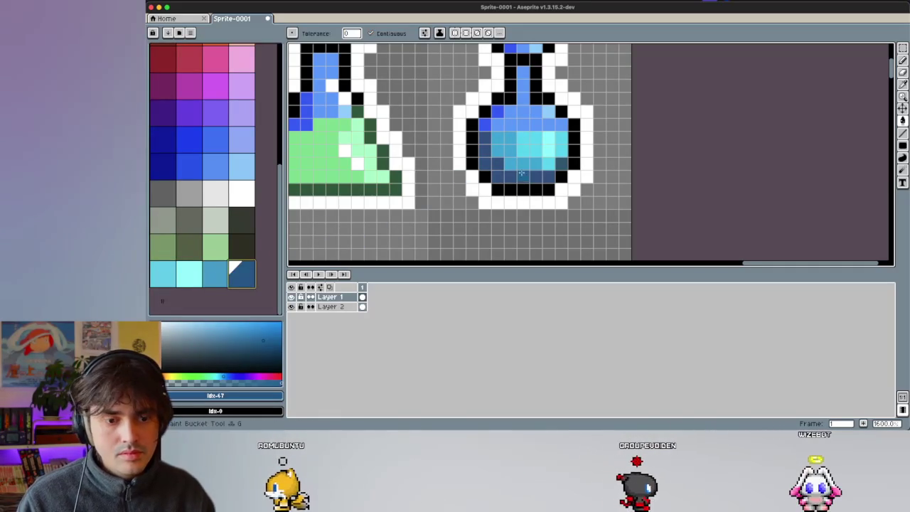
key(b)
alt+click(561, 166)
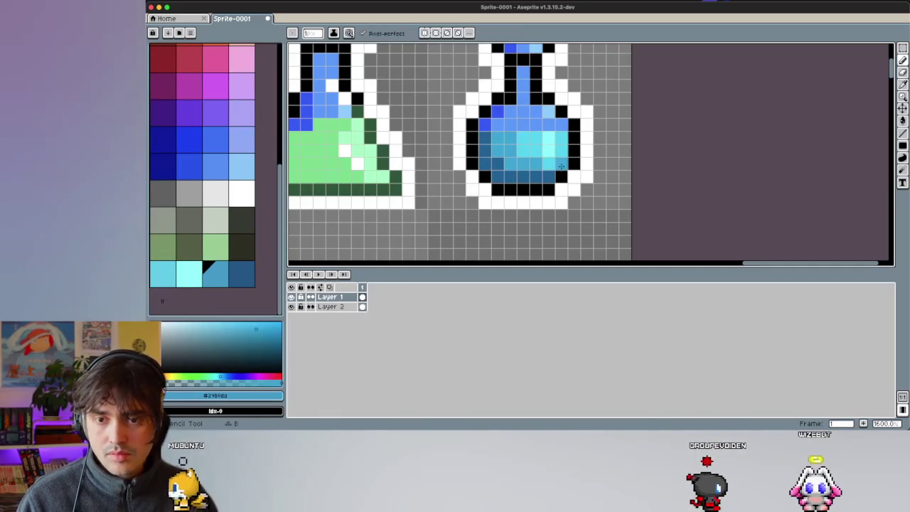
scroll(519, 142, up, 1)
scroll(510, 146, right, 1)
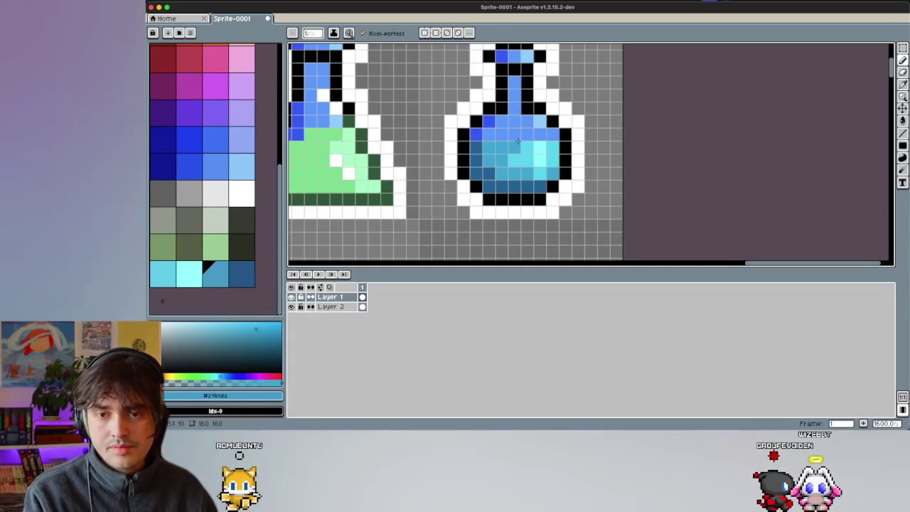
alt+click(539, 148)
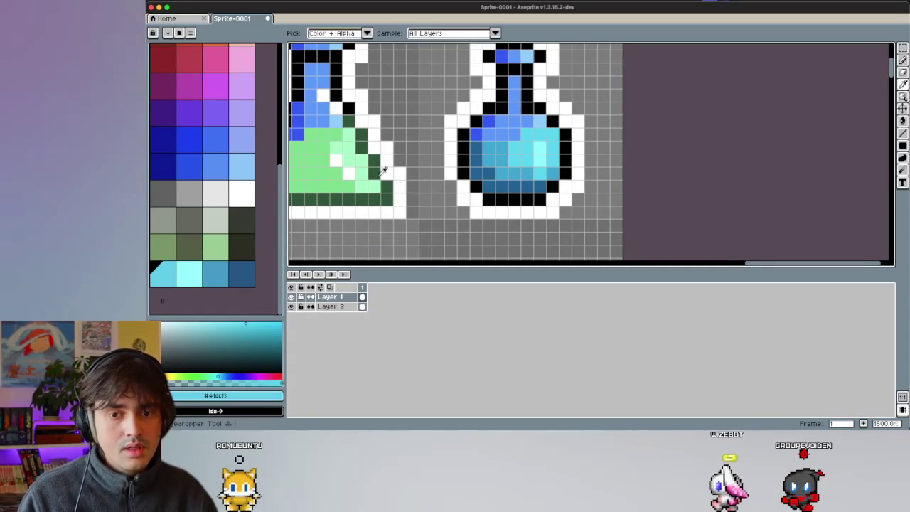
click(242, 192)
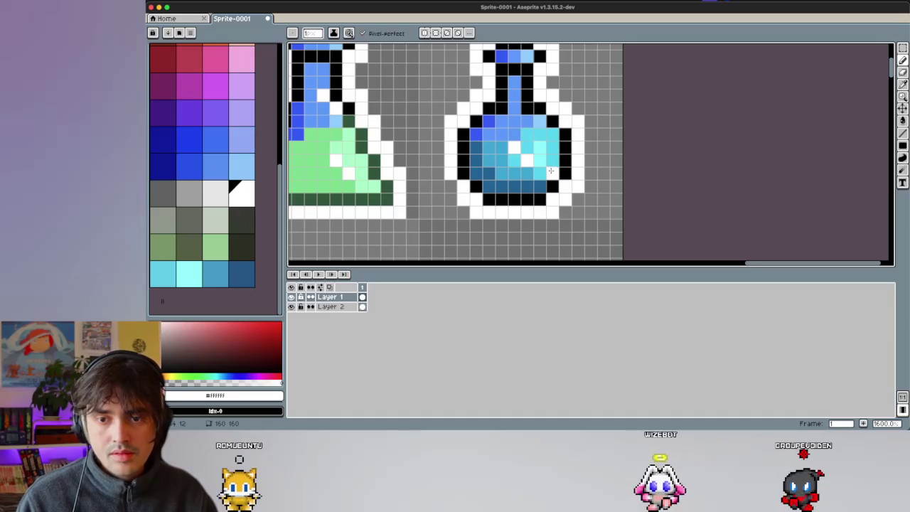
key(ctrl+z)
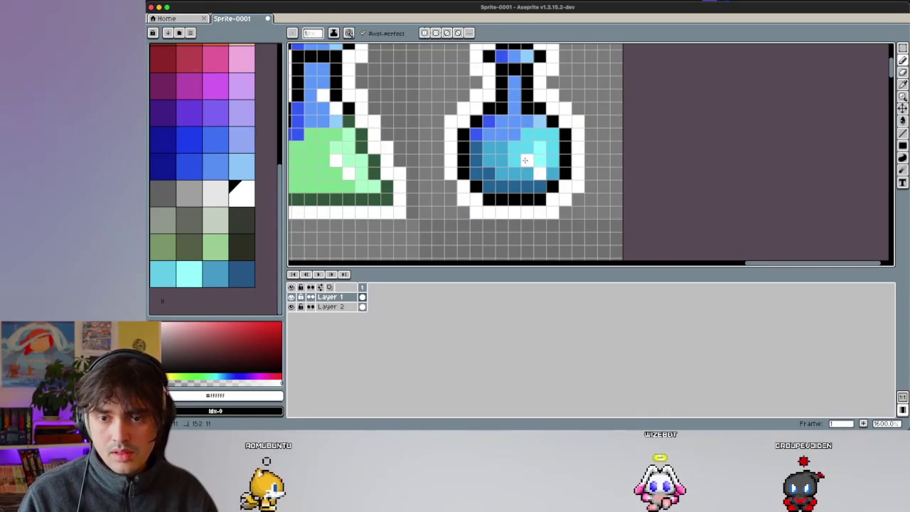
scroll(493, 131, down, 3)
scroll(526, 135, up, 1)
scroll(546, 140, up, 1)
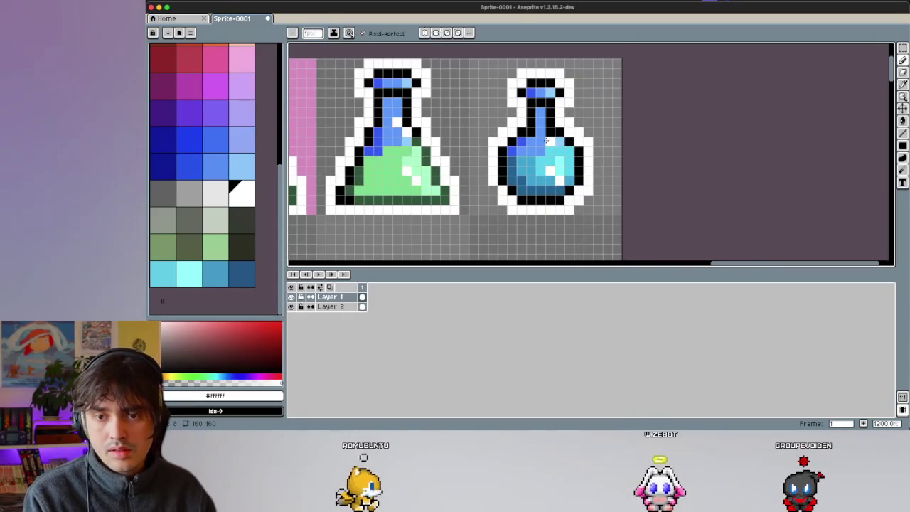
scroll(541, 140, down, 3)
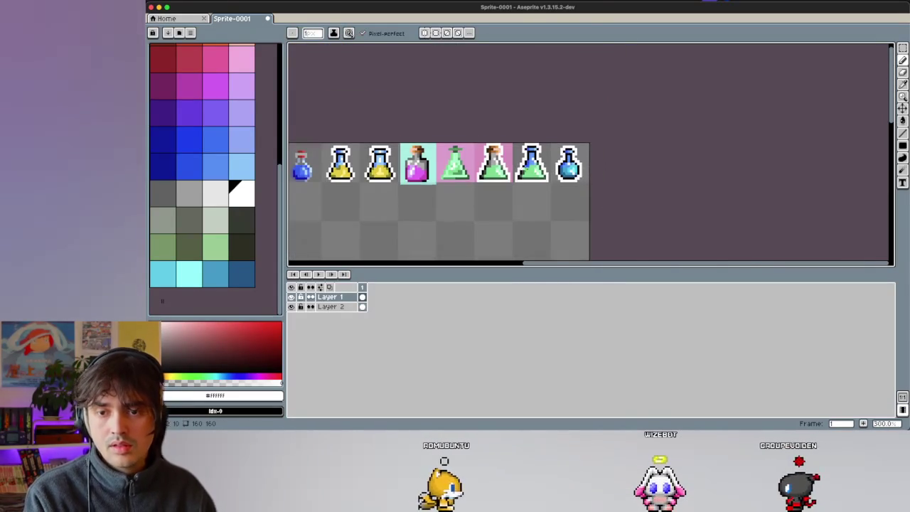
scroll(558, 156, up, 2)
scroll(571, 168, up, 1)
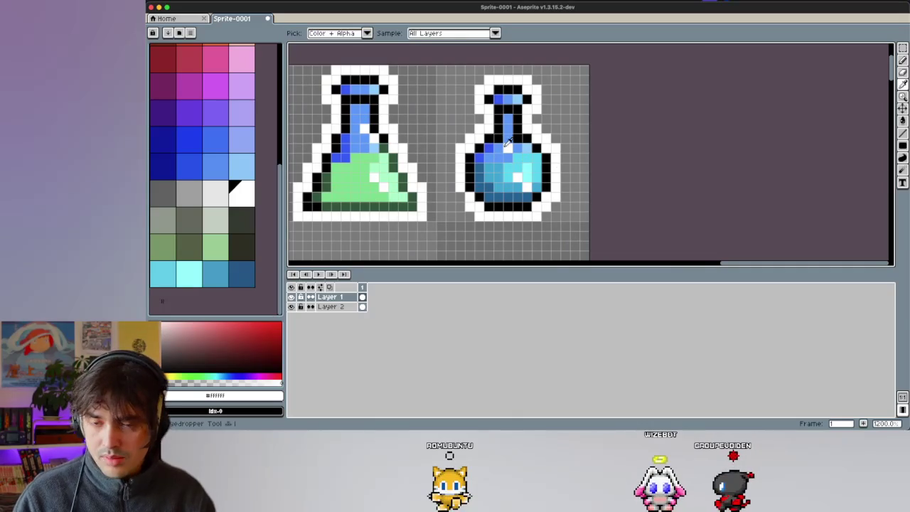
alt+click(523, 178)
alt+click(520, 177)
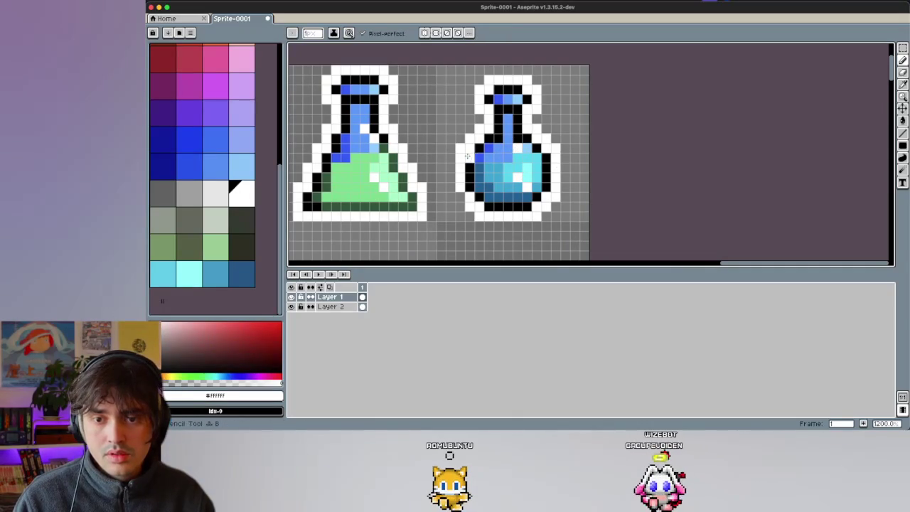
scroll(487, 159, down, 4)
scroll(587, 192, up, 2)
scroll(518, 149, up, 3)
alt+click(518, 149)
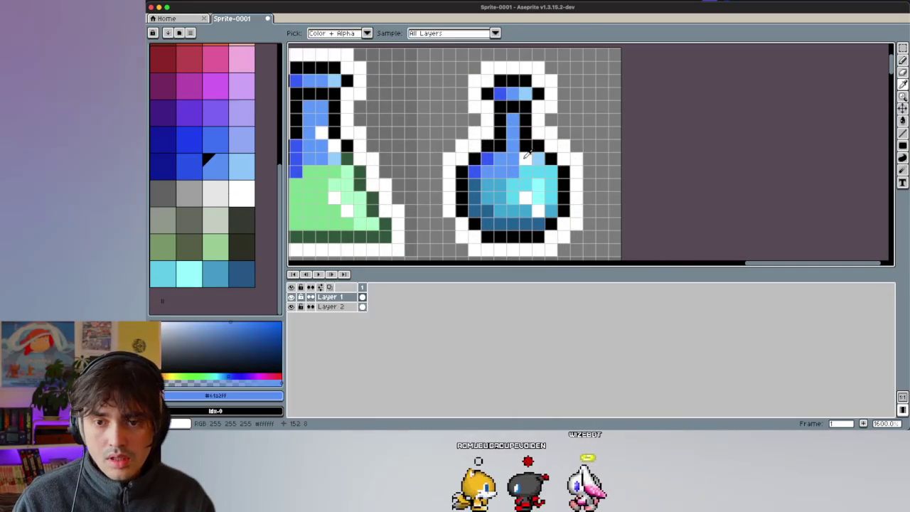
scroll(516, 169, down, 5)
scroll(561, 178, up, 2)
scroll(576, 184, up, 4)
alt+click(575, 185)
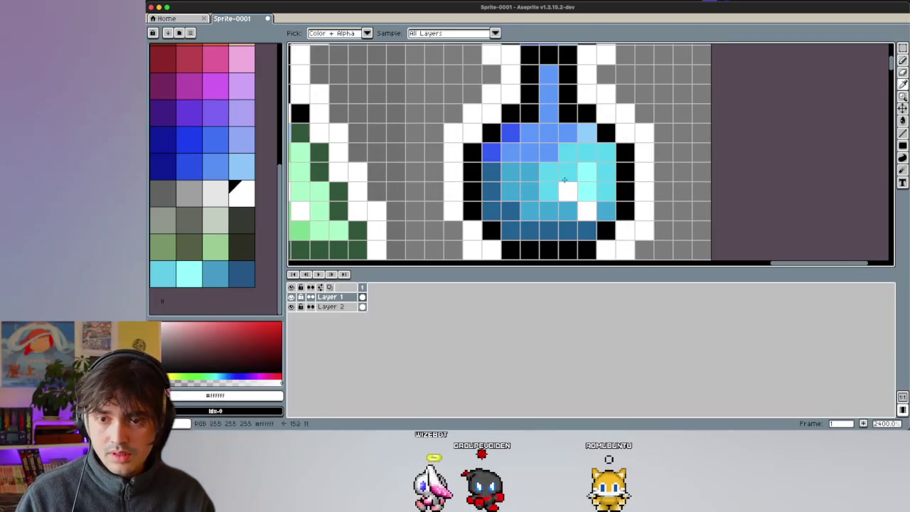
scroll(533, 159, down, 6)
scroll(569, 212, down, 2)
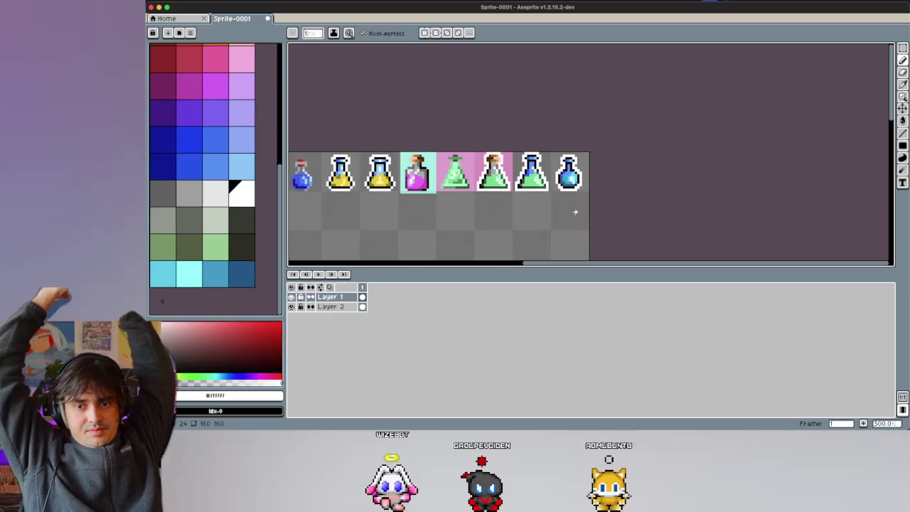
scroll(576, 212, up, 2)
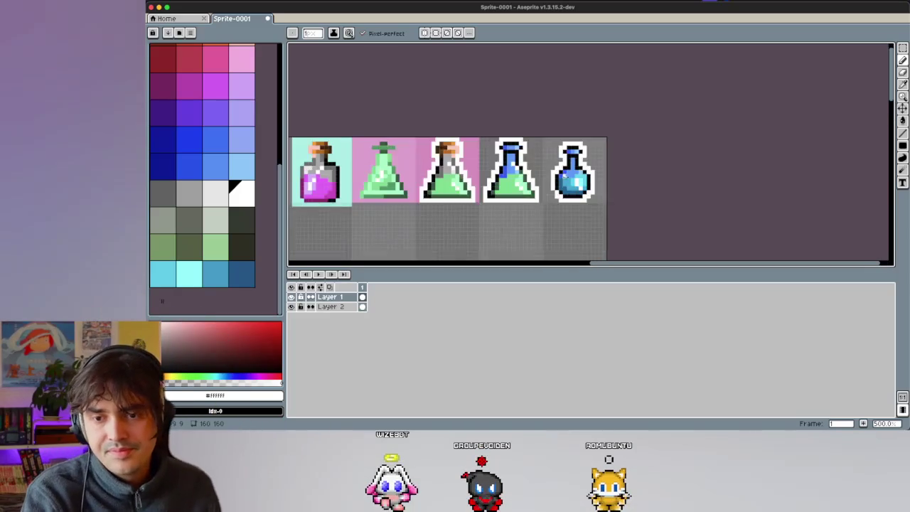
Step: Sample the cyan from the round flask's liquid and return to the Pencil
scroll(569, 186, up, 2)
scroll(568, 178, up, 3)
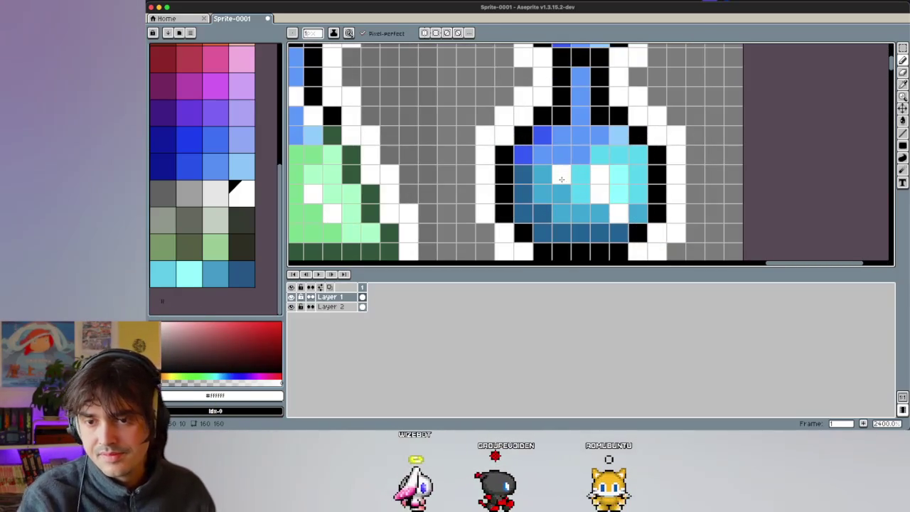
key(i)
click(575, 174)
key(b)
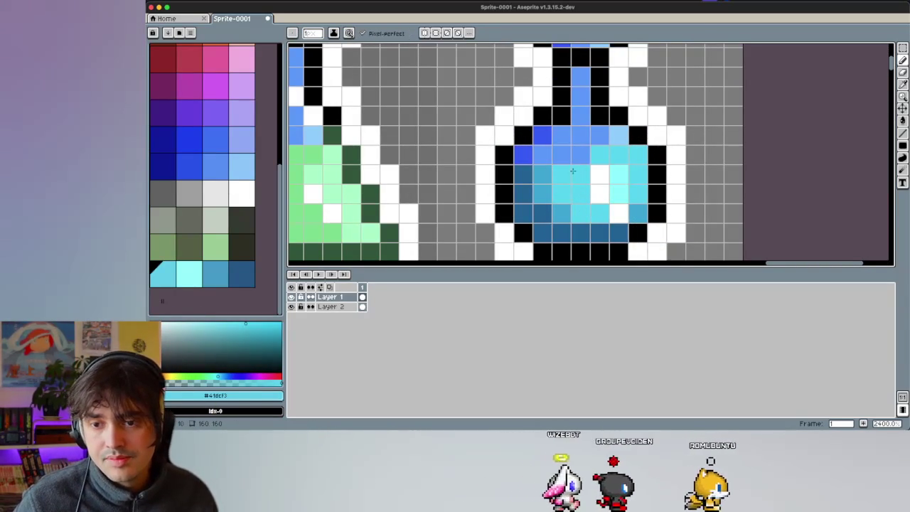
Step: Reshade the flask liquid's pixels with darker blue, light cyan and mid cyan
scroll(578, 156, down, 1)
scroll(568, 178, down, 2)
scroll(563, 211, down, 7)
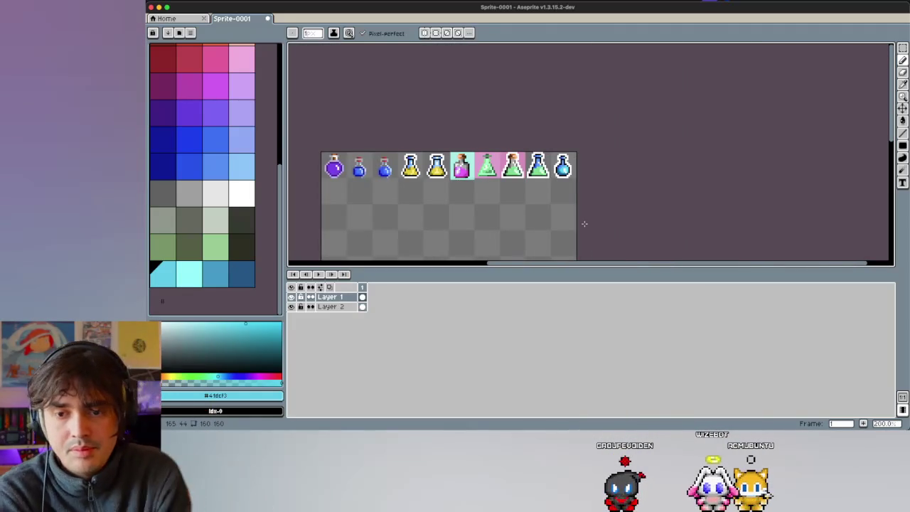
scroll(583, 150, up, 2)
scroll(583, 150, down, 2)
scroll(583, 150, down, 1)
scroll(603, 157, down, 1)
scroll(603, 156, up, 2)
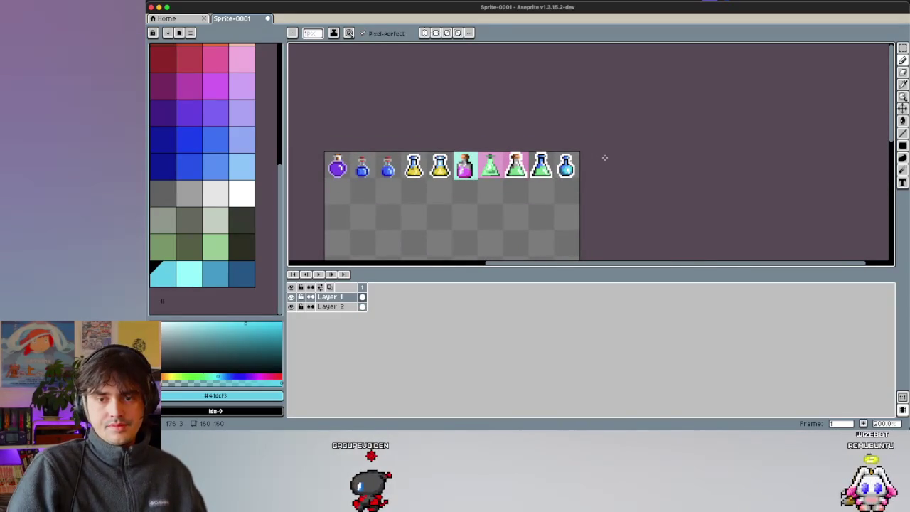
scroll(597, 160, up, 1)
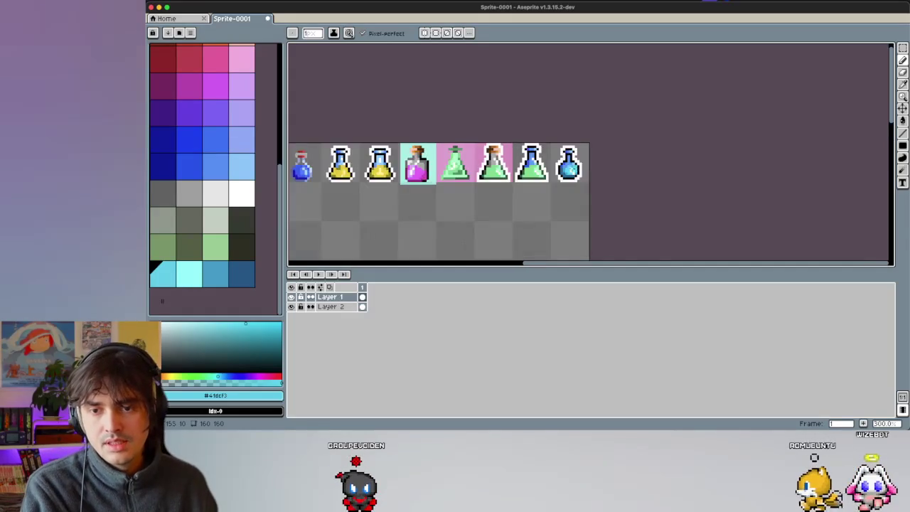
scroll(576, 172, up, 3)
scroll(576, 171, up, 1)
scroll(474, 155, up, 5)
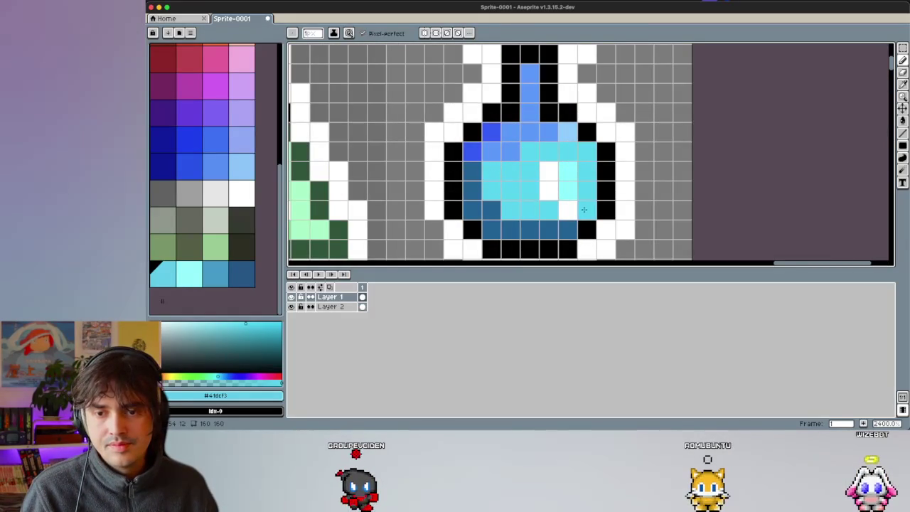
click(213, 280)
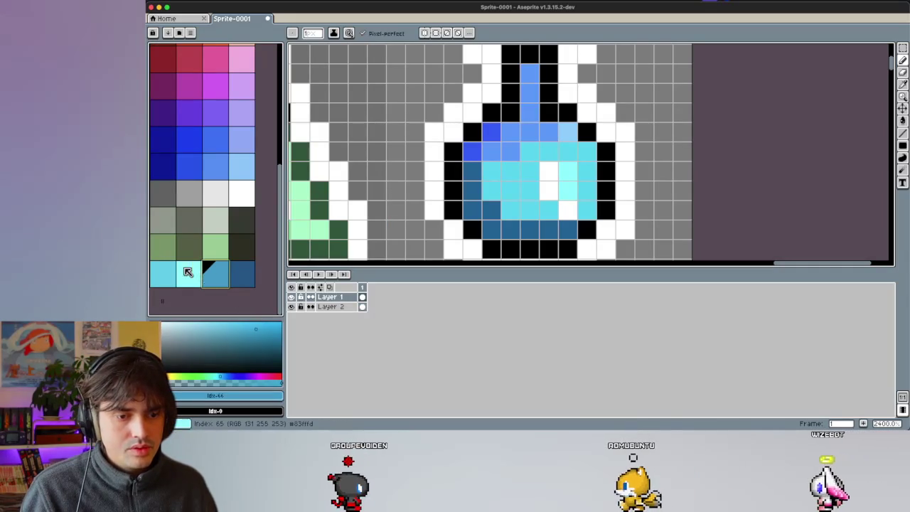
click(191, 274)
click(175, 276)
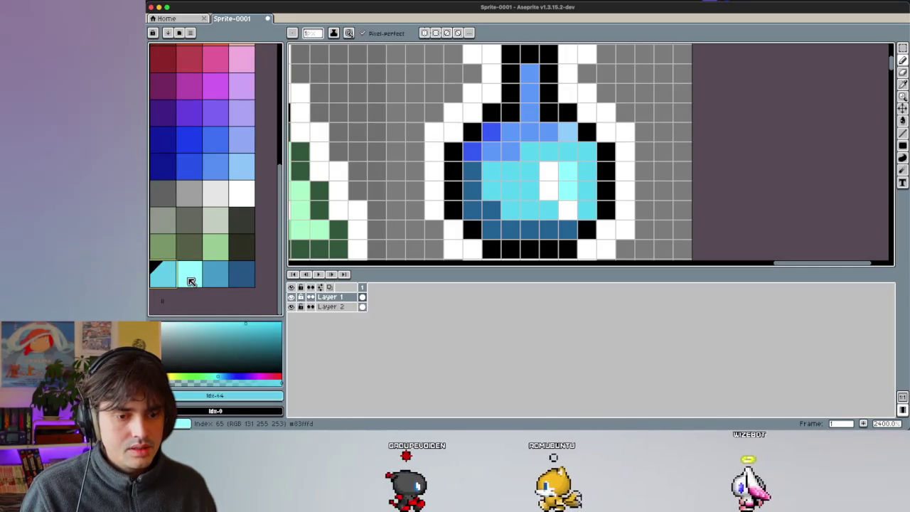
click(571, 173)
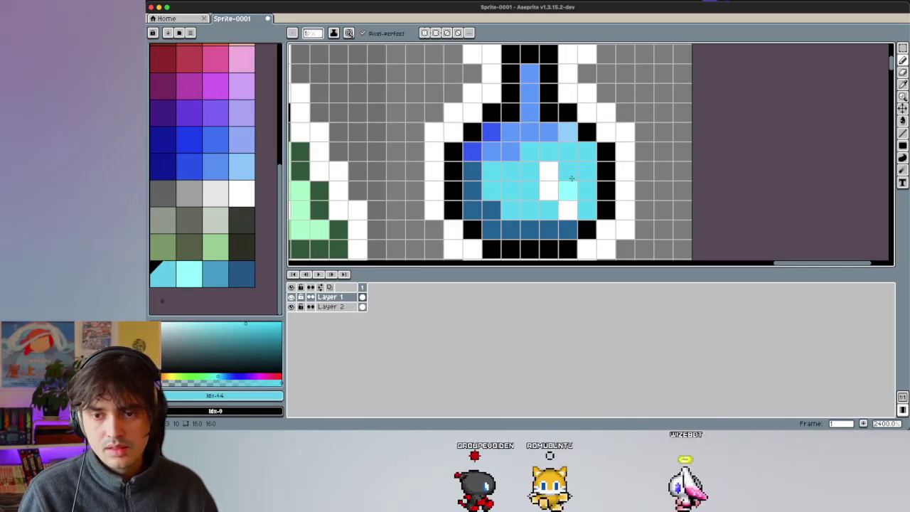
click(216, 274)
click(540, 211)
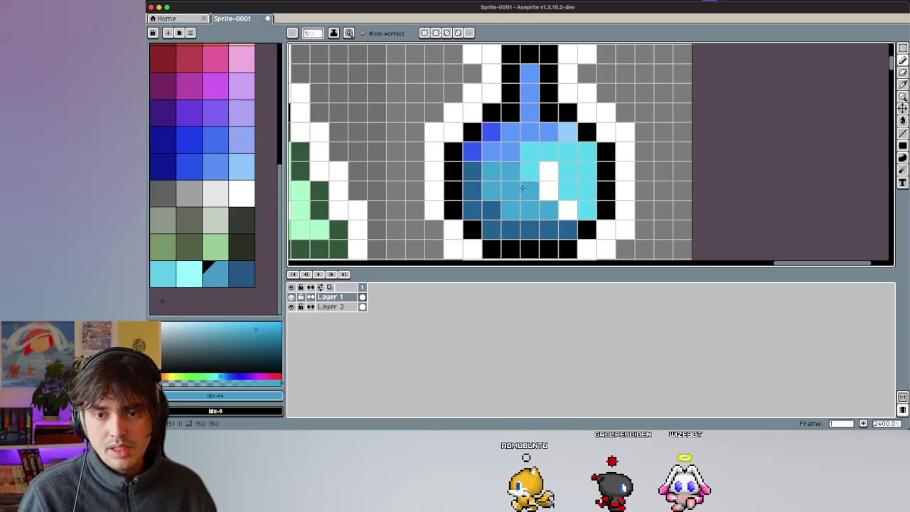
drag(499, 177, 578, 167)
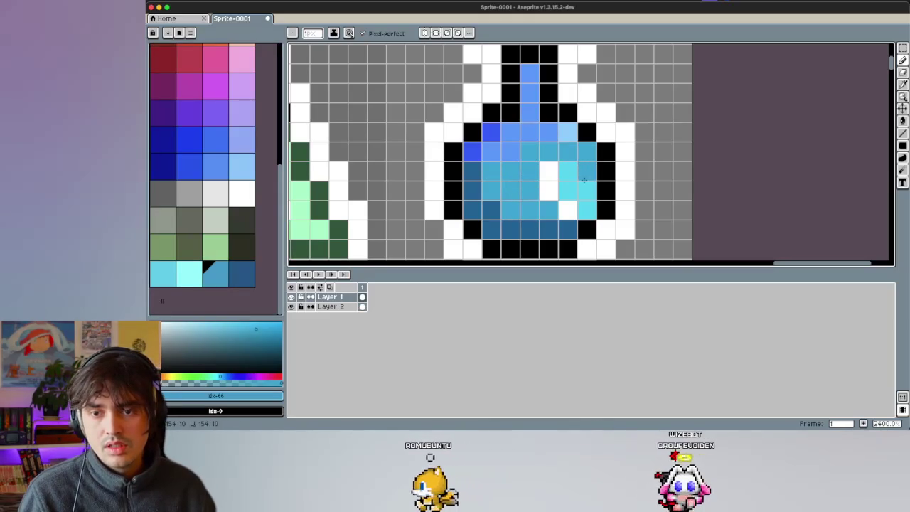
Step: Fine-tune the blue's saturation and brightness in the colour picker
scroll(491, 188, down, 5)
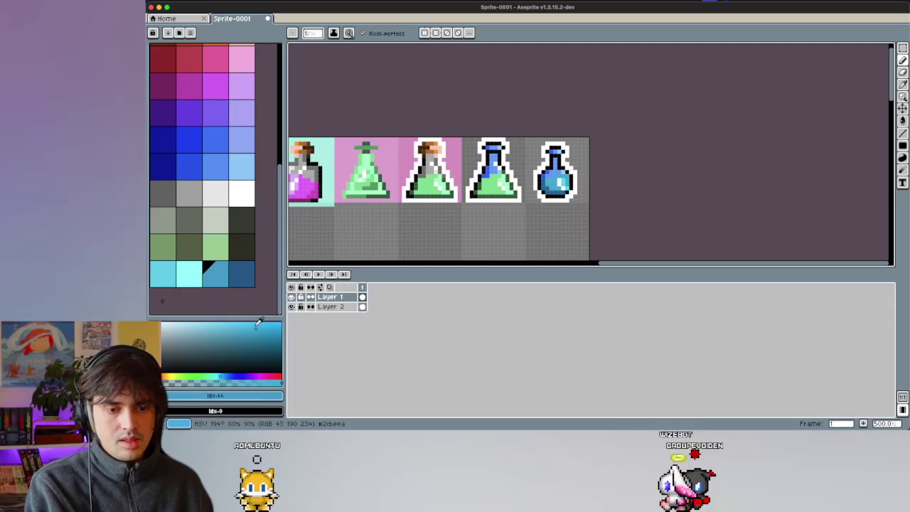
drag(263, 322, 266, 326)
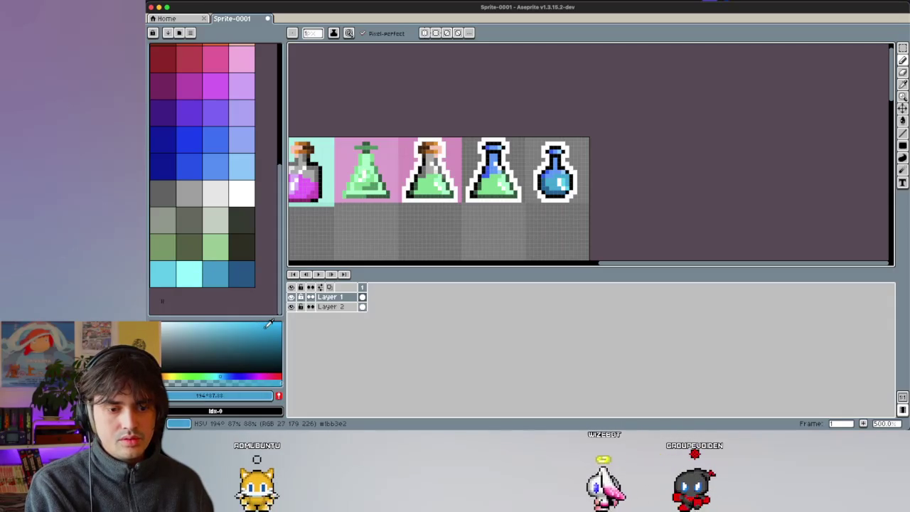
scroll(587, 176, down, 2)
scroll(537, 188, up, 2)
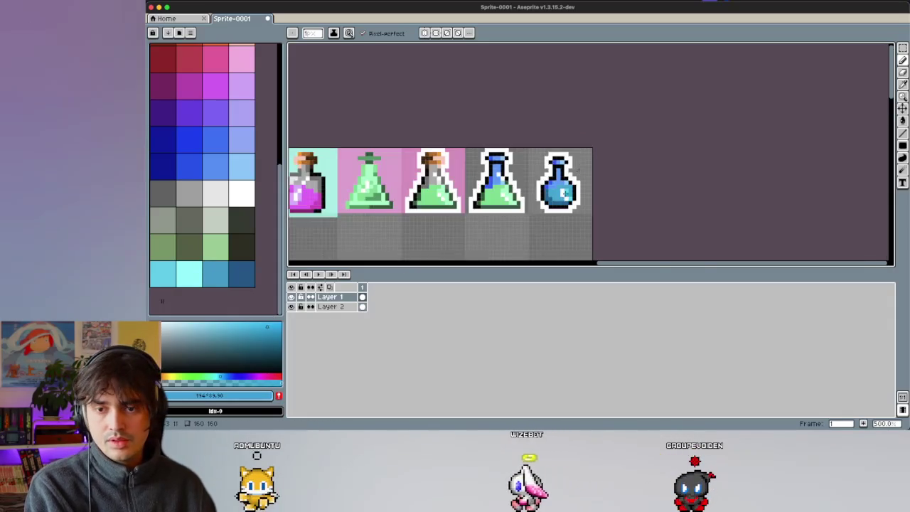
scroll(537, 189, up, 3)
scroll(537, 189, up, 1)
Step: Use the Paint Bucket with the light cyan palette colour
key(g)
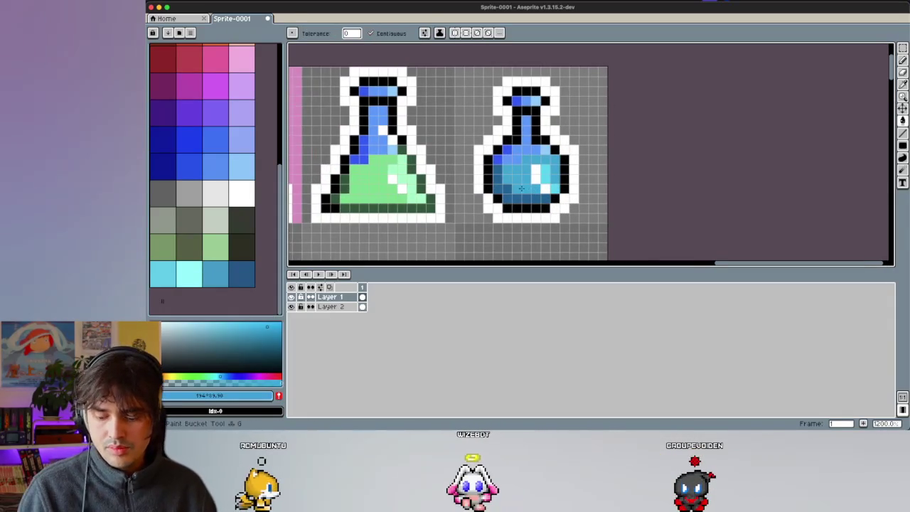
scroll(488, 199, down, 2)
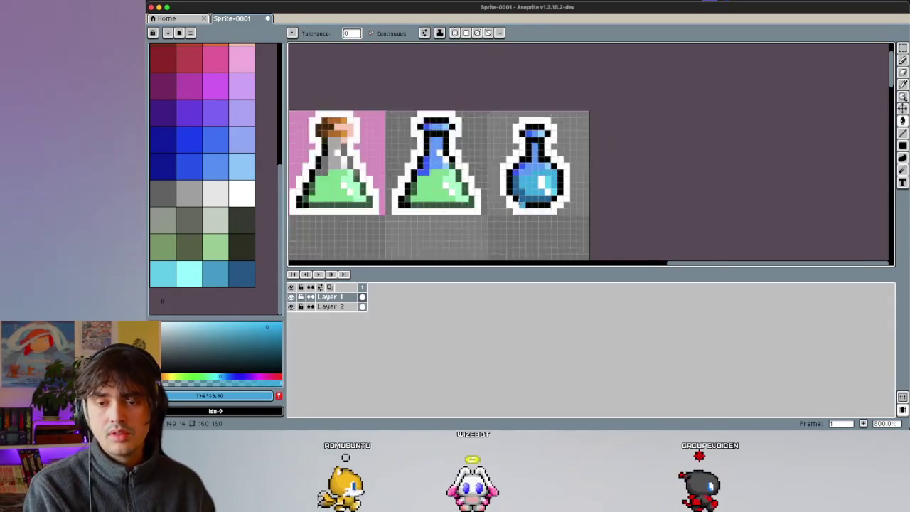
scroll(587, 200, down, 3)
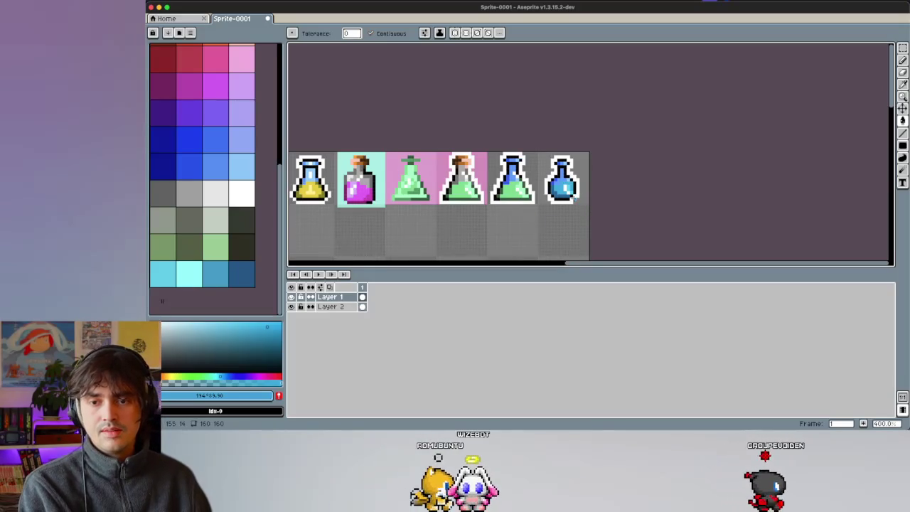
click(189, 272)
scroll(551, 188, up, 3)
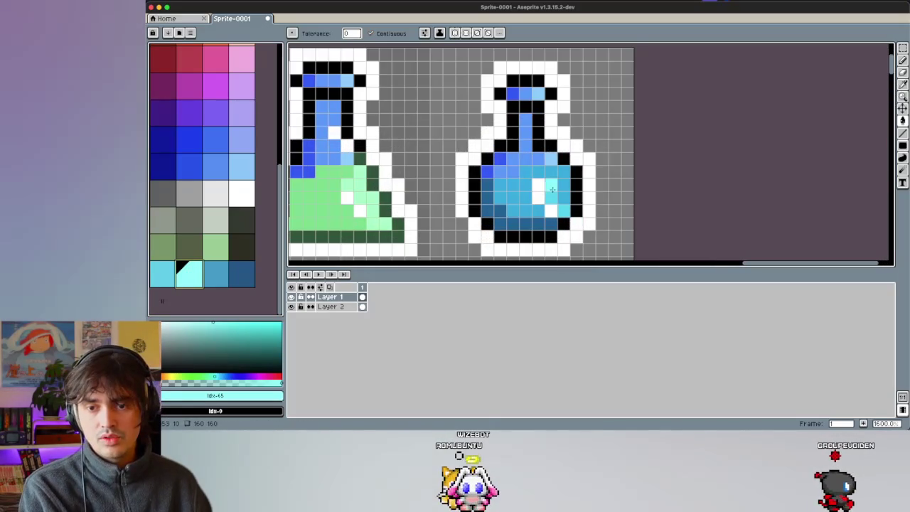
scroll(565, 208, down, 4)
scroll(593, 213, down, 3)
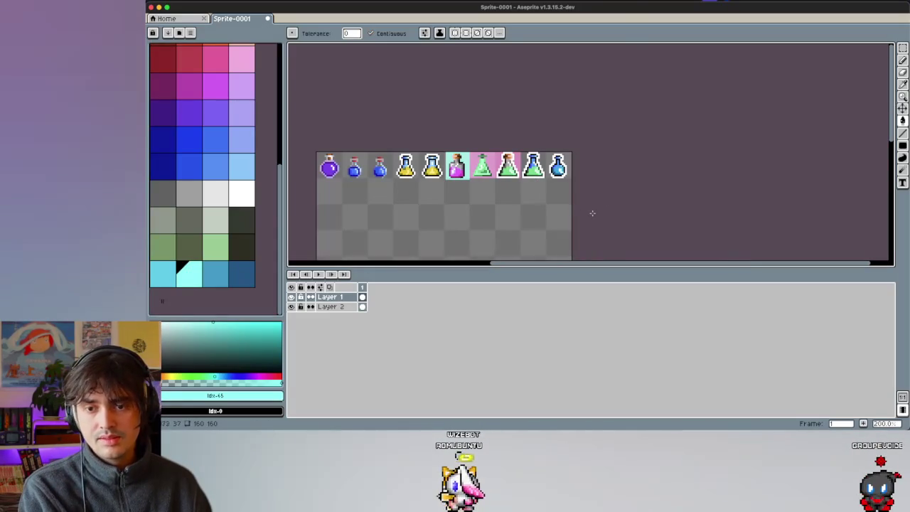
scroll(589, 171, up, 1)
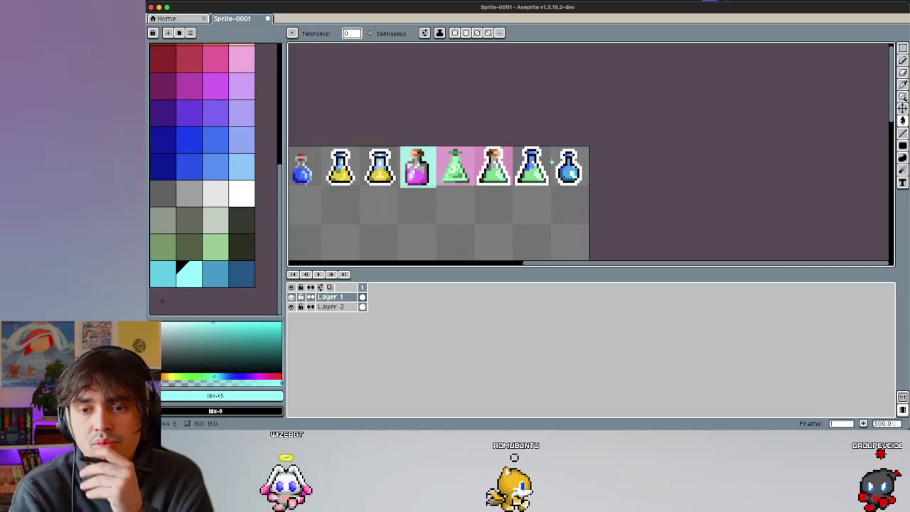
scroll(585, 162, up, 1)
scroll(579, 162, up, 1)
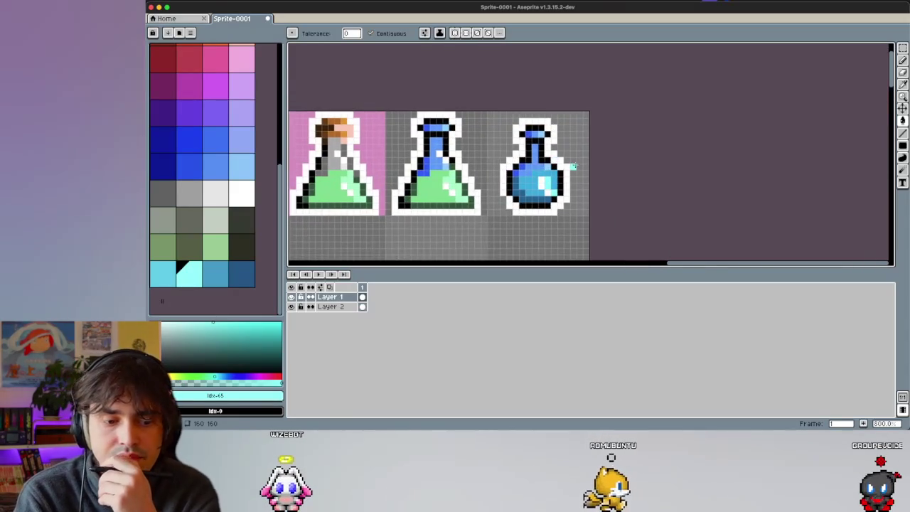
Step: Move the light cyan swatch one slot right, swapping it with the mid blue
scroll(577, 163, up, 1)
click(206, 275)
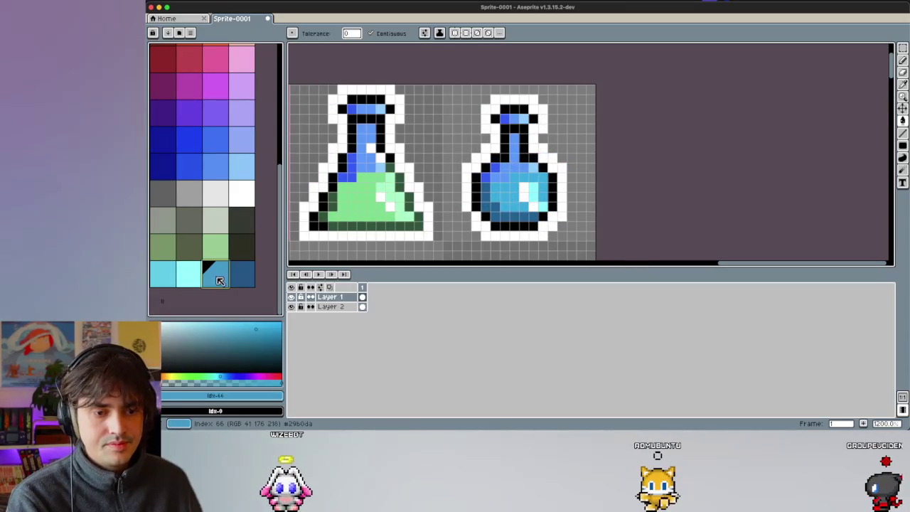
click(200, 280)
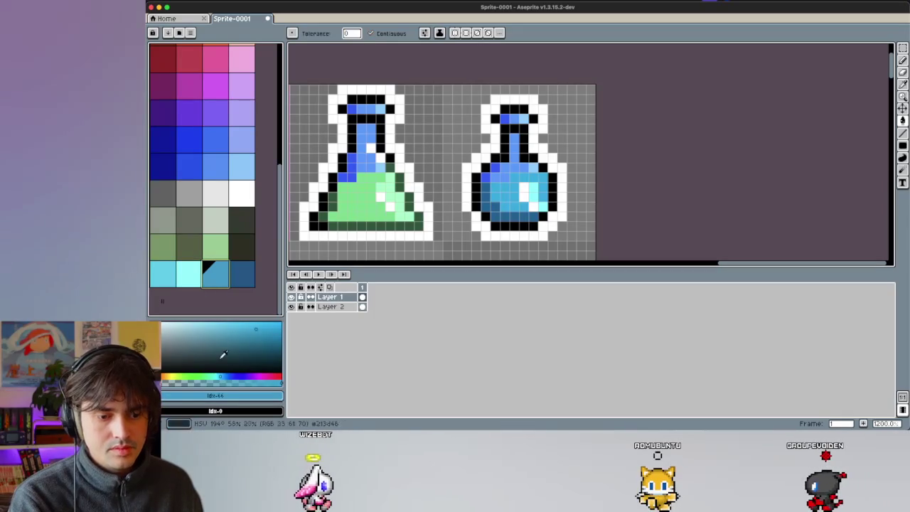
click(190, 277)
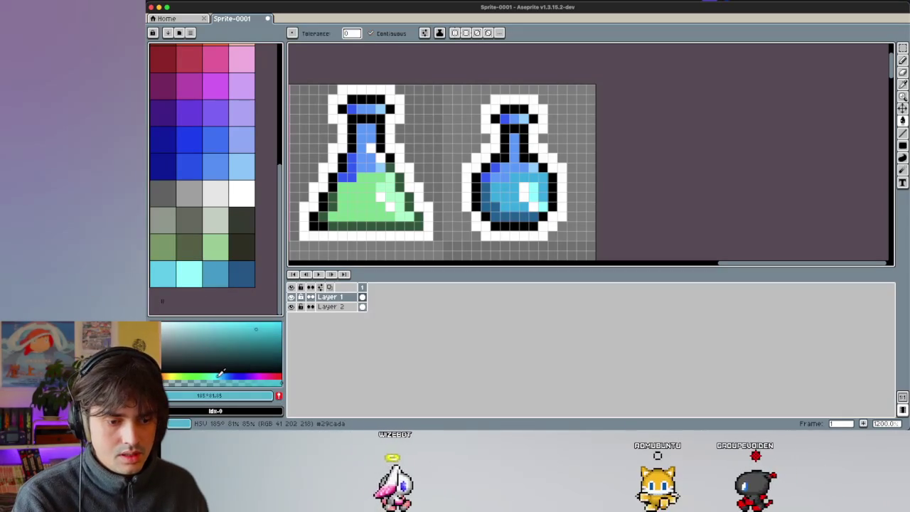
drag(196, 285, 214, 285)
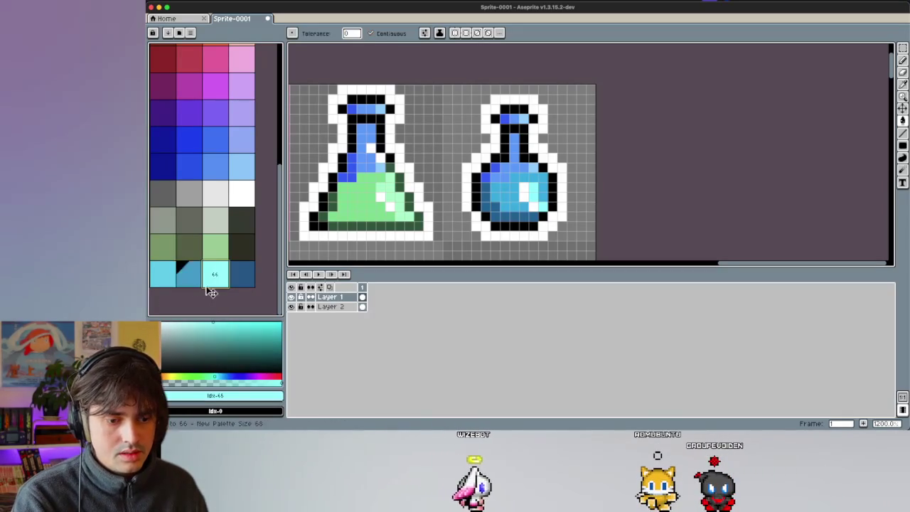
click(185, 273)
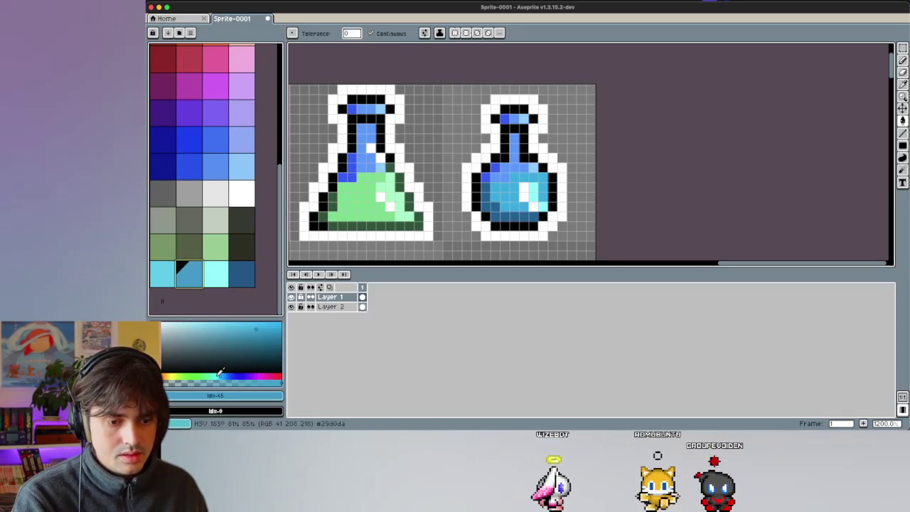
Step: Shift the mid blue's hue and set a custom dark blue for flood-filling
click(225, 375)
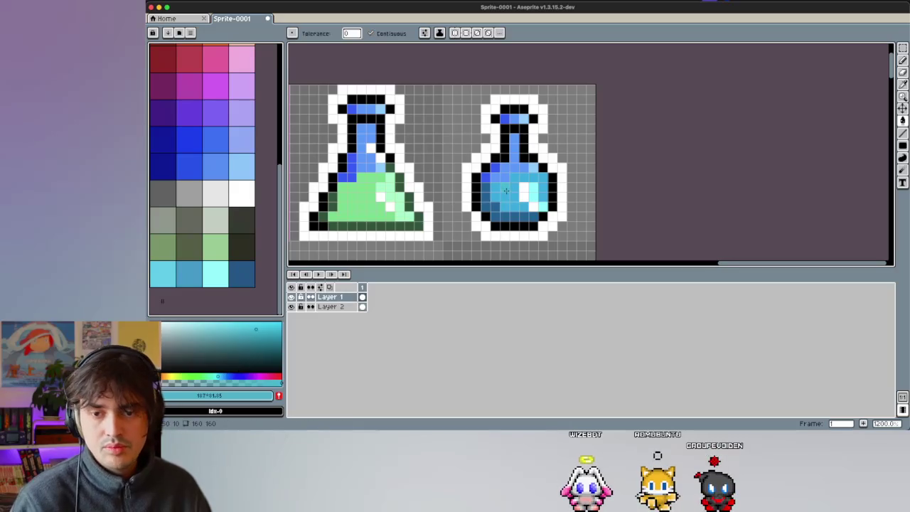
key(g)
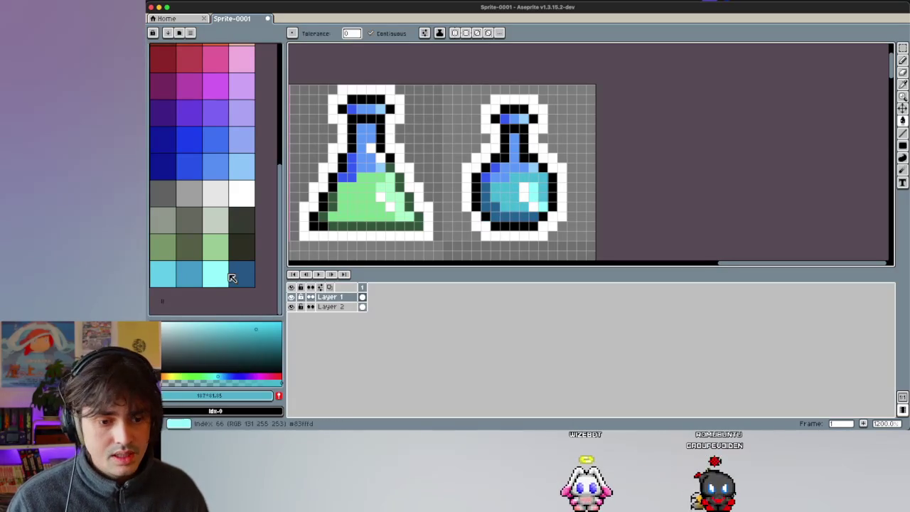
click(233, 275)
click(223, 376)
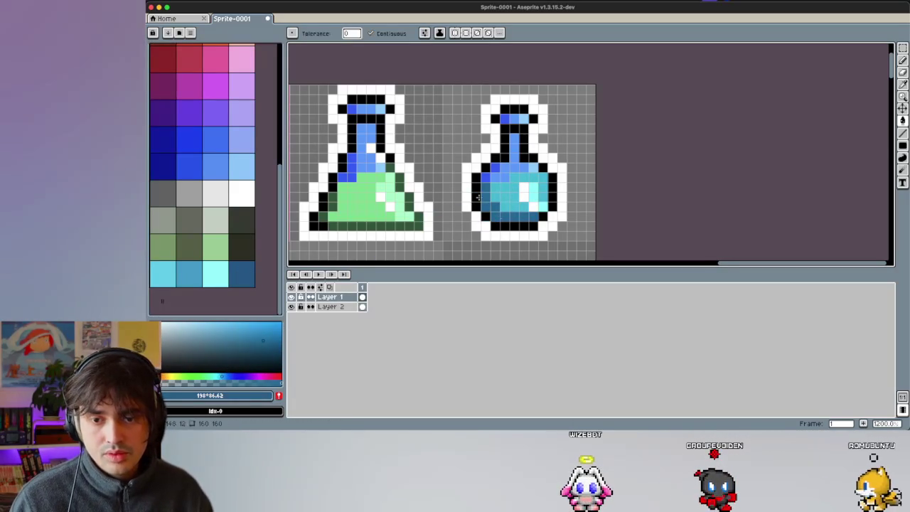
scroll(447, 186, down, 5)
scroll(455, 180, down, 1)
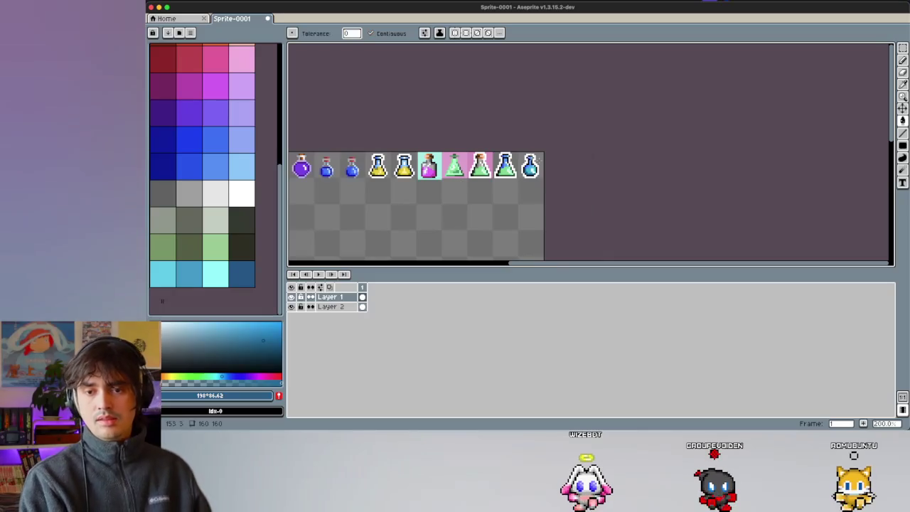
scroll(454, 164, up, 1)
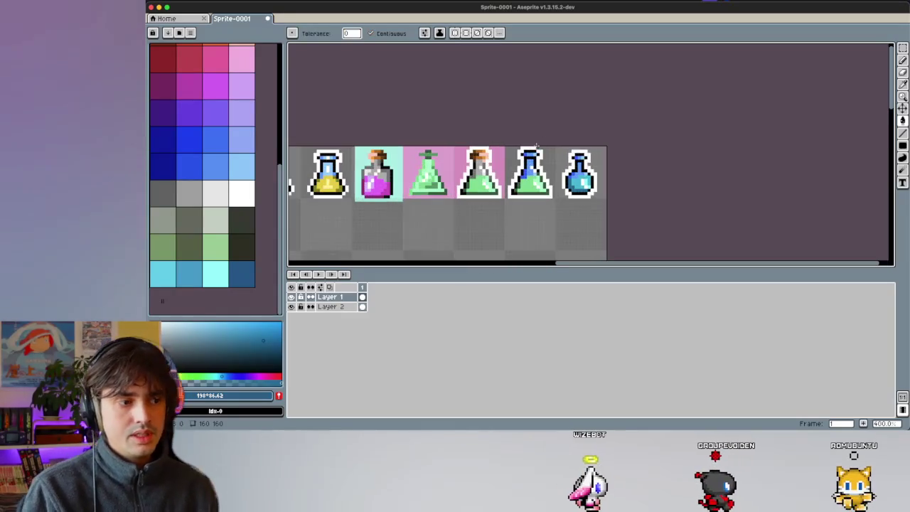
scroll(536, 142, down, 1)
scroll(532, 129, up, 2)
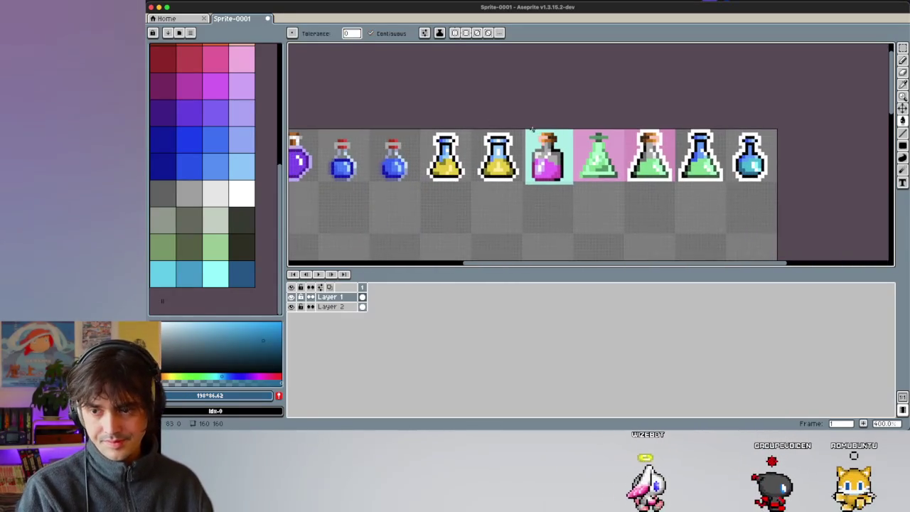
scroll(532, 129, right, 2)
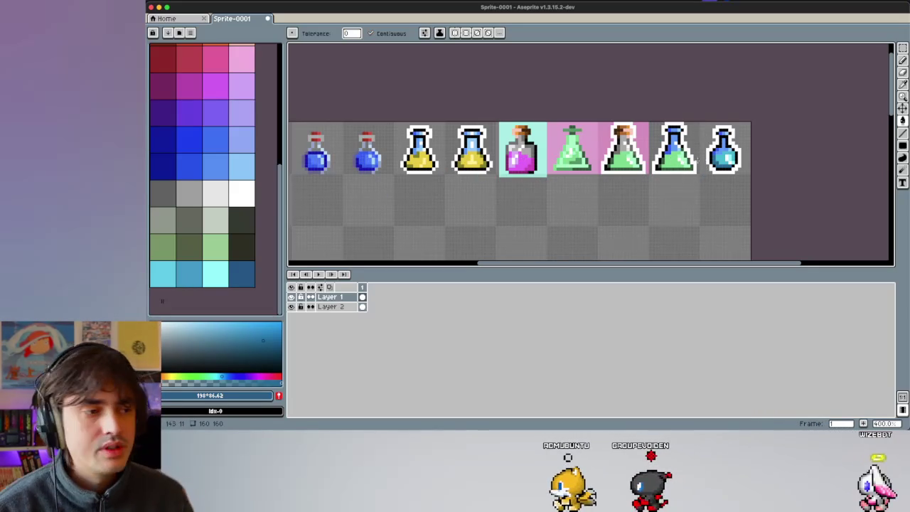
scroll(541, 183, up, 2)
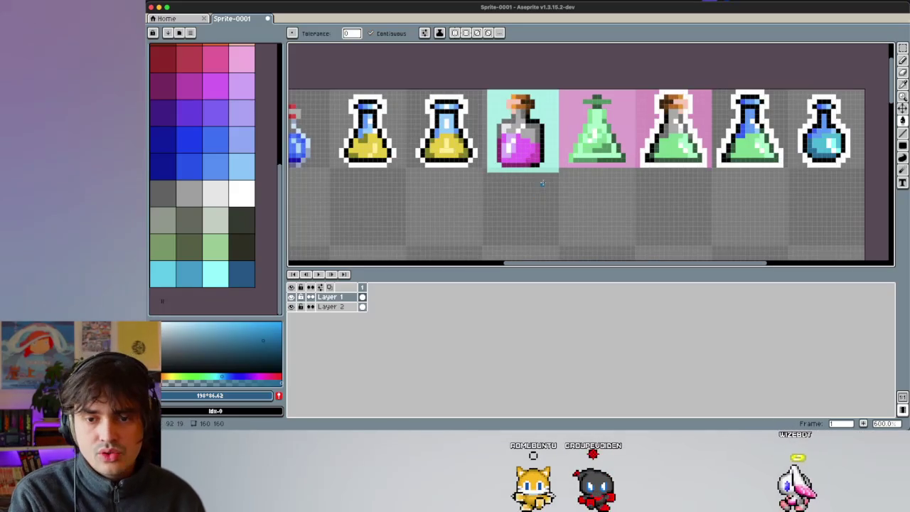
key(m)
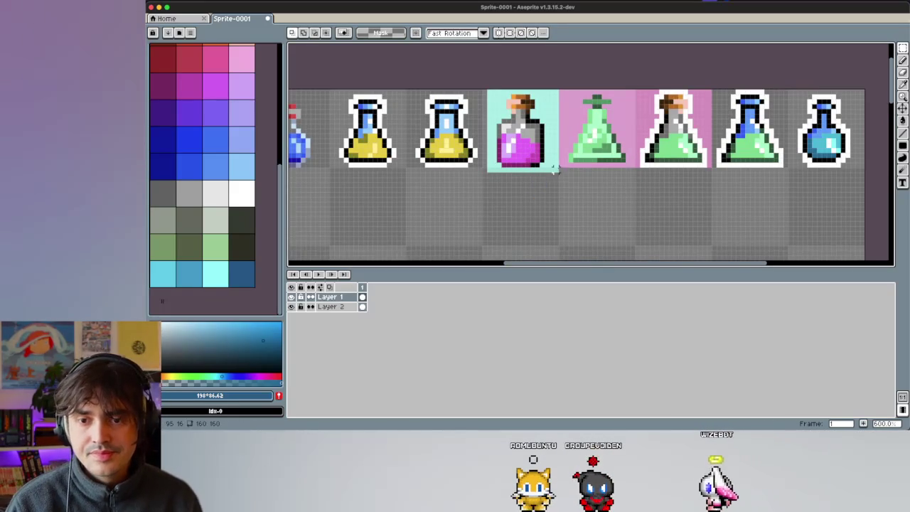
Step: Copy the magenta potion bottle into the empty cell under the corked green flask
drag(554, 166, 489, 90)
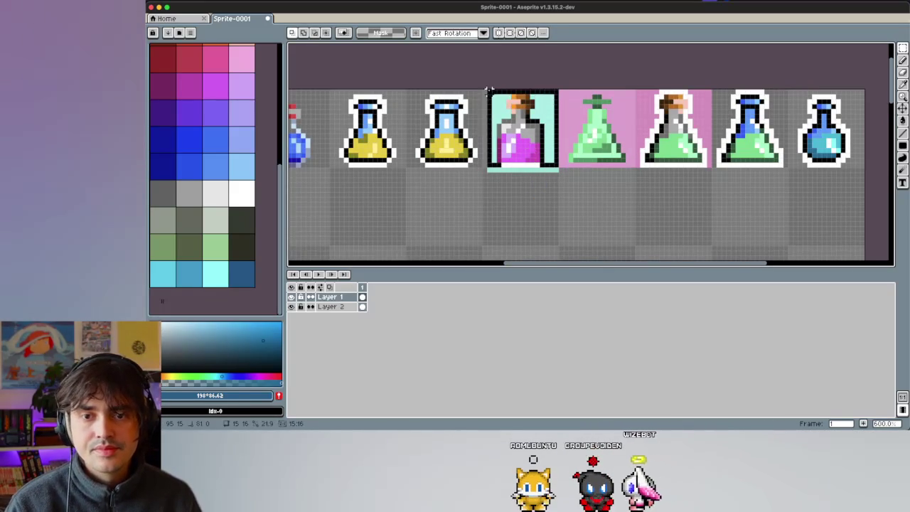
mouse_move(525, 138)
mouse_down()
mouse_move(524, 216)
mouse_move(527, 146)
mouse_move(516, 213)
mouse_up()
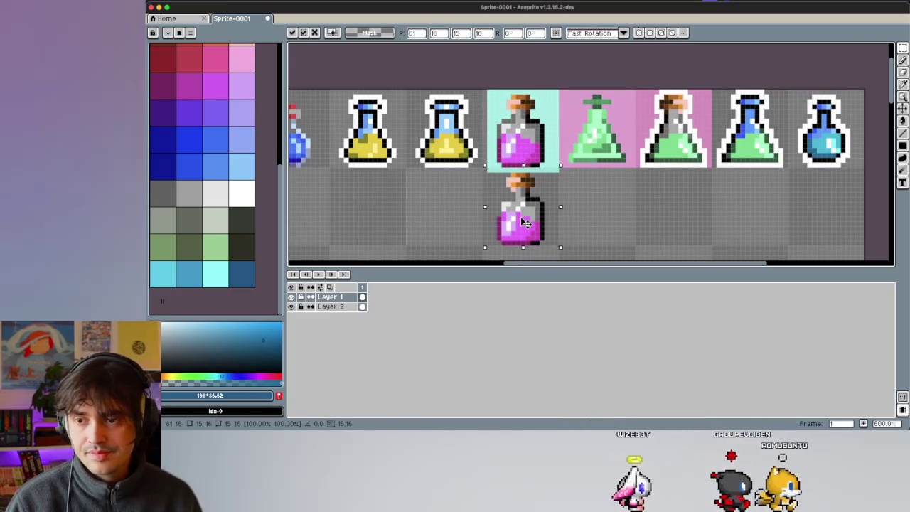
drag(524, 222, 682, 223)
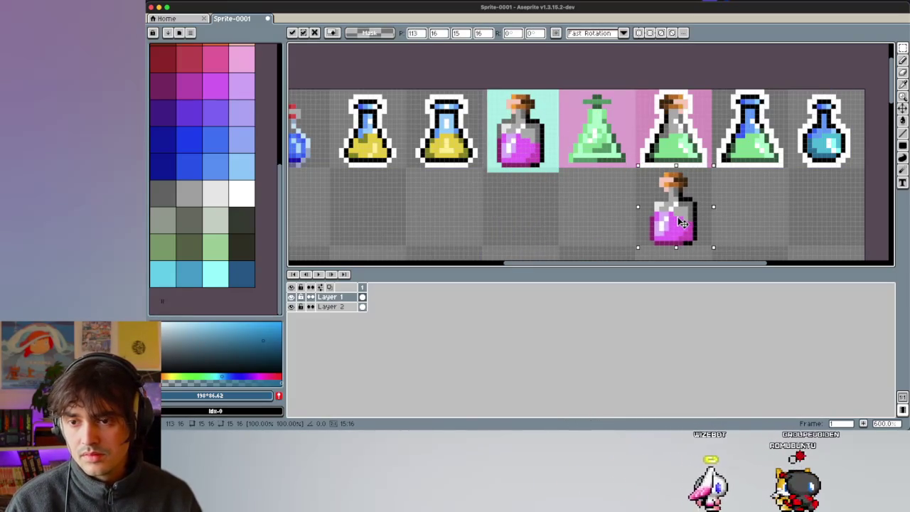
click(609, 204)
Step: Switch to the Pencil with black as the drawing colour
scroll(660, 210, up, 3)
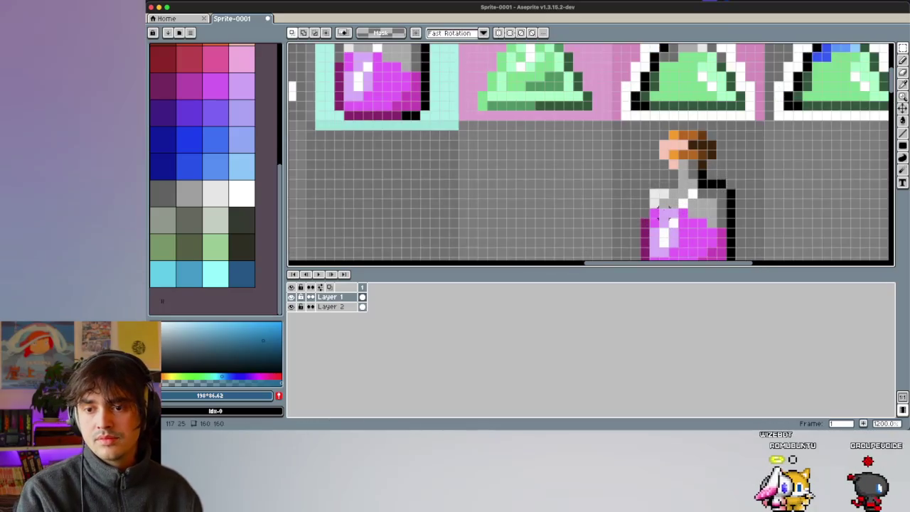
scroll(664, 208, down, 2)
scroll(640, 185, right, 2)
scroll(629, 160, up, 5)
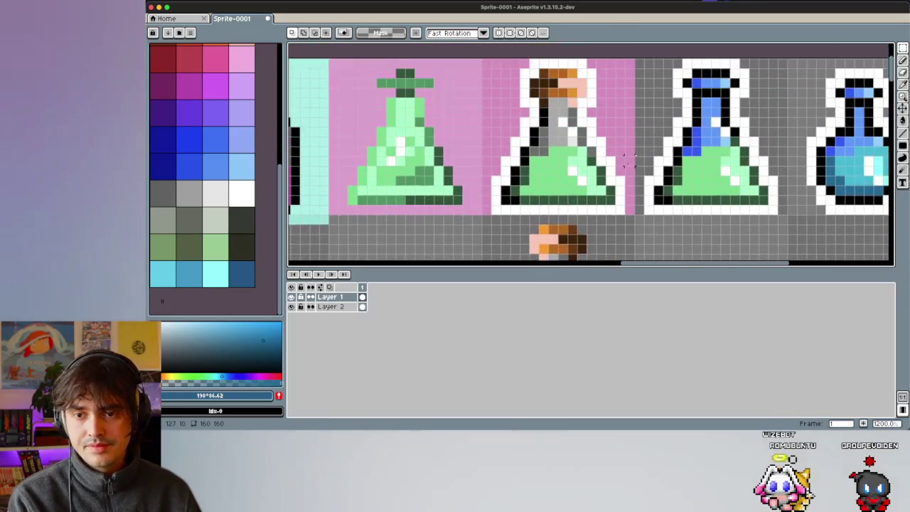
scroll(631, 162, down, 3)
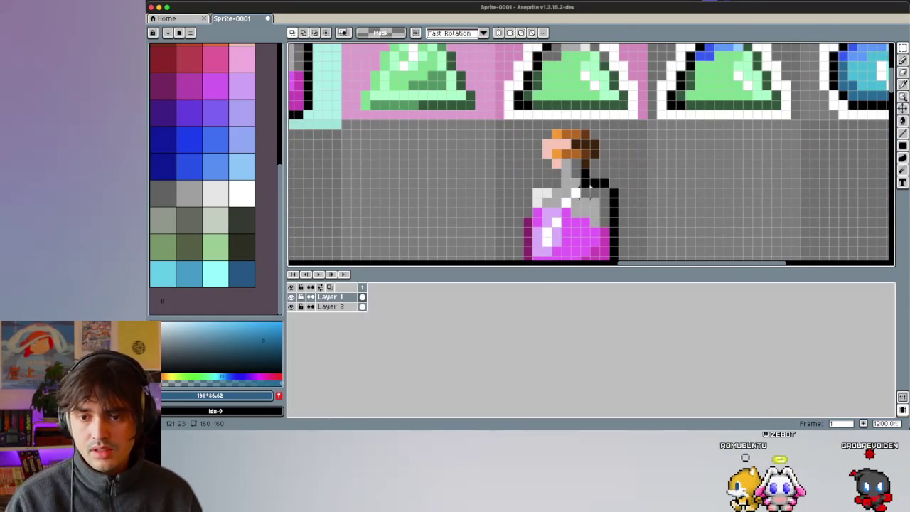
key(b)
alt+click(585, 174)
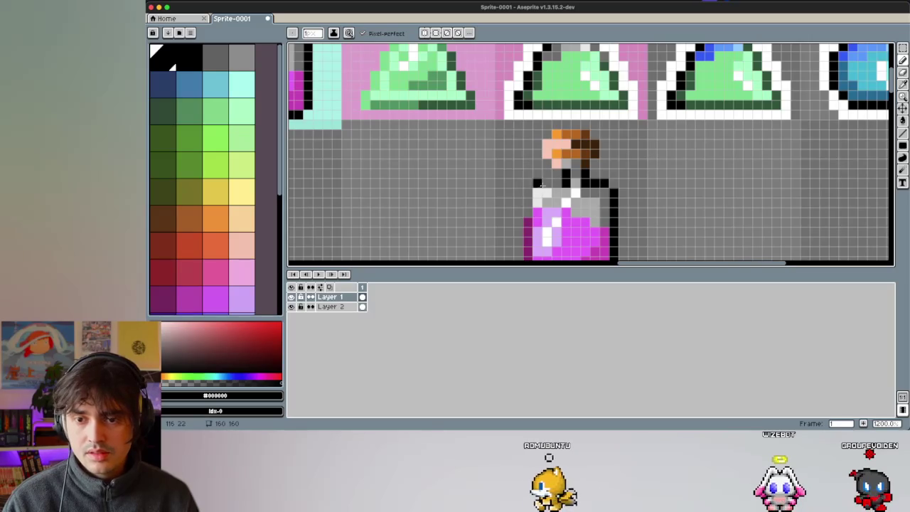
Step: Draw black outline pixels along the copied bottle's neck
drag(540, 186, 543, 182)
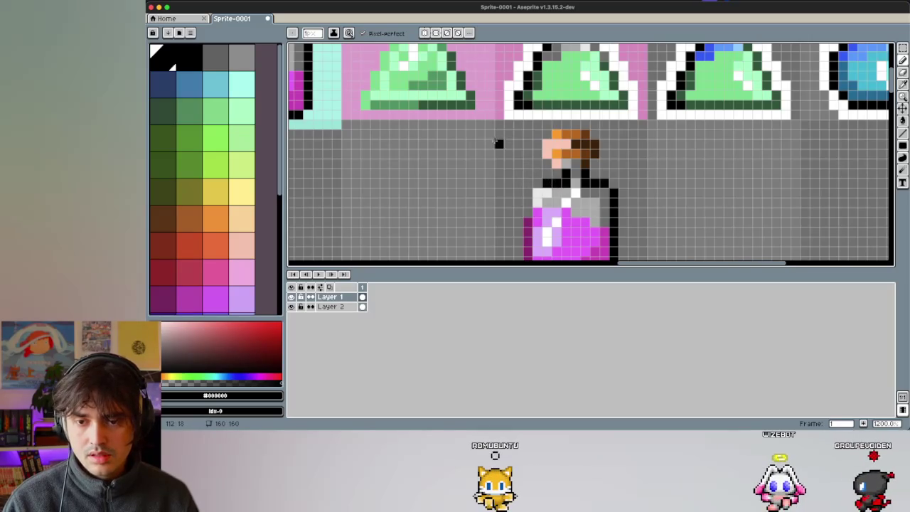
scroll(527, 172, down, 5)
scroll(528, 172, up, 3)
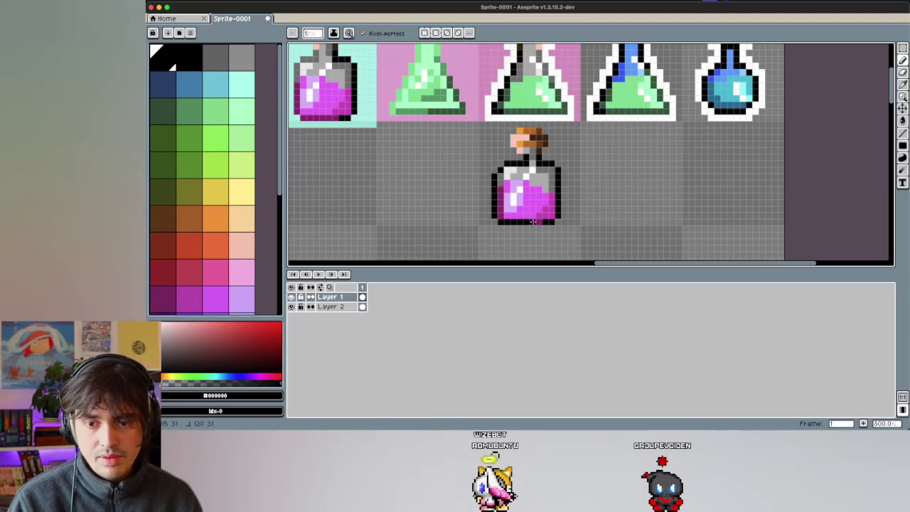
scroll(526, 175, right, 5)
scroll(526, 175, up, 2)
Step: Sample the dark blue and lighter cyan shades from the round flask
key(i)
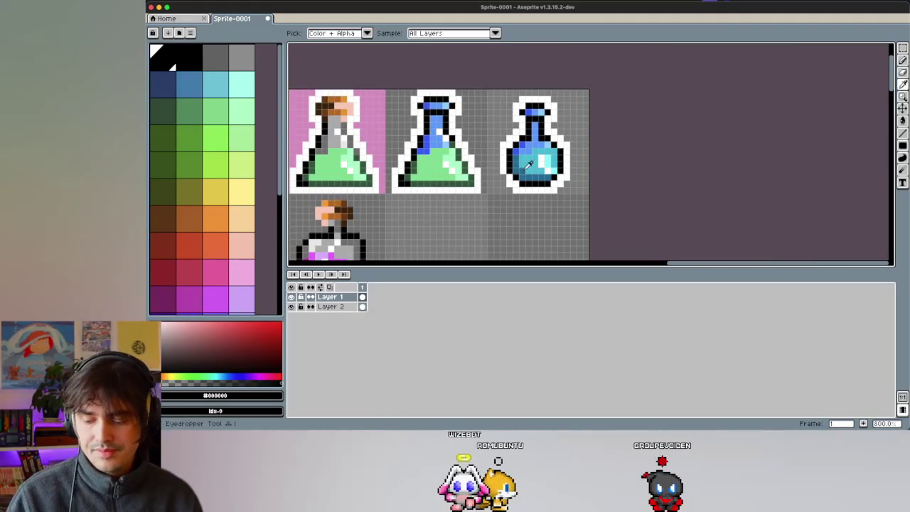
alt+click(530, 174)
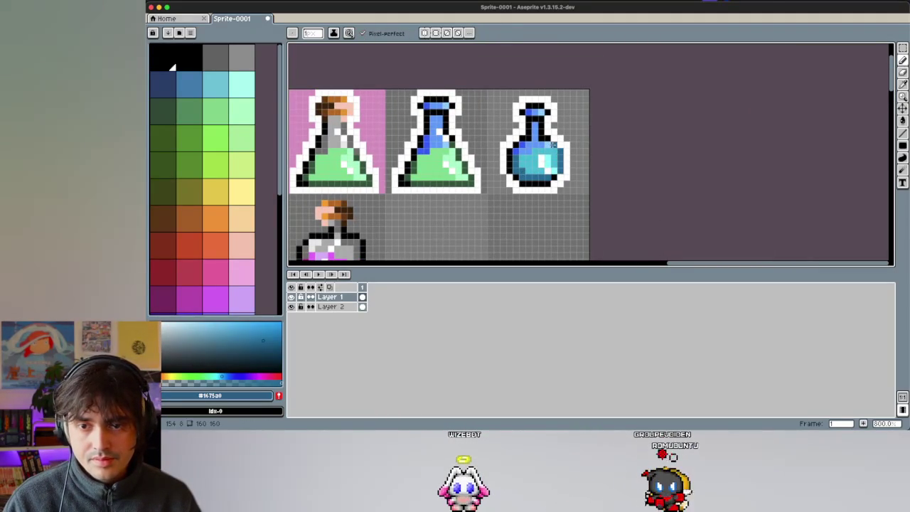
alt+click(548, 176)
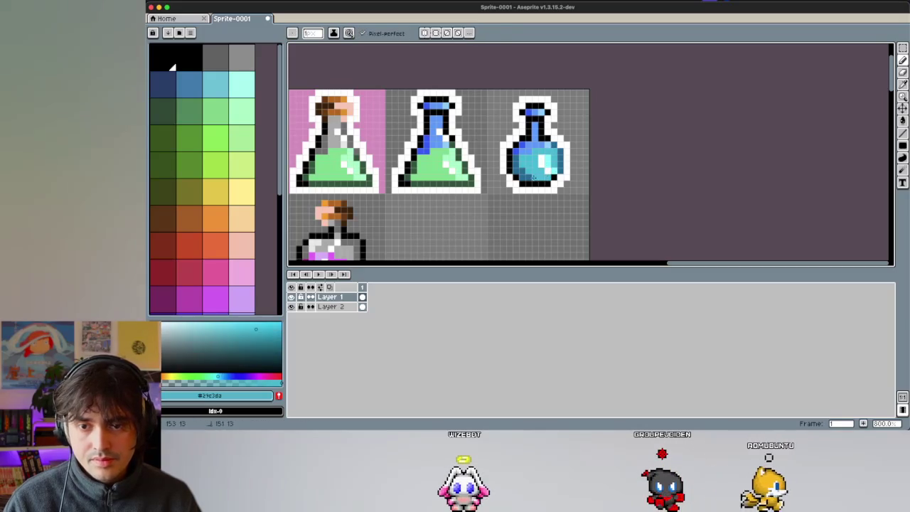
alt+click(552, 180)
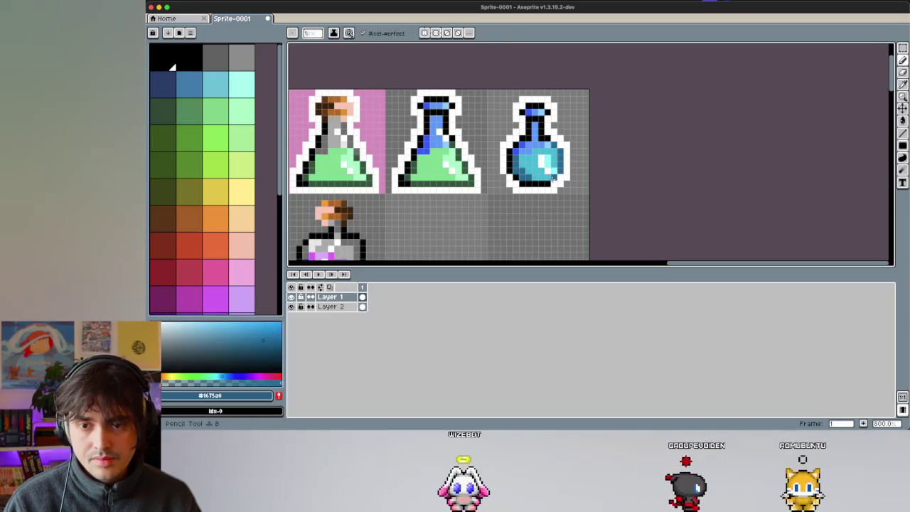
key(alt)
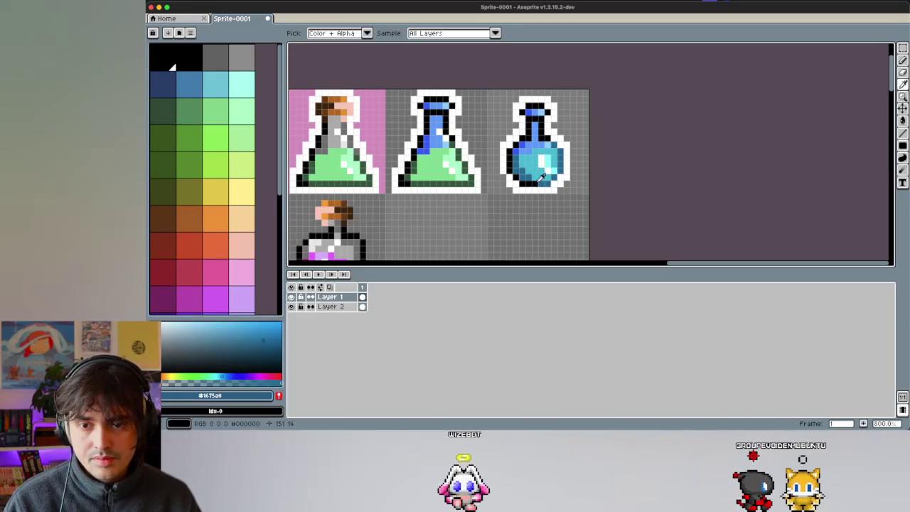
alt+click(546, 180)
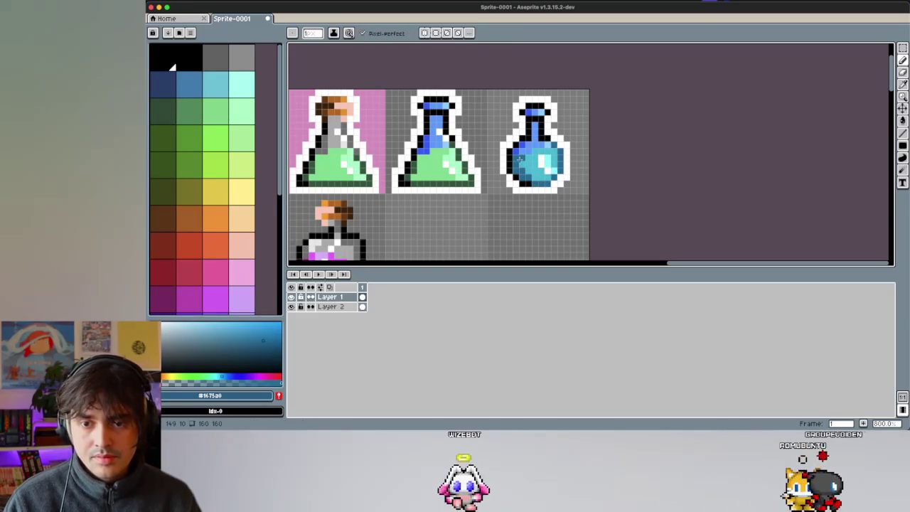
scroll(520, 160, down, 2)
scroll(520, 160, down, 2)
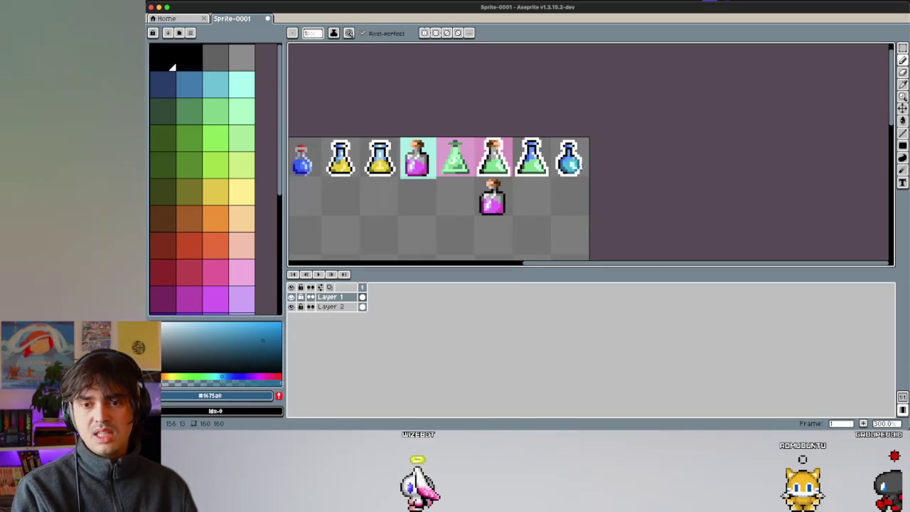
scroll(562, 151, up, 2)
scroll(542, 162, up, 3)
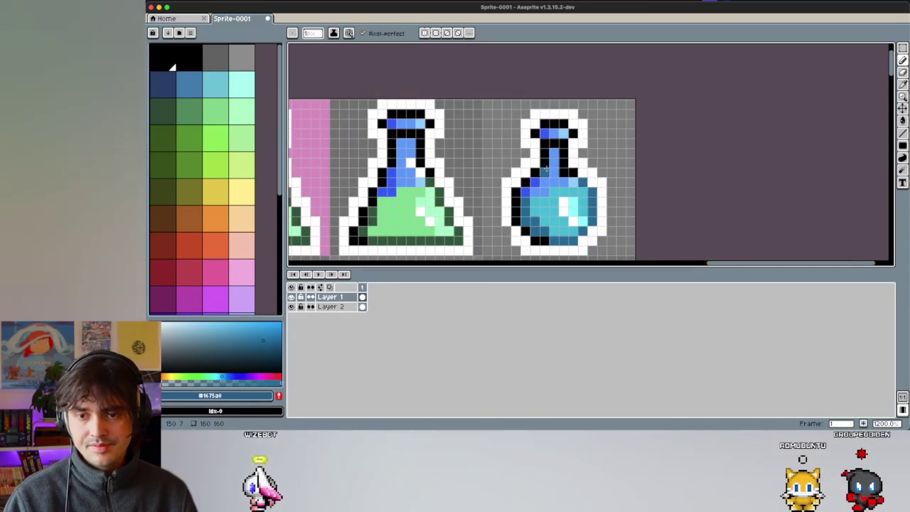
key(e)
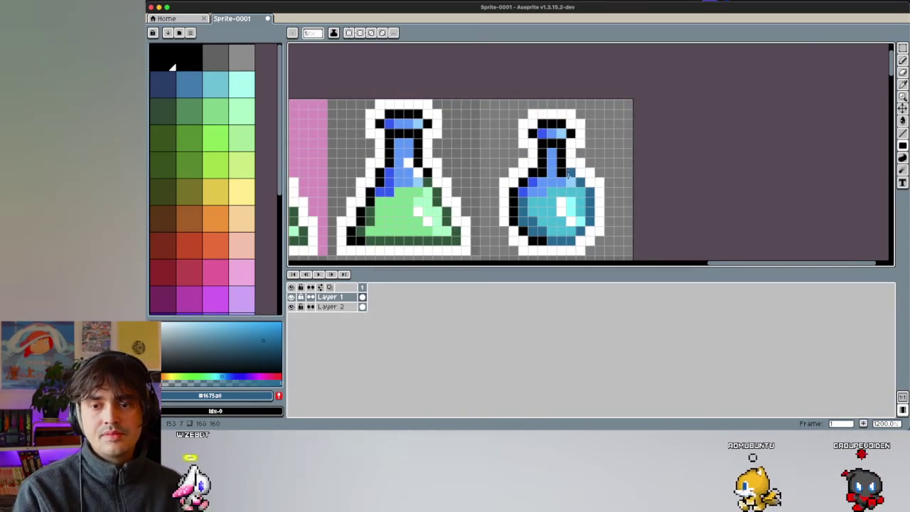
scroll(567, 168, down, 5)
scroll(538, 171, up, 1)
scroll(539, 170, up, 2)
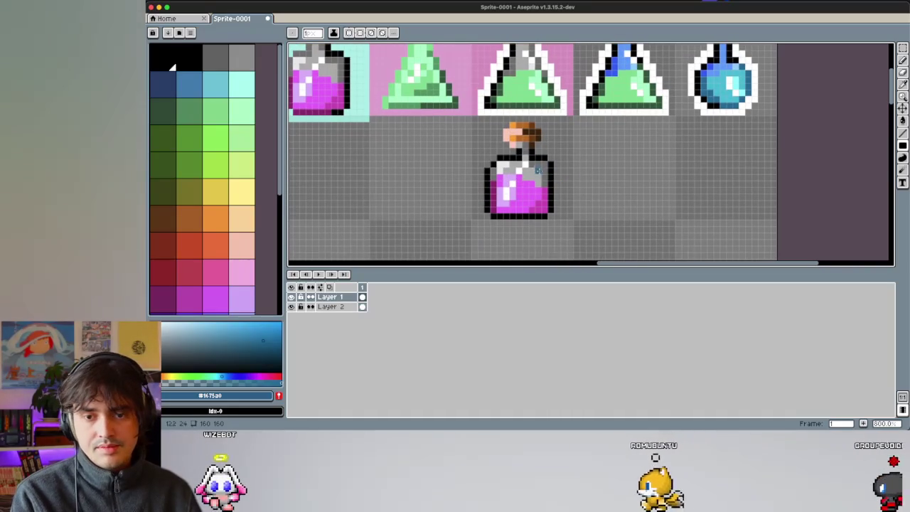
scroll(538, 171, up, 3)
scroll(500, 157, up, 1)
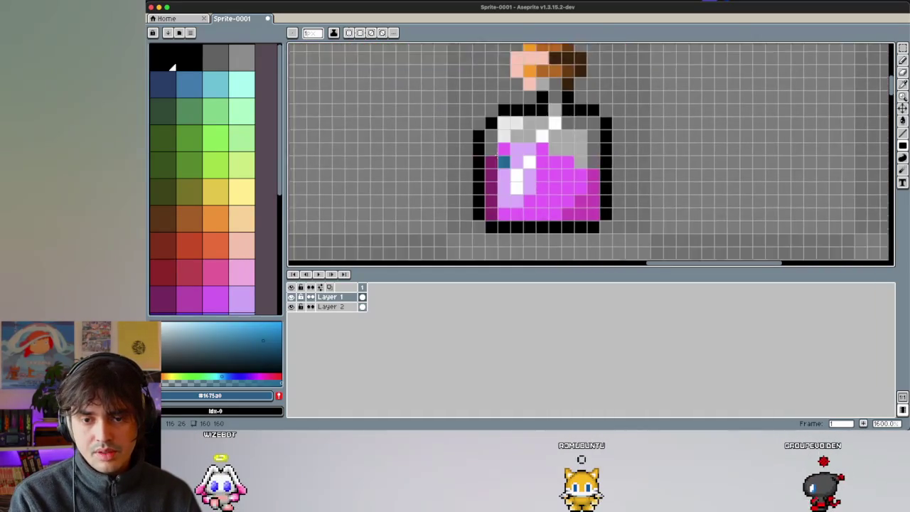
Step: Pick black from the outline, test a grey pixel on the bottle, then undo it
key(i)
click(496, 126)
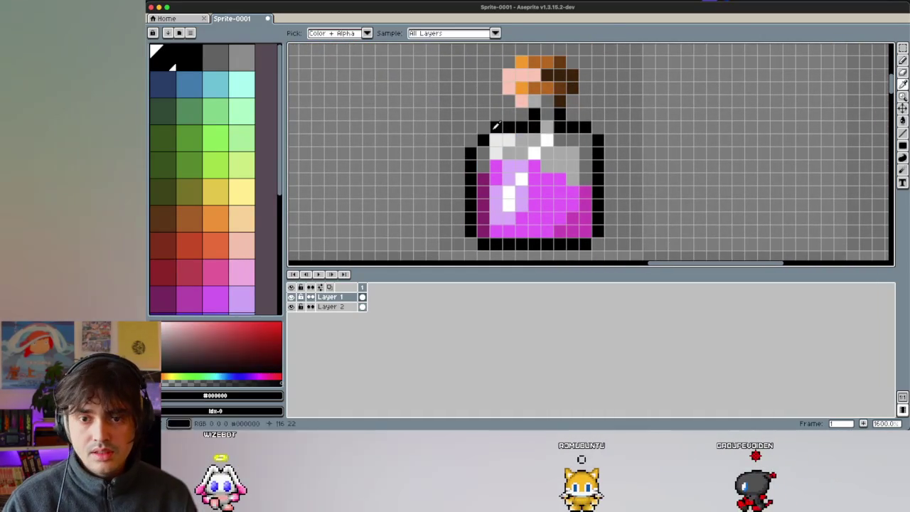
key(b)
alt+click(547, 128)
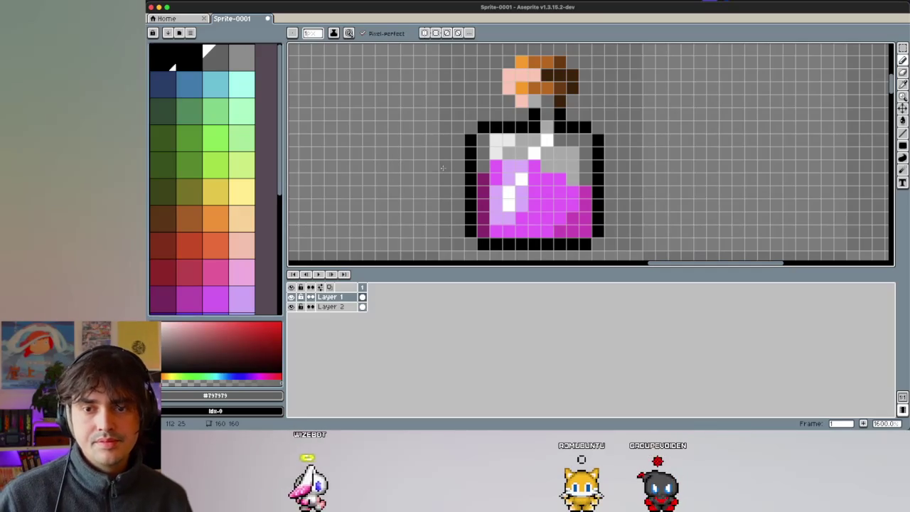
key(ctrl+z)
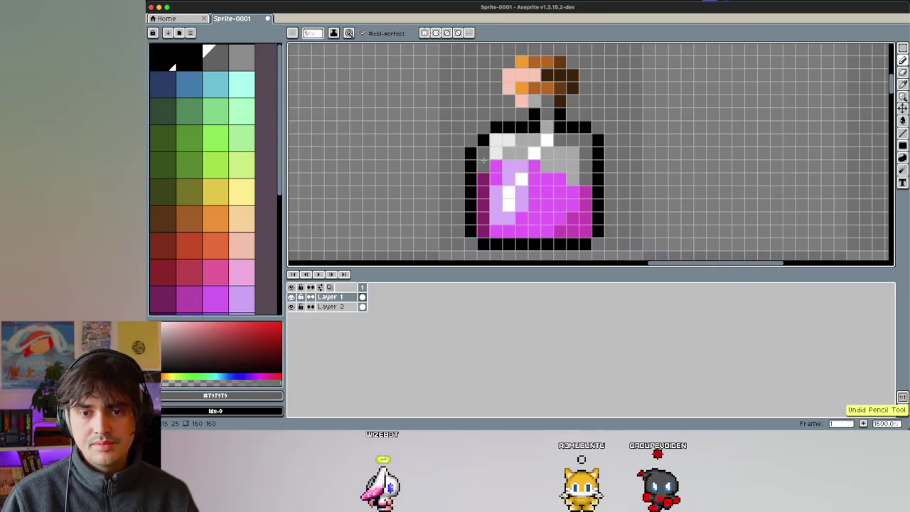
scroll(475, 160, down, 3)
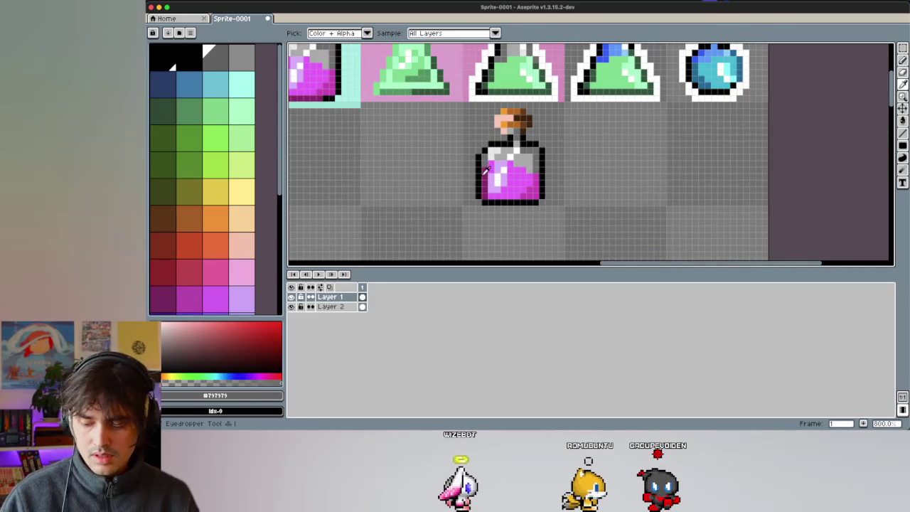
key(e)
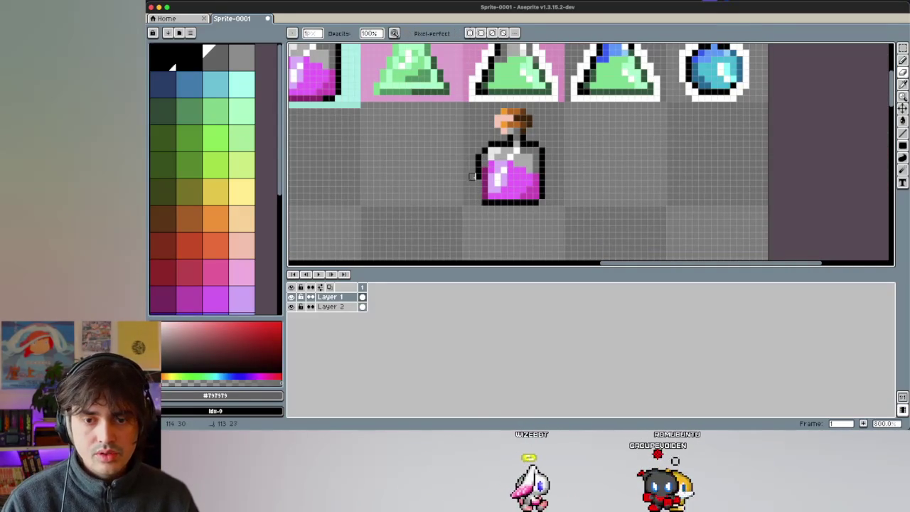
key(b)
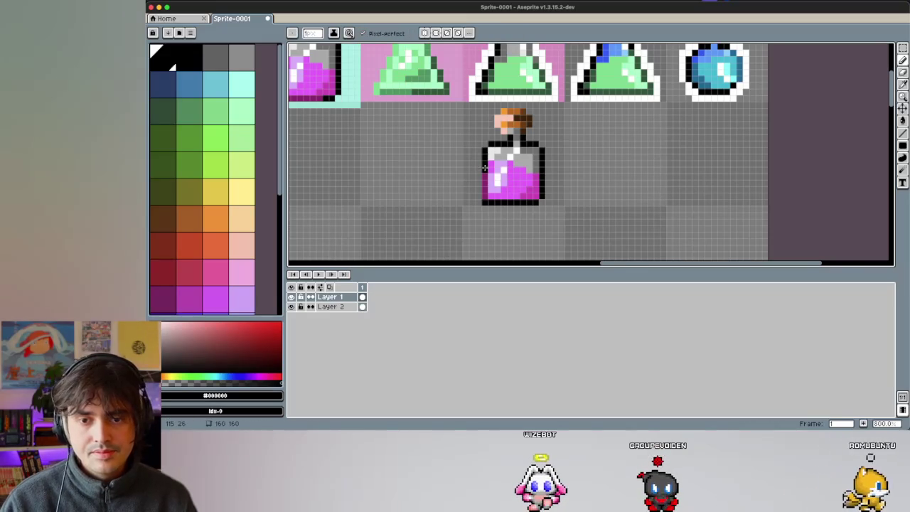
Step: Sample the pale lavender from the potion's highlight
scroll(486, 167, right, 5)
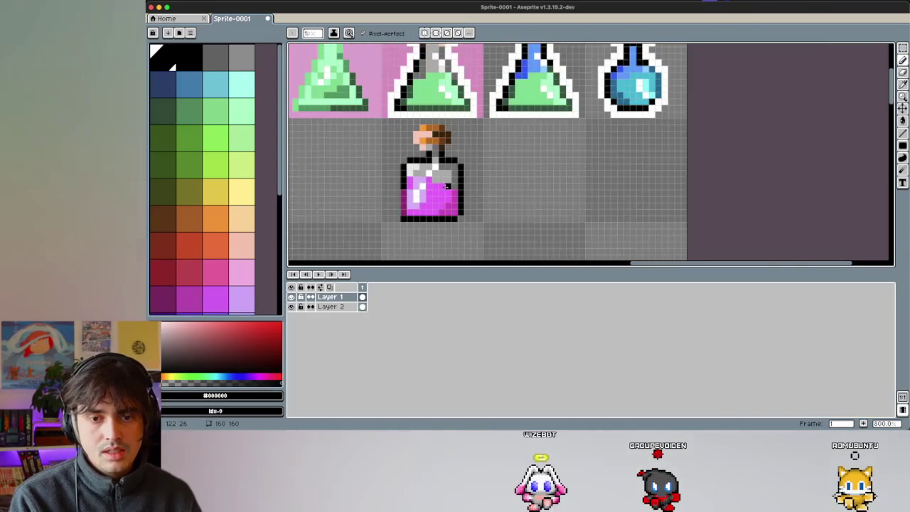
scroll(427, 186, up, 2)
scroll(457, 185, up, 2)
scroll(476, 195, down, 3)
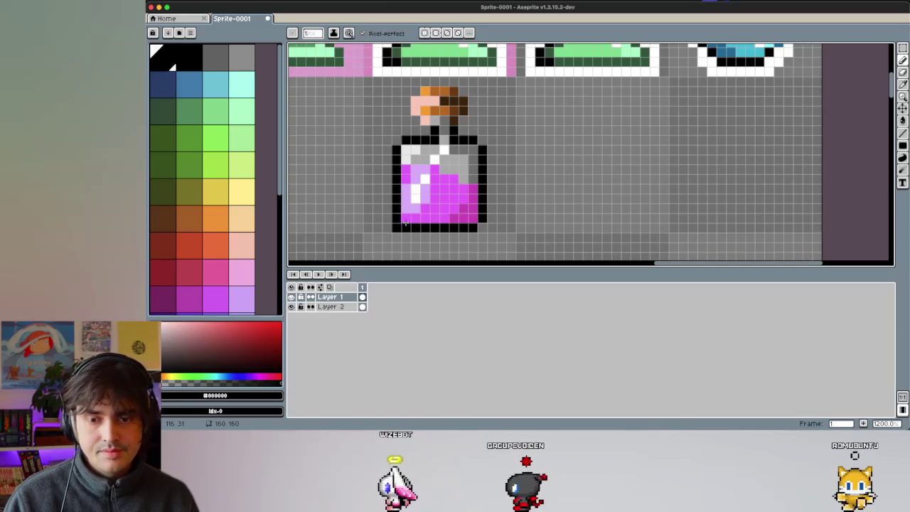
scroll(430, 179, down, 3)
scroll(439, 179, up, 3)
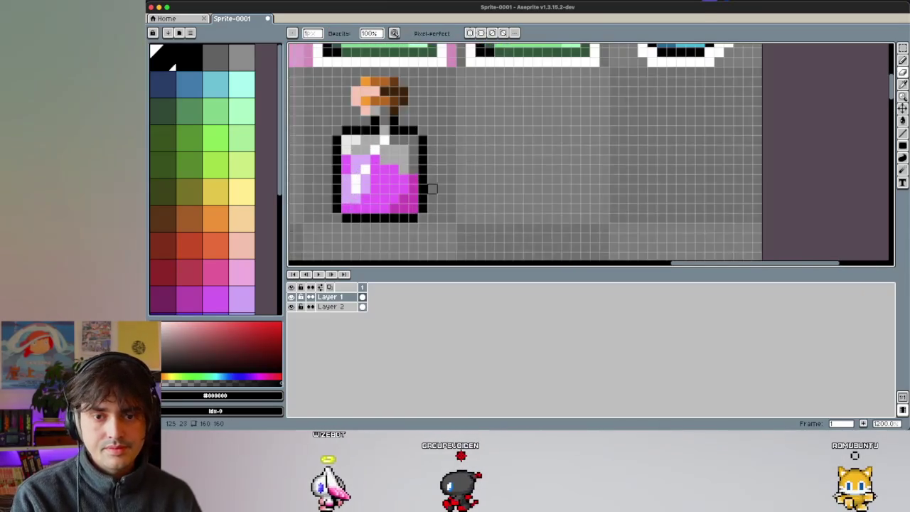
key(alt)
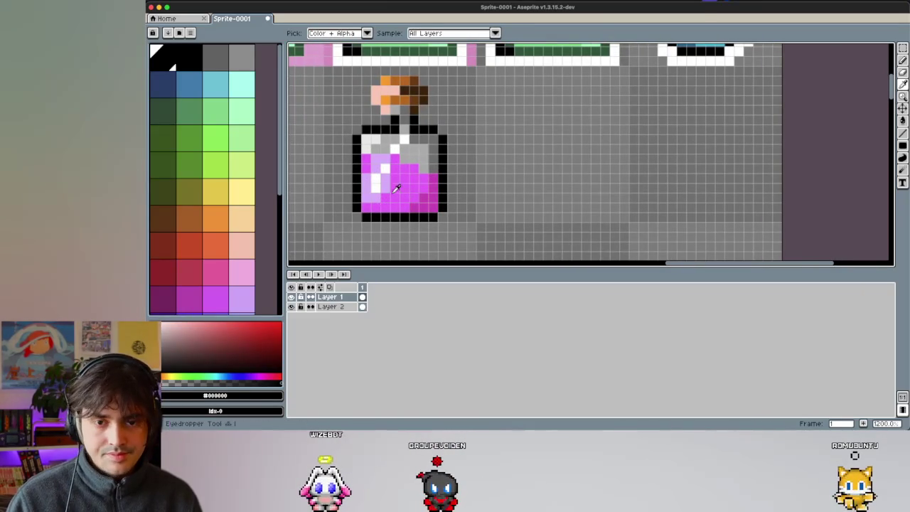
alt+click(433, 185)
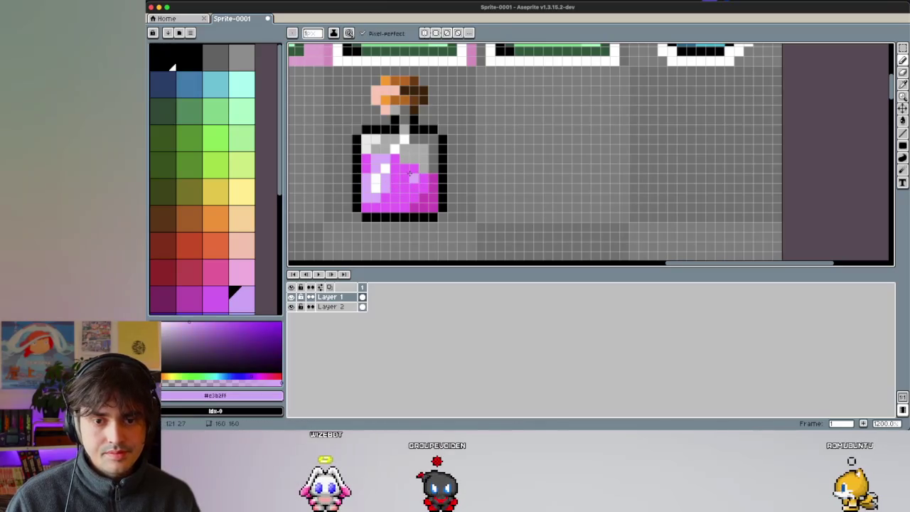
scroll(413, 168, down, 4)
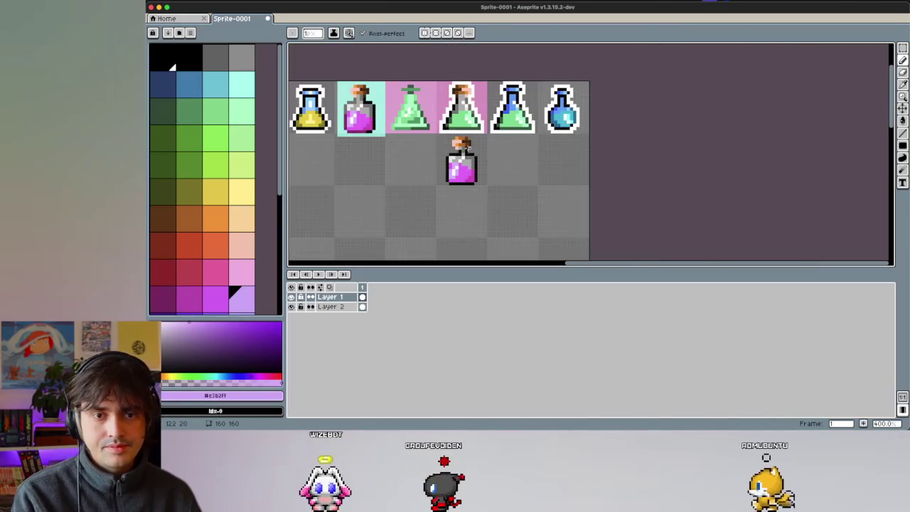
Step: Sample the grey glass and black neck colours from the square bottle
scroll(462, 129, up, 2)
scroll(450, 174, up, 1)
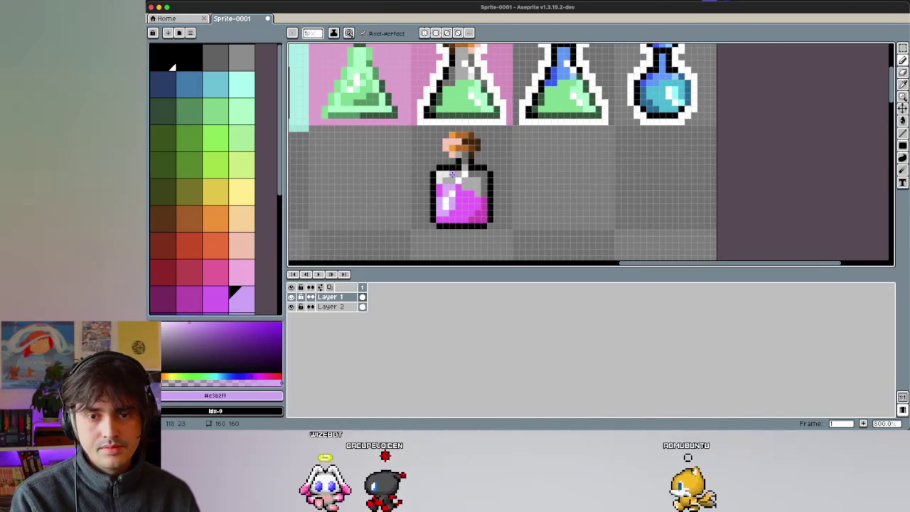
key(alt)
alt+click(457, 158)
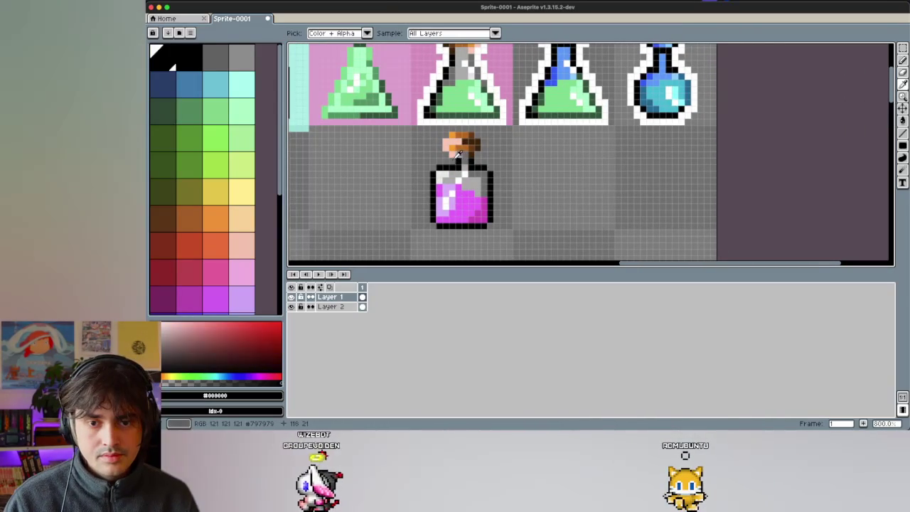
alt+click(463, 161)
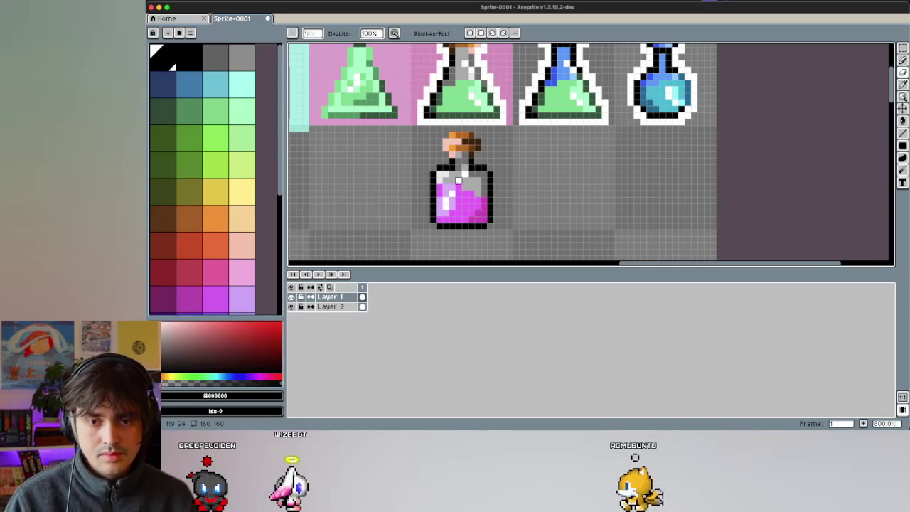
scroll(473, 174, down, 2)
scroll(474, 175, up, 2)
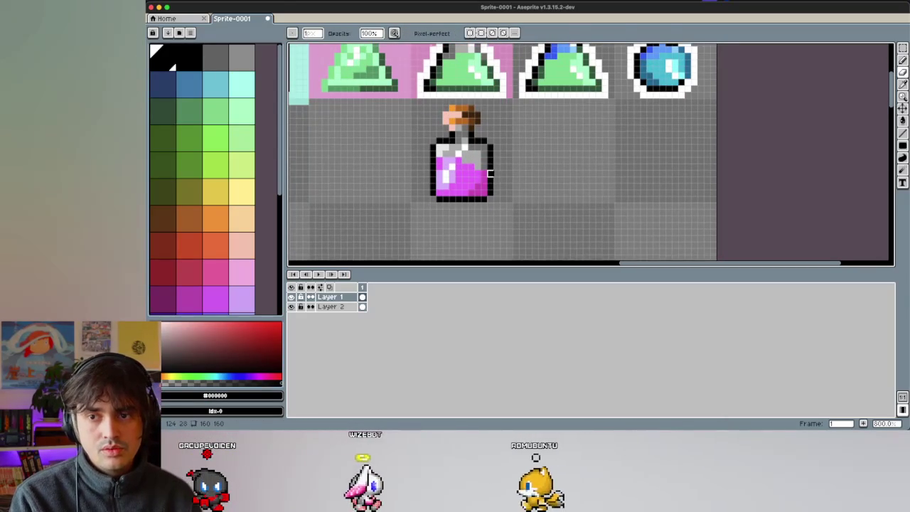
scroll(548, 160, right, 2)
scroll(548, 161, up, 1)
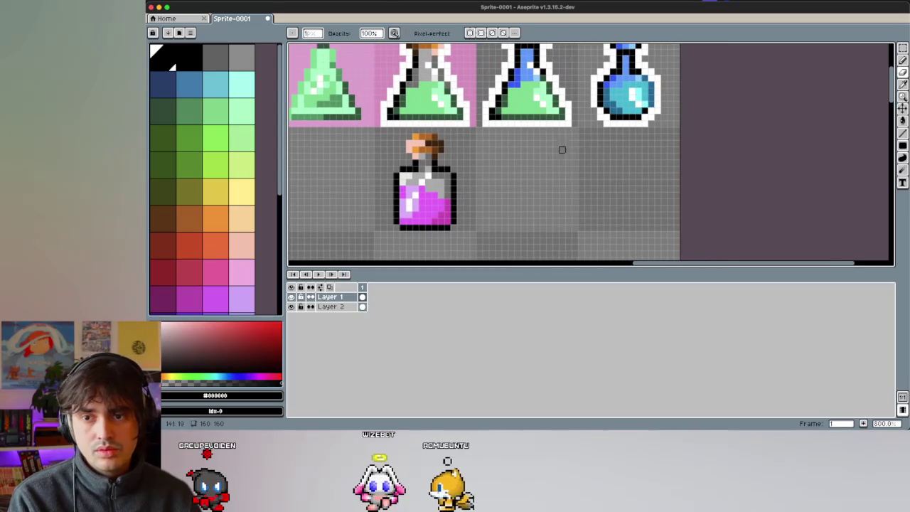
Step: Repaint the bottom row of the liquid with the bottle's magenta
key(i)
alt+click(645, 106)
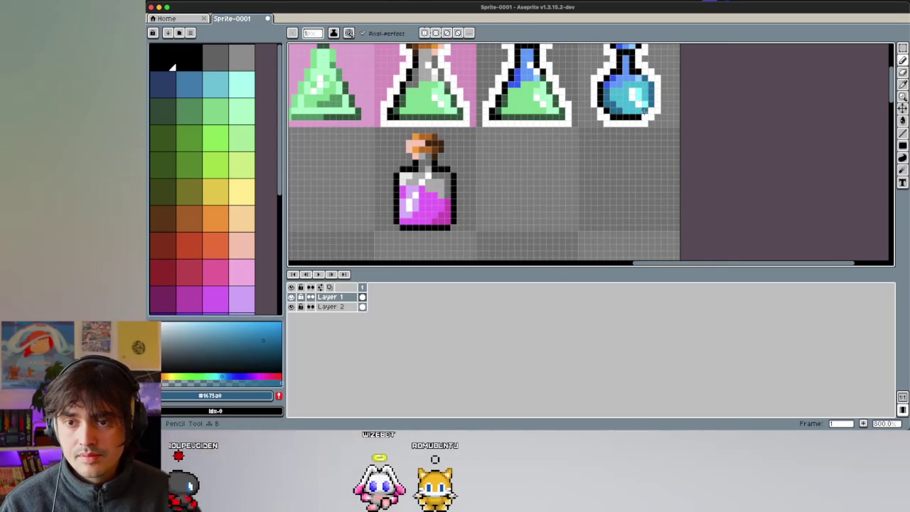
scroll(519, 164, up, 1)
scroll(508, 171, up, 1)
scroll(499, 179, up, 1)
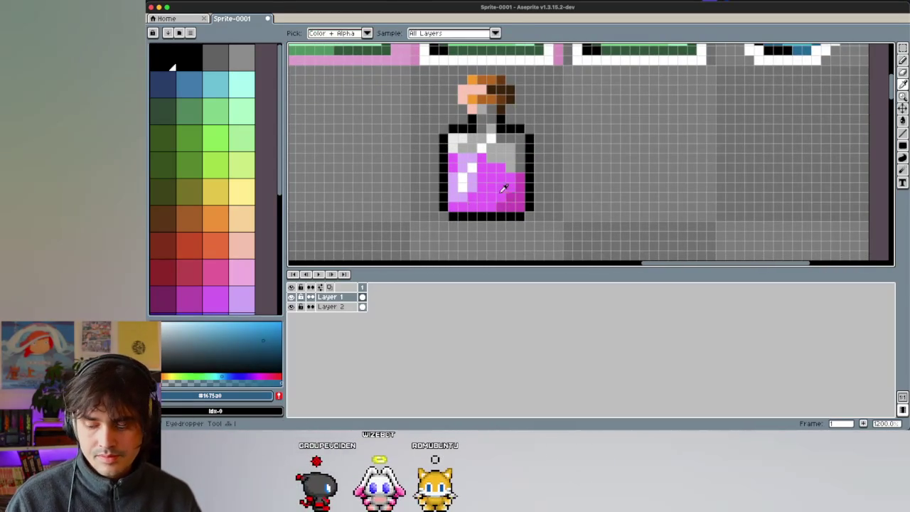
alt+click(454, 206)
drag(453, 207, 470, 206)
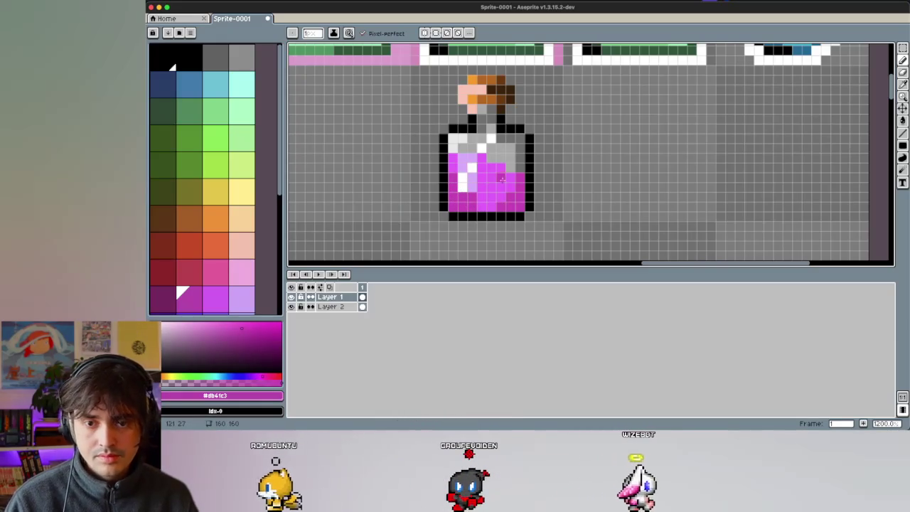
Step: Add bright magenta, light purple and white highlight pixels inside the liquid
key(shift+u)
key(b)
alt+click(459, 158)
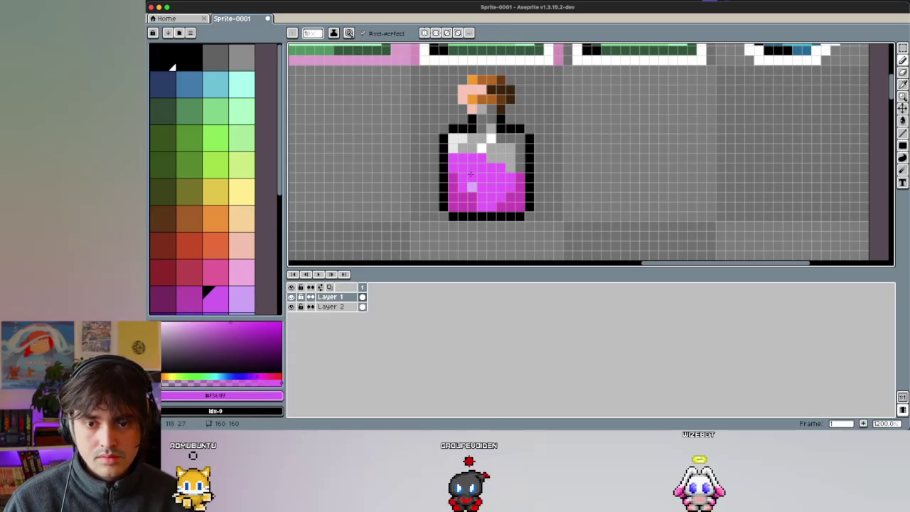
alt+click(471, 184)
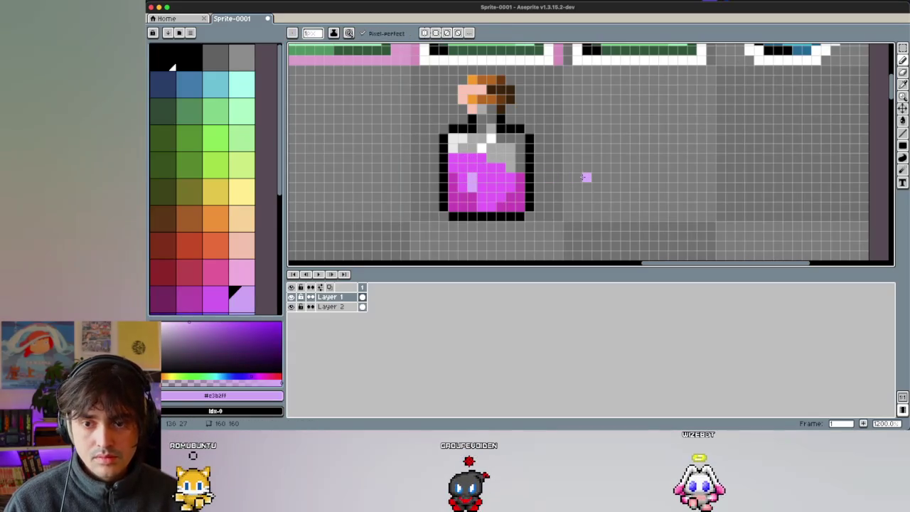
alt+click(476, 165)
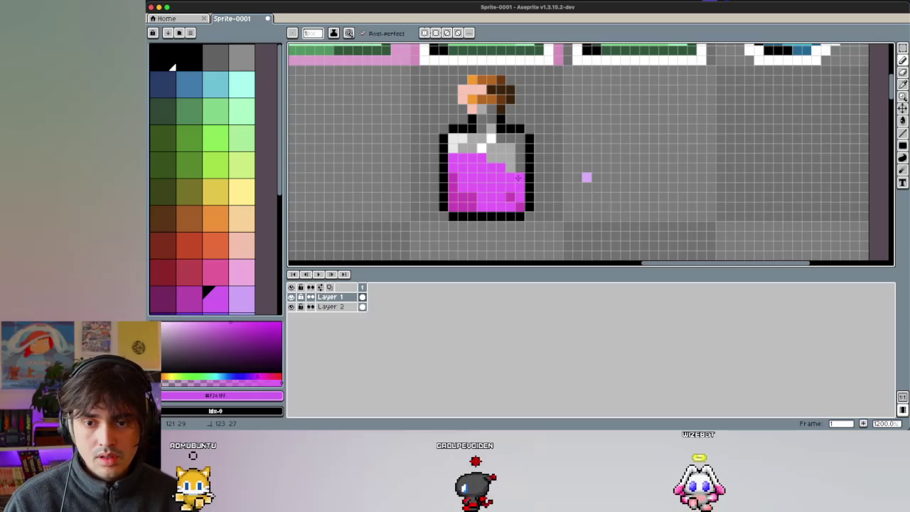
alt+click(506, 186)
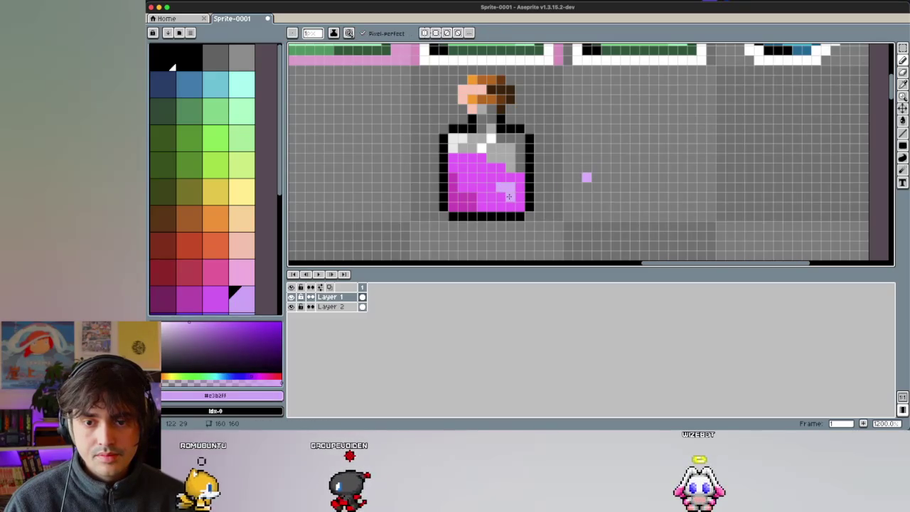
alt+click(490, 138)
drag(501, 197, 491, 178)
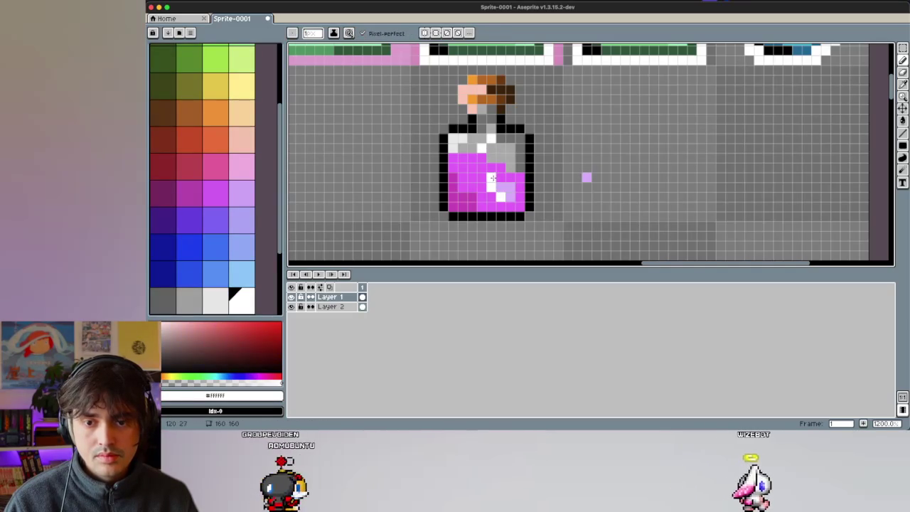
Step: Paint deep blue and light blue into the bottle's upper interior
scroll(638, 125, up, 5)
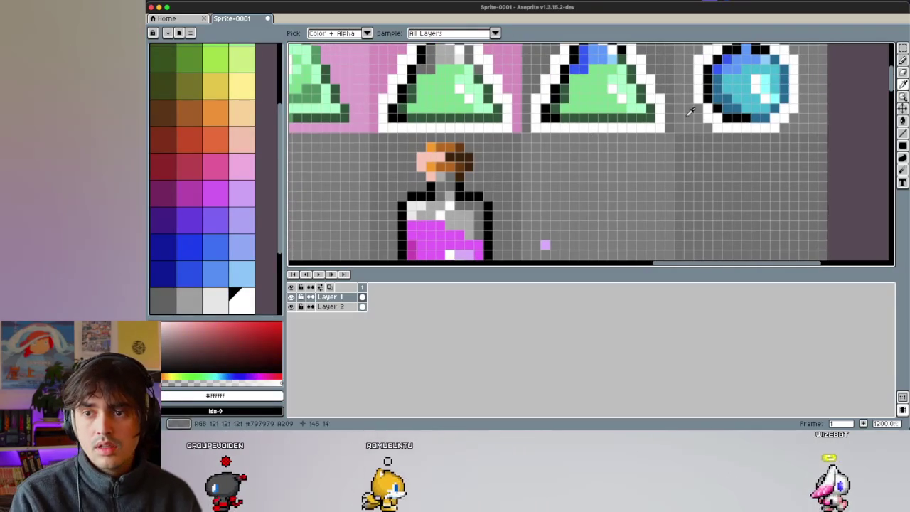
click(583, 67)
scroll(455, 177, down, 2)
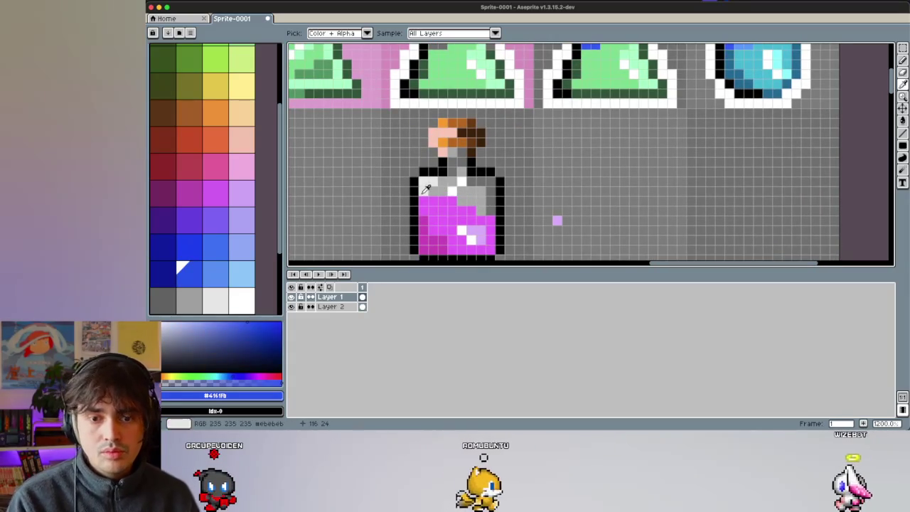
drag(424, 183, 433, 182)
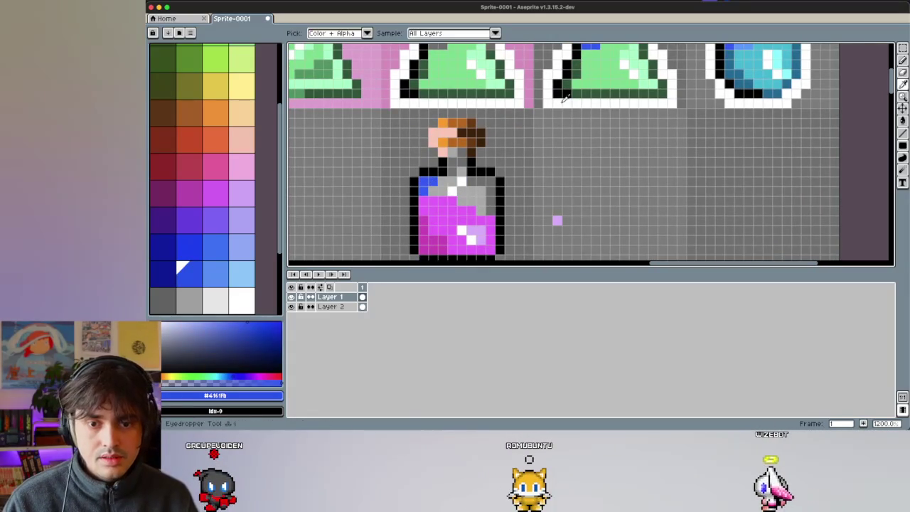
scroll(734, 64, up, 2)
click(739, 75)
scroll(569, 142, down, 2)
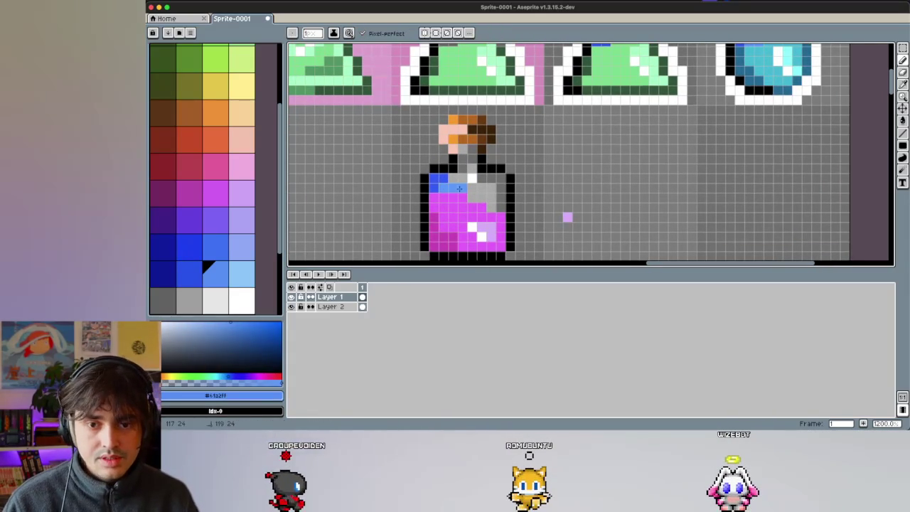
drag(449, 182, 473, 169)
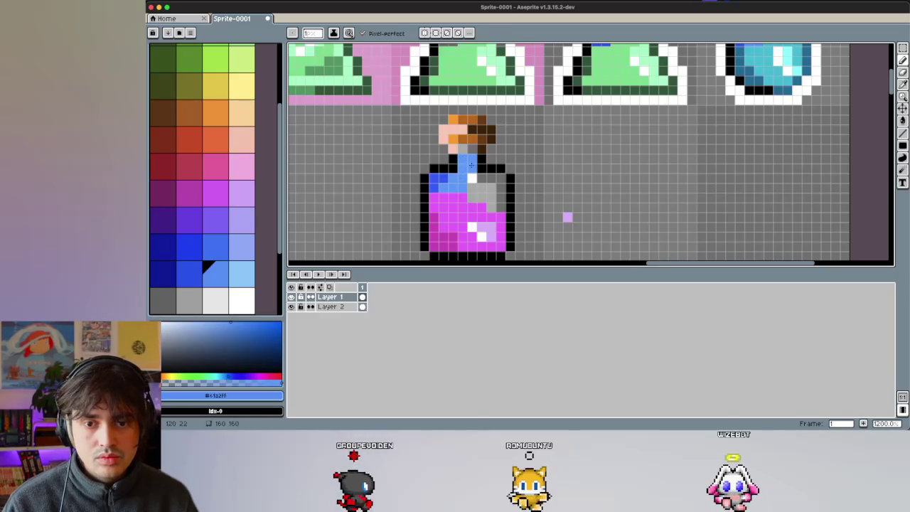
Step: Redraw the cork's lower edge in black and add a deep blue band across the stopper top
alt+click(482, 149)
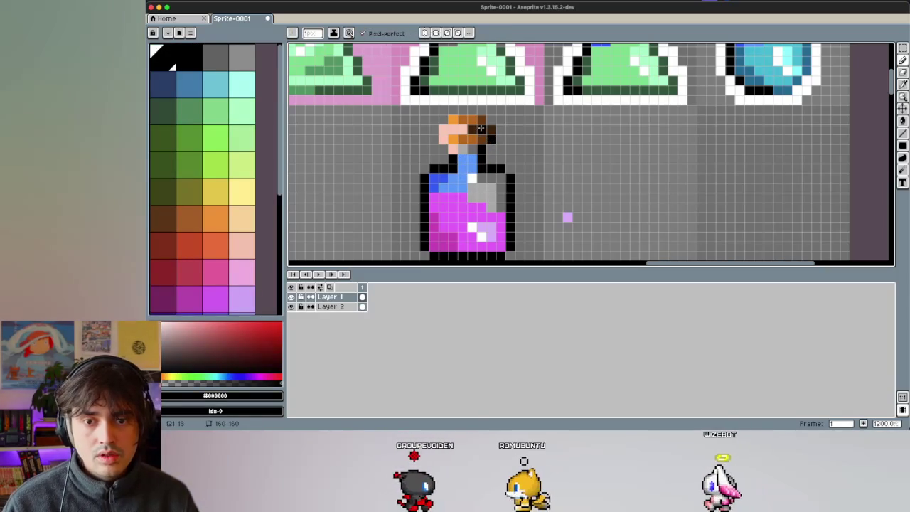
drag(454, 140, 452, 152)
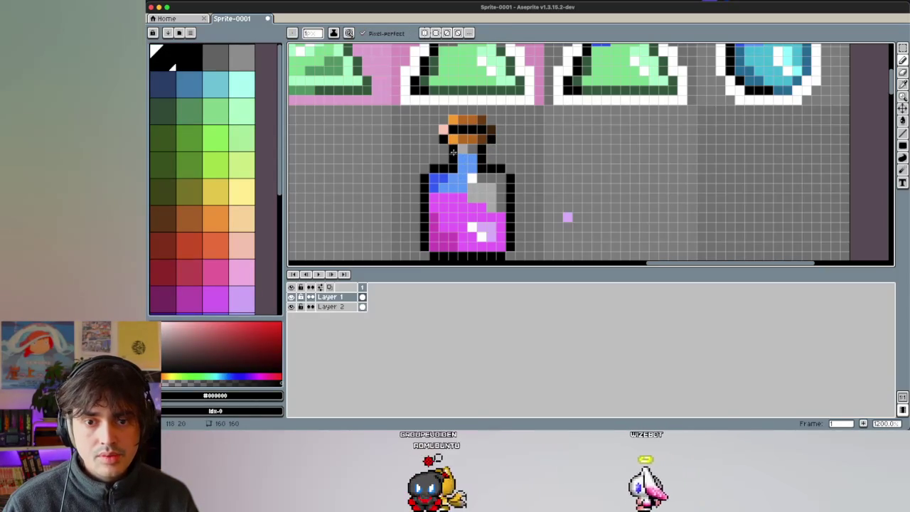
key(e)
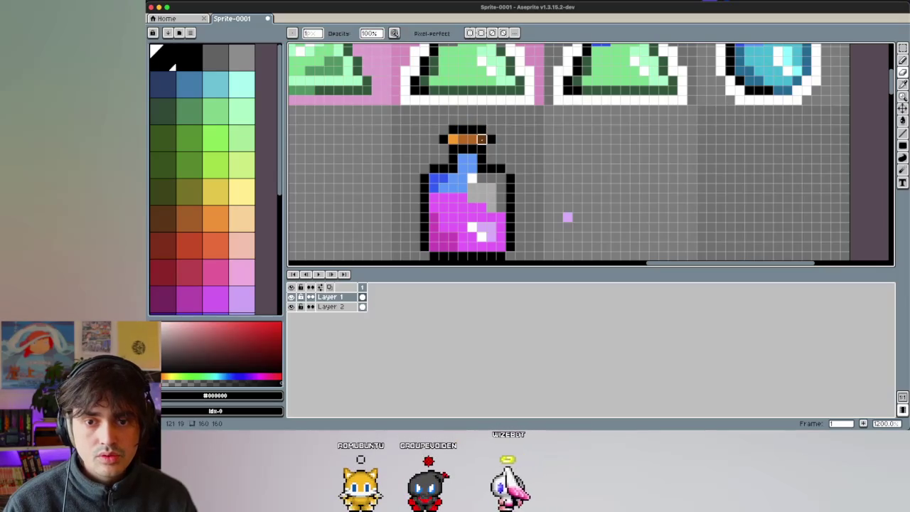
key(b)
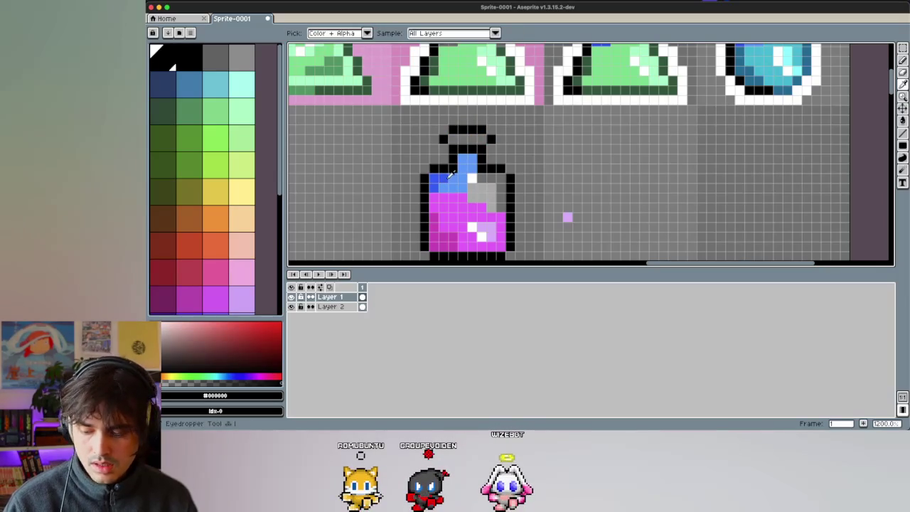
alt+click(439, 182)
drag(453, 140, 462, 140)
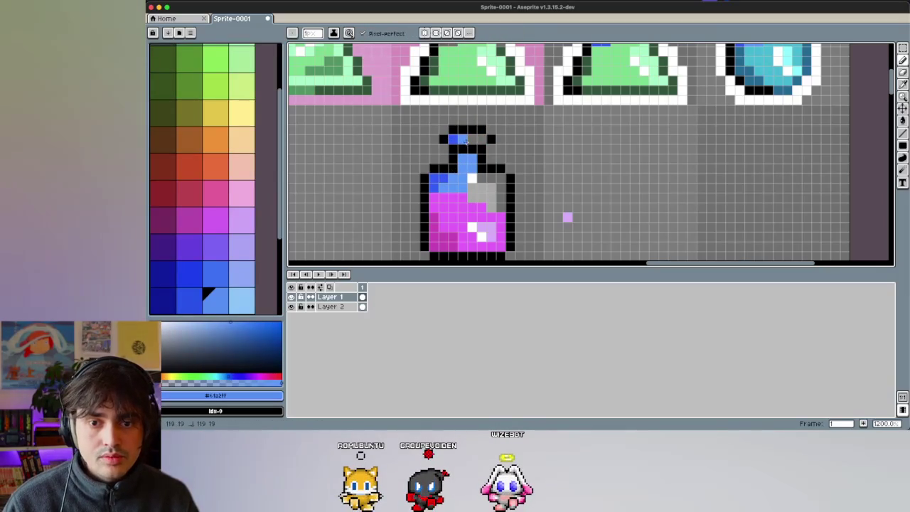
Step: Turn the bottle shoulder's white and grey pixels medium blue
scroll(507, 149, up, 5)
scroll(526, 142, right, 5)
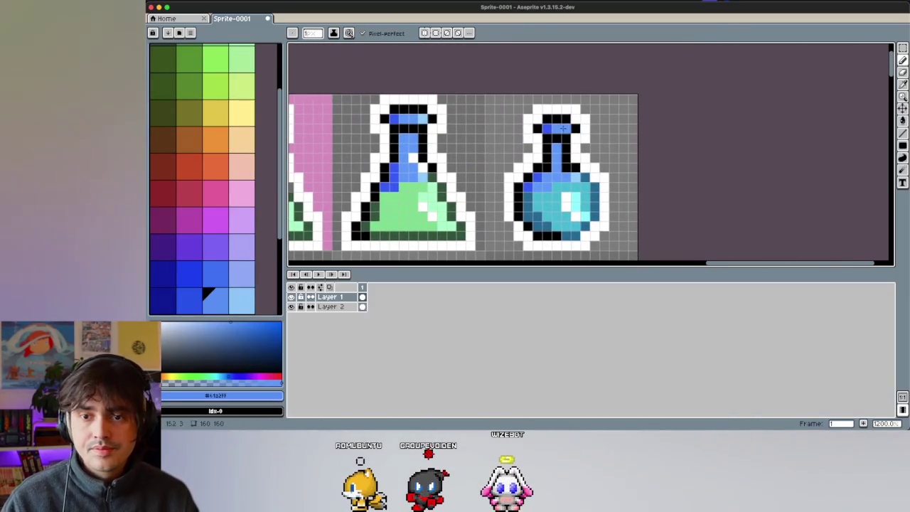
alt+click(569, 123)
scroll(561, 128, left, 3)
scroll(555, 132, down, 5)
scroll(554, 132, left, 4)
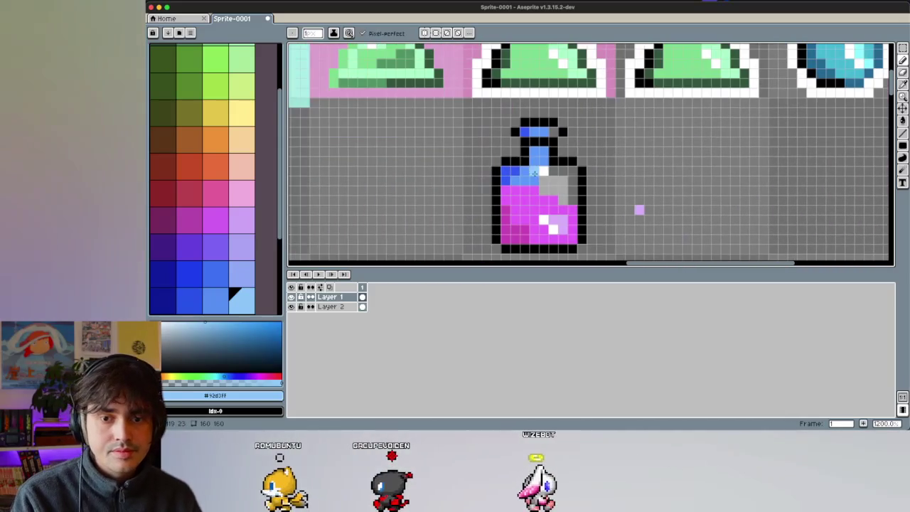
scroll(554, 132, up, 3)
scroll(544, 145, right, 2)
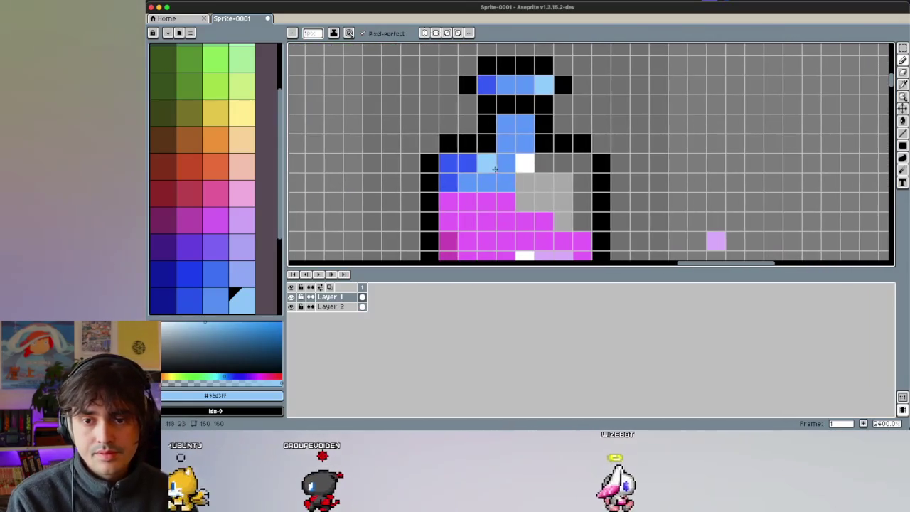
alt+click(519, 147)
mouse_move(524, 163)
mouse_down()
mouse_move(579, 179)
mouse_move(524, 182)
mouse_move(575, 199)
mouse_up()
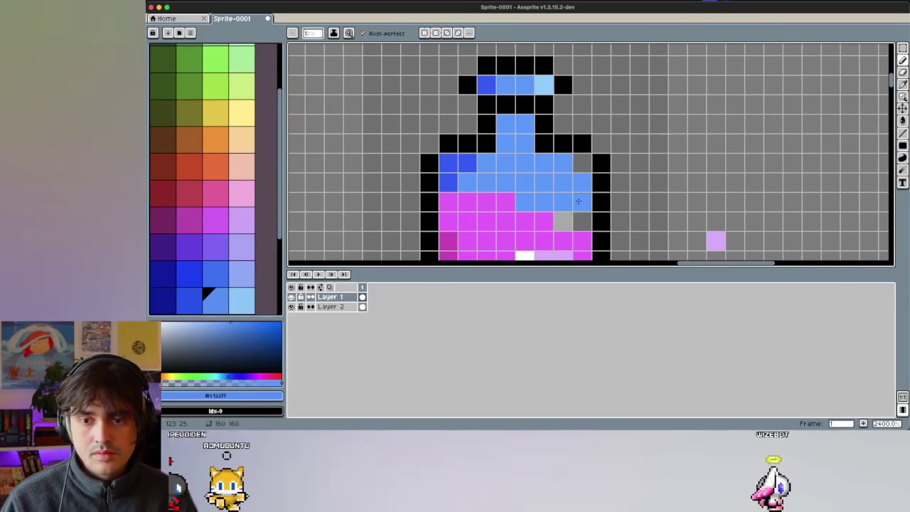
Step: Colour the last grey shoulder pixel blue
click(582, 163)
scroll(555, 171, down, 3)
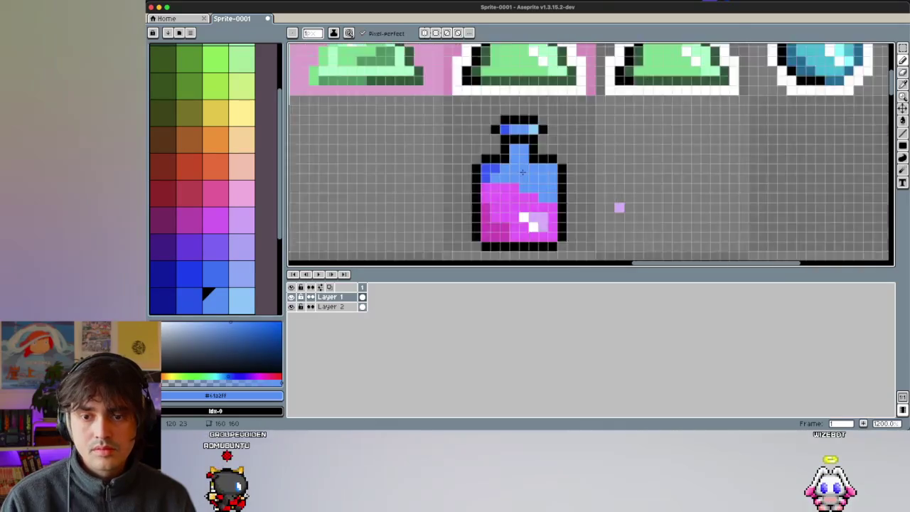
scroll(547, 174, down, 1)
scroll(541, 174, up, 2)
scroll(539, 174, up, 1)
scroll(526, 181, up, 2)
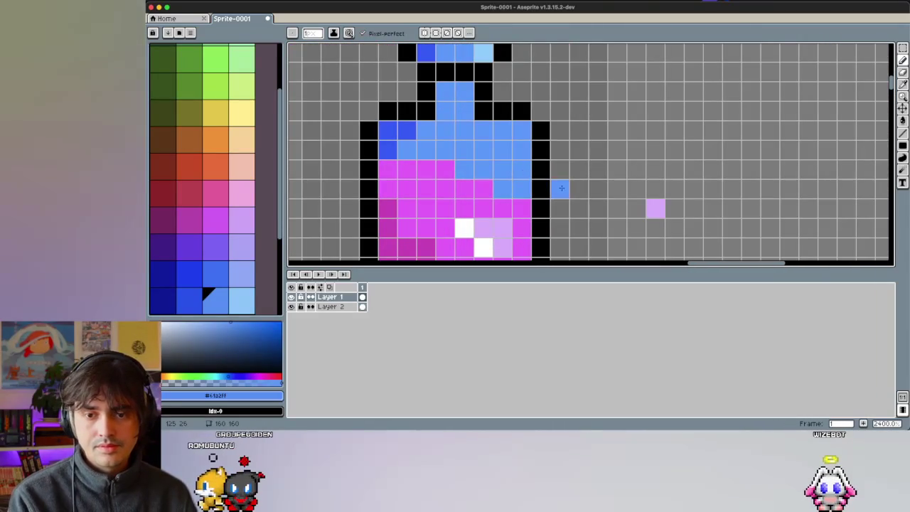
key(alt)
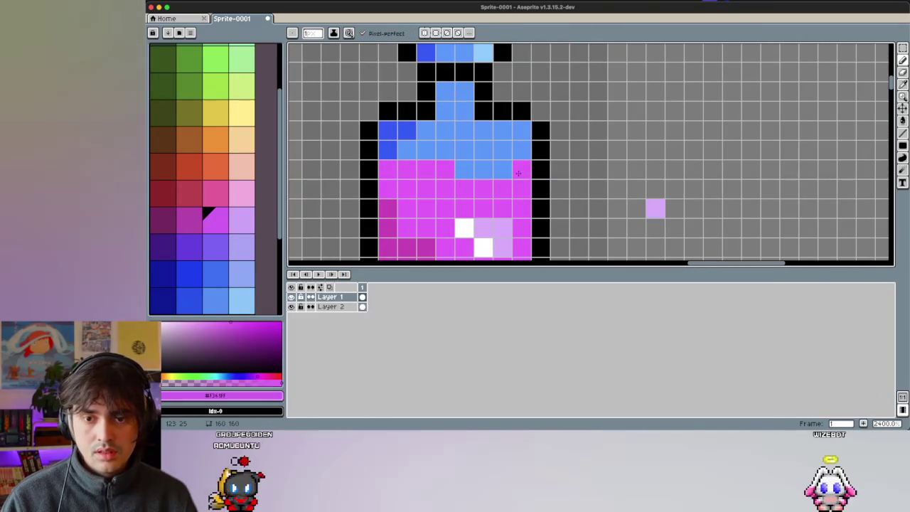
scroll(477, 171, down, 5)
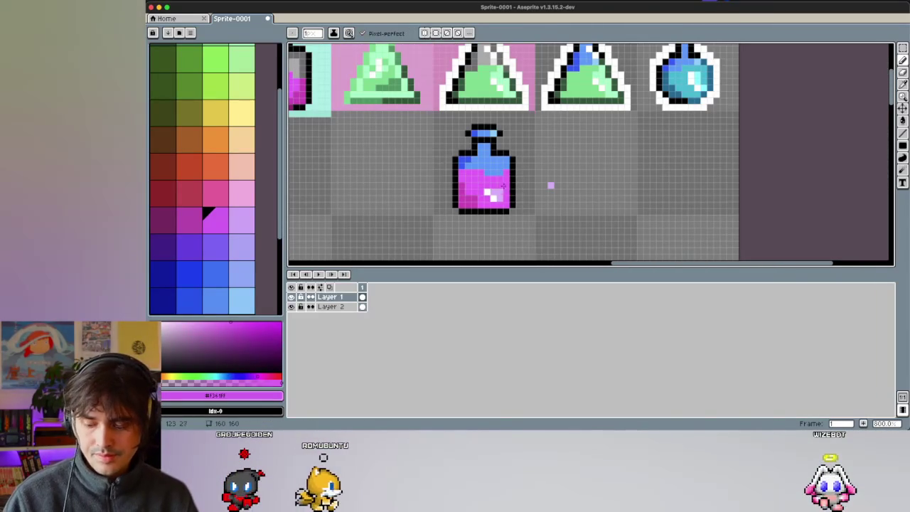
scroll(486, 205, up, 3)
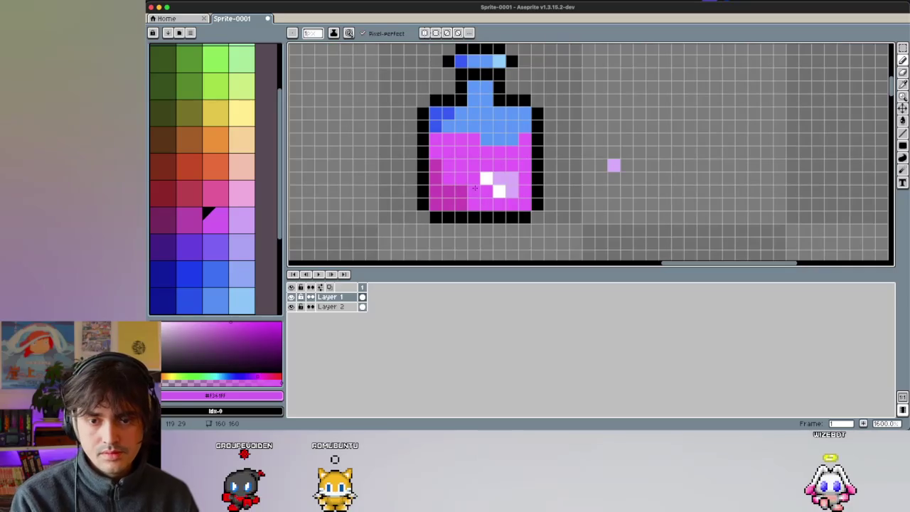
key(b)
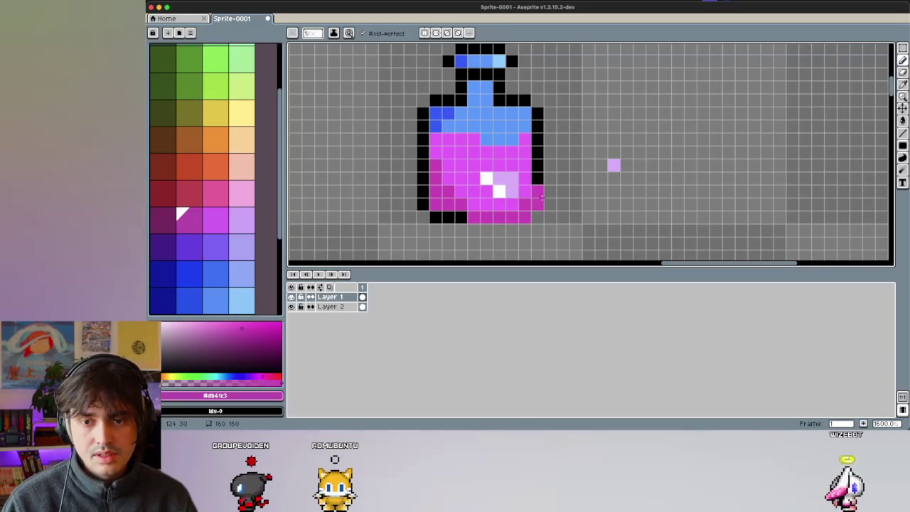
Step: Dismiss the accidental sprite sheet export and paint the bottle's right outline pixels magenta
key(super+e)
click(648, 184)
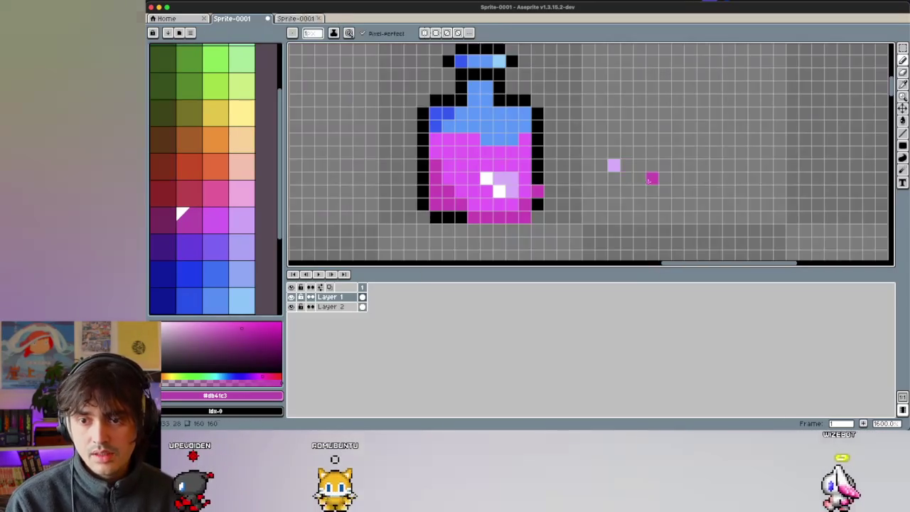
scroll(487, 212, up, 3)
scroll(487, 212, down, 3)
scroll(487, 212, left, 2)
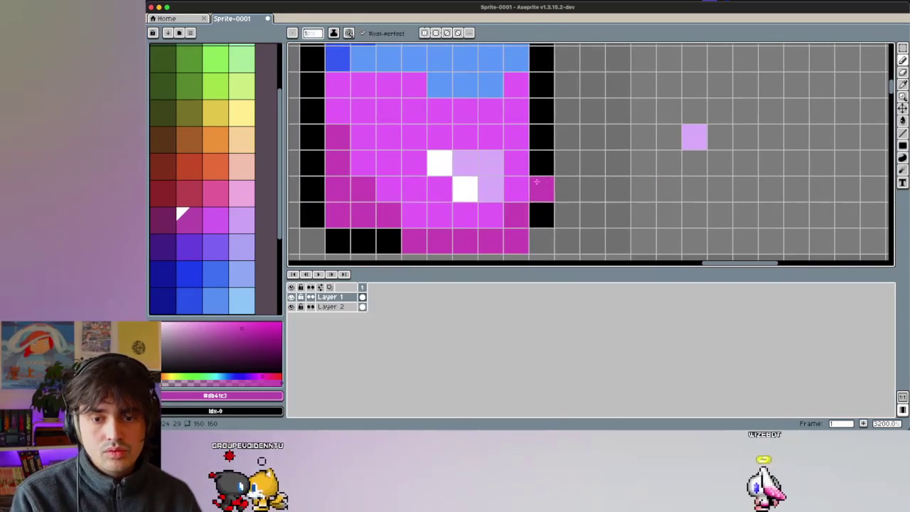
scroll(540, 210, up, 3)
drag(538, 207, 532, 164)
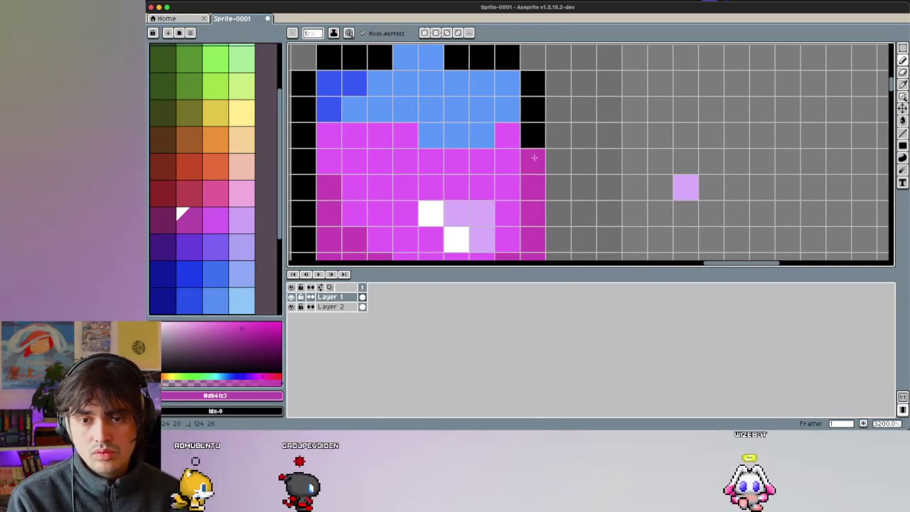
click(532, 147)
scroll(529, 153, down, 3)
scroll(527, 188, up, 1)
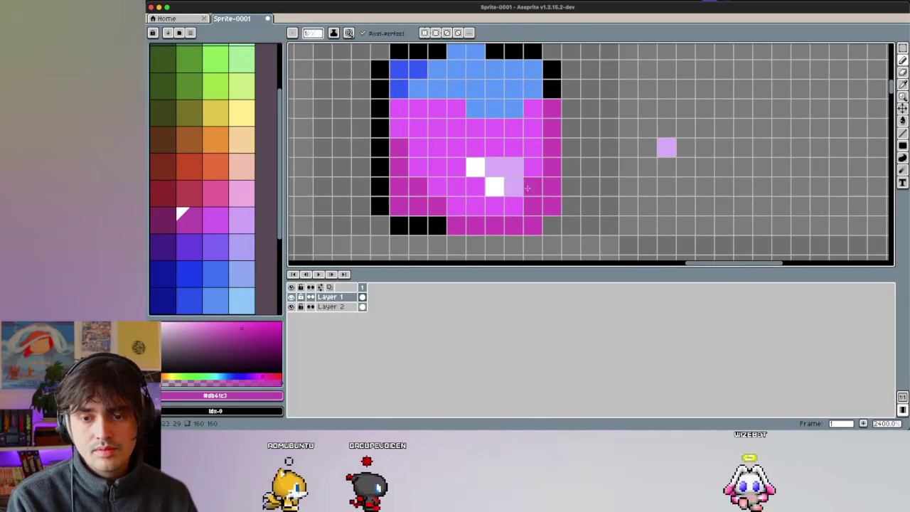
Step: Redraw the sparkle highlight in white and light purple, covering stray pixels with magenta
alt+click(533, 181)
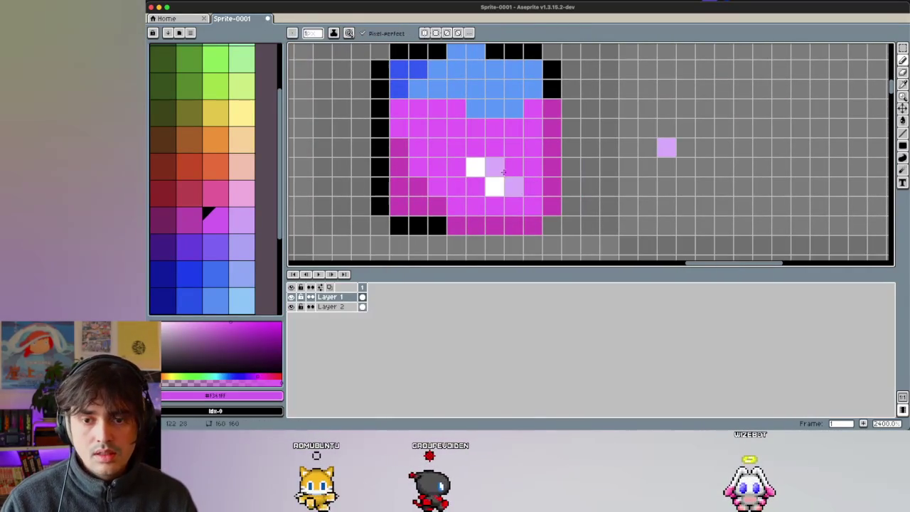
alt+click(516, 178)
click(475, 187)
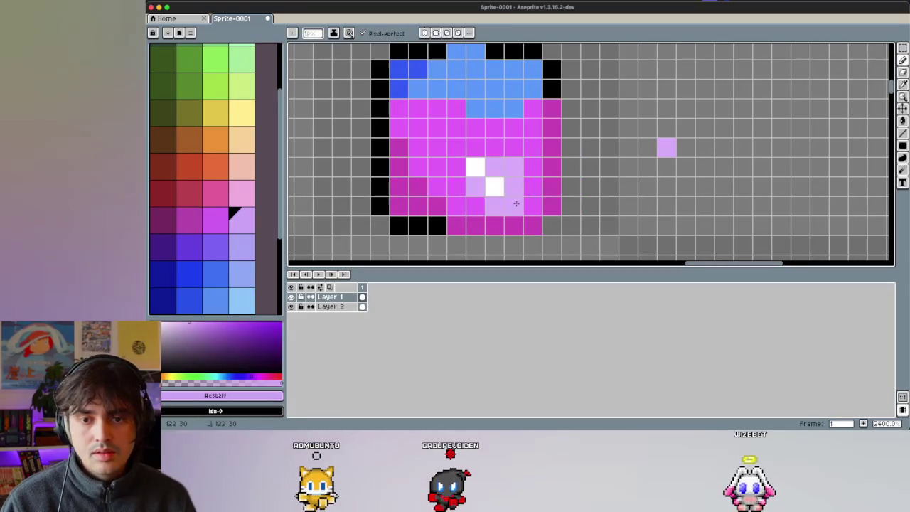
alt+click(475, 167)
drag(494, 165, 518, 184)
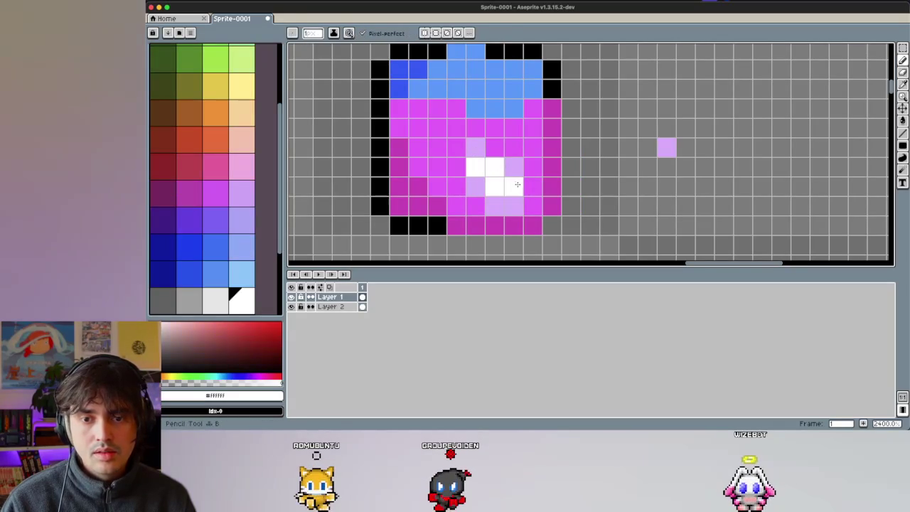
alt+click(489, 146)
mouse_move(475, 148)
mouse_down()
mouse_move(474, 165)
mouse_move(494, 189)
mouse_up()
key(alt)
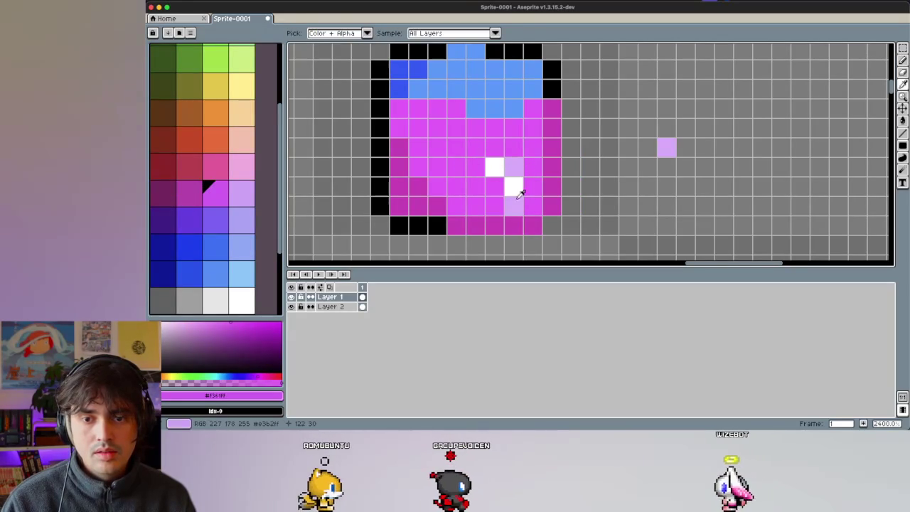
alt+click(510, 199)
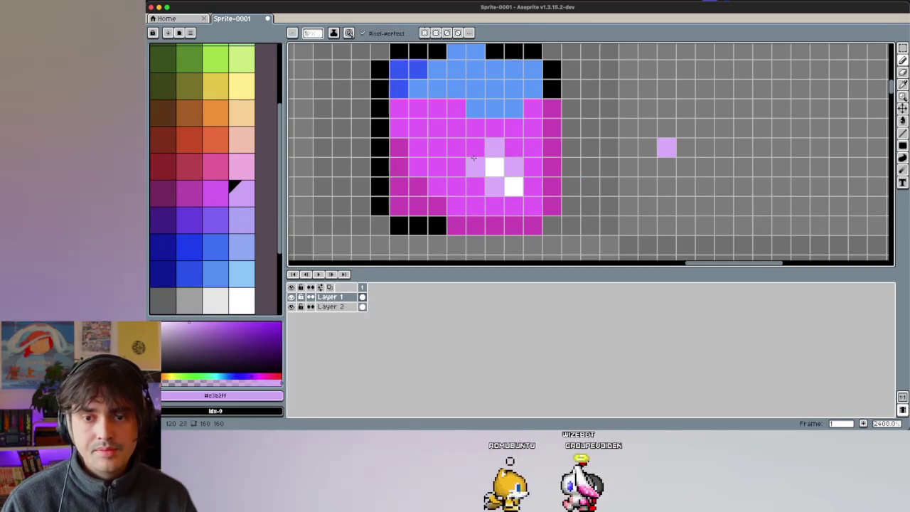
scroll(495, 186, up, 5)
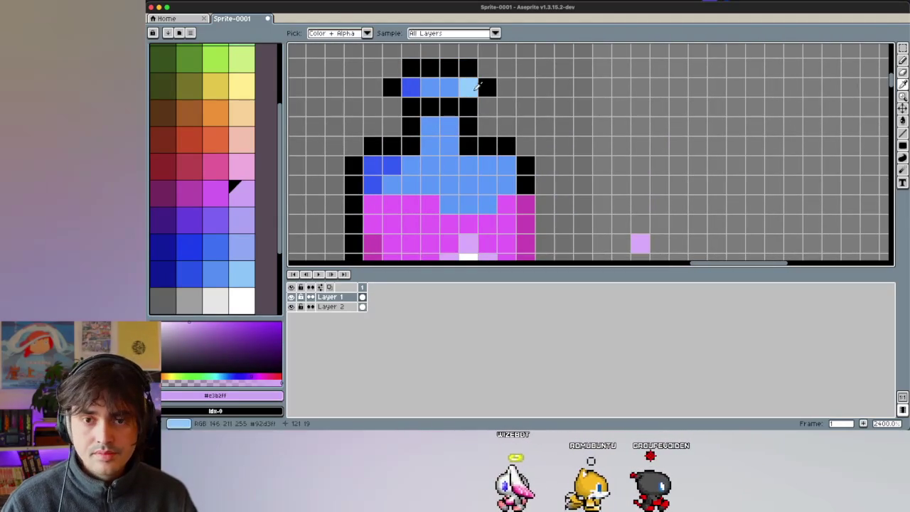
Step: Sample light blue and white, then paint a white glint on the bottle's shoulder
alt+click(468, 86)
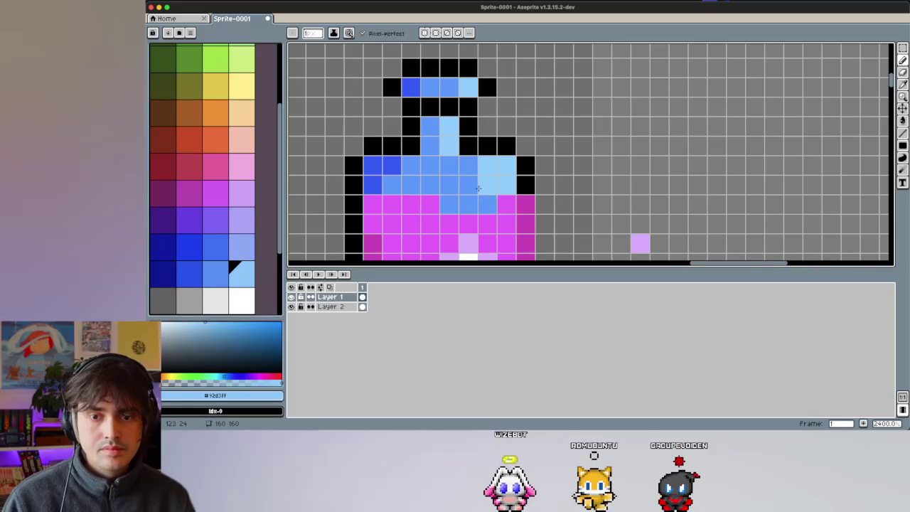
scroll(473, 184, down, 1)
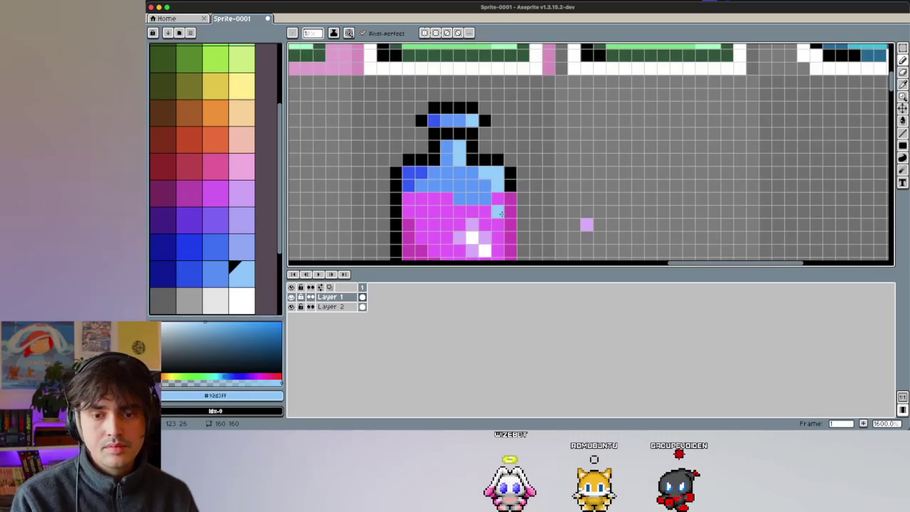
alt+click(473, 238)
click(484, 199)
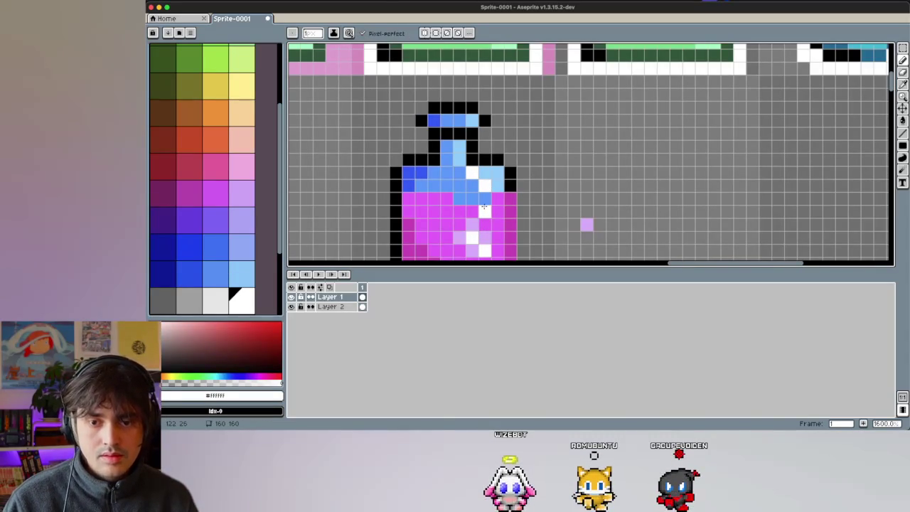
scroll(486, 206, down, 2)
scroll(485, 206, down, 2)
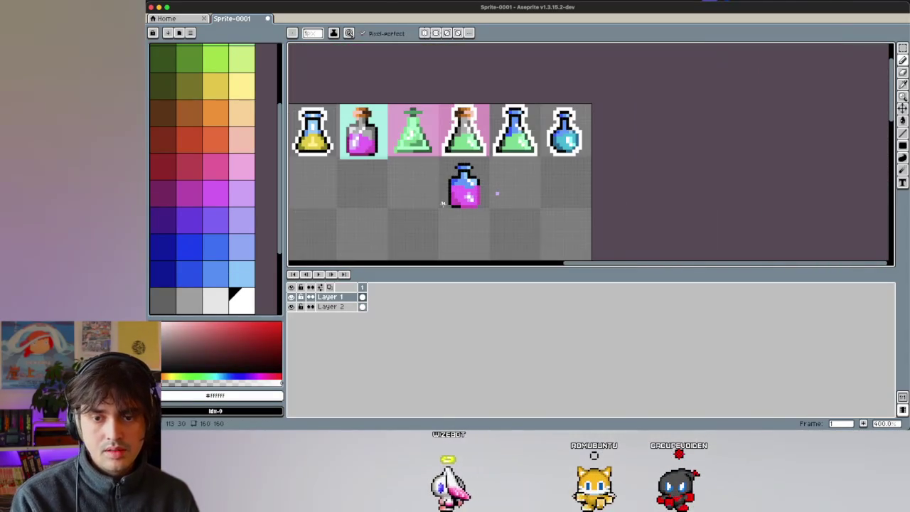
Step: Draw the potion's left outline column in black
scroll(466, 197, up, 2)
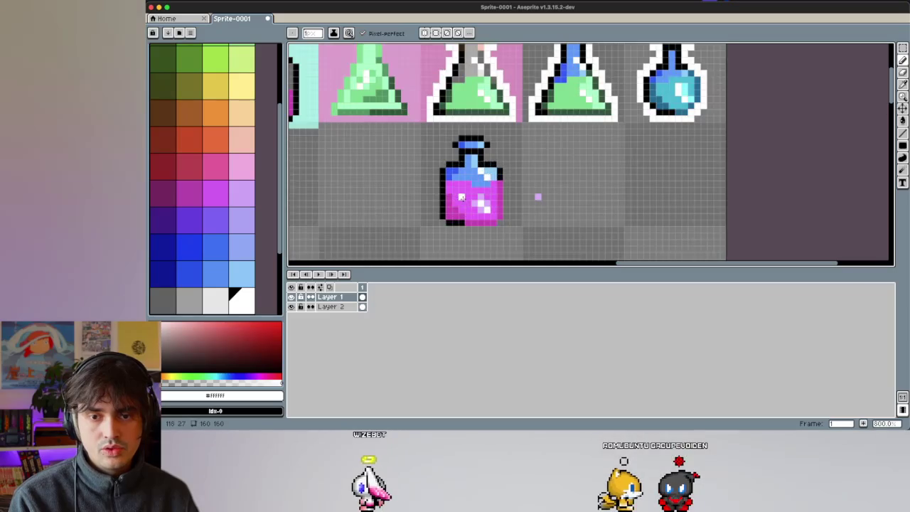
scroll(468, 195, up, 2)
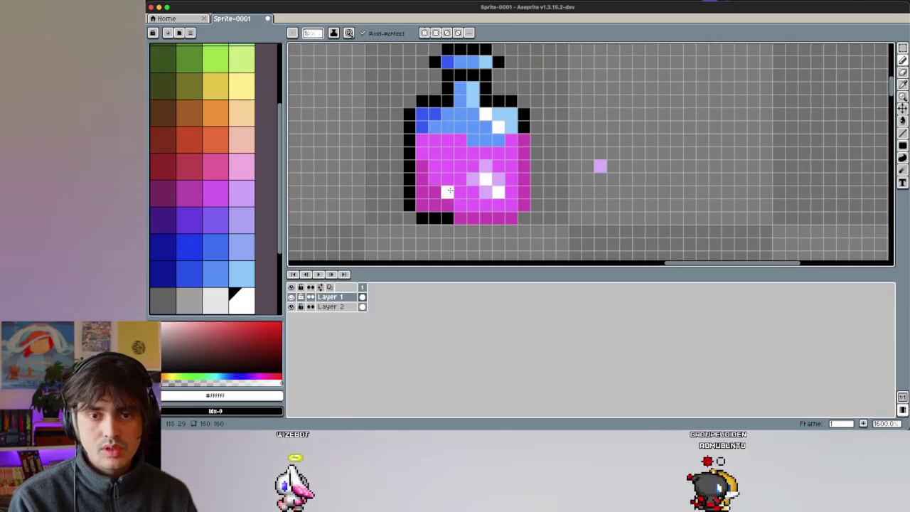
click(410, 146)
drag(422, 115, 430, 199)
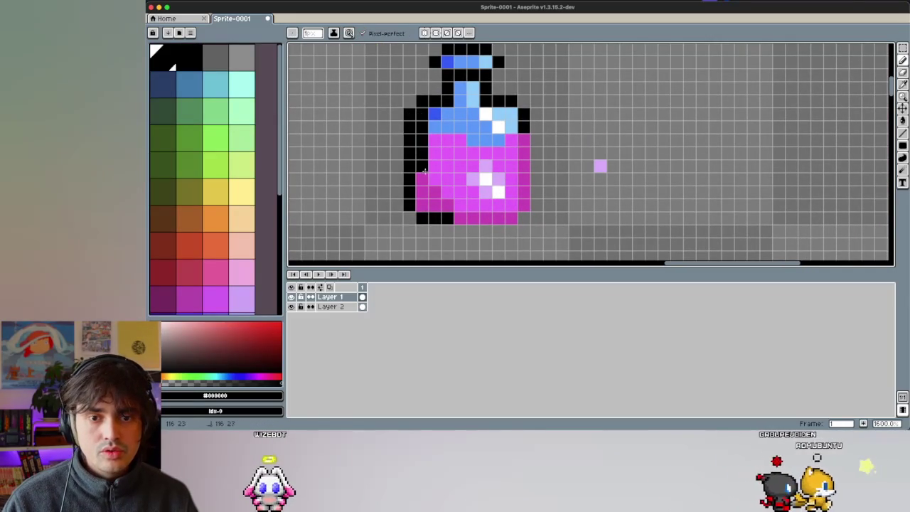
Step: Cancel the Export Sprite Sheet dialog and draw the potion's bottom outline in black
key(ctrl+e)
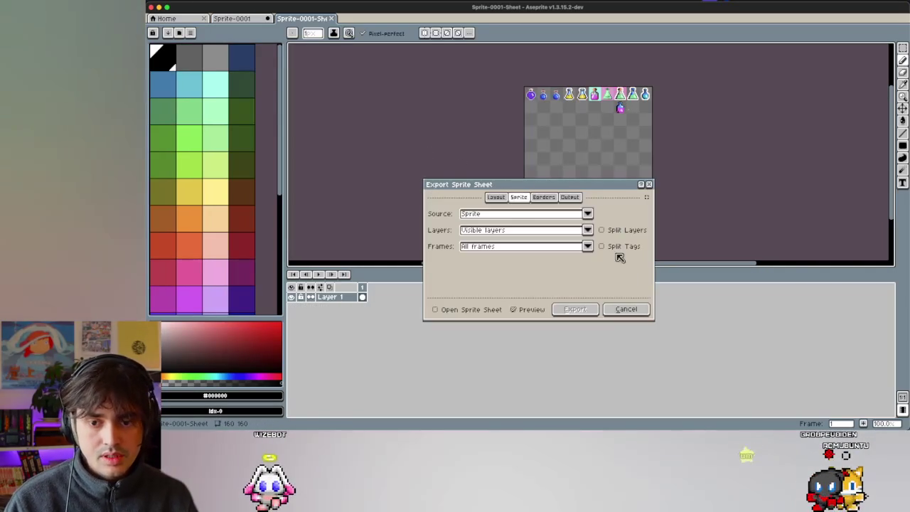
click(626, 311)
click(447, 206)
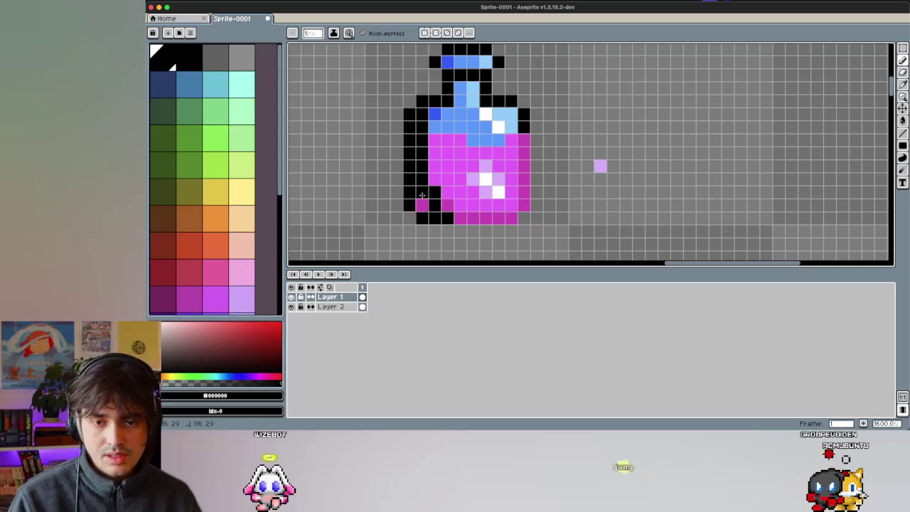
mouse_move(449, 208)
mouse_down()
mouse_move(512, 192)
mouse_move(511, 115)
mouse_up()
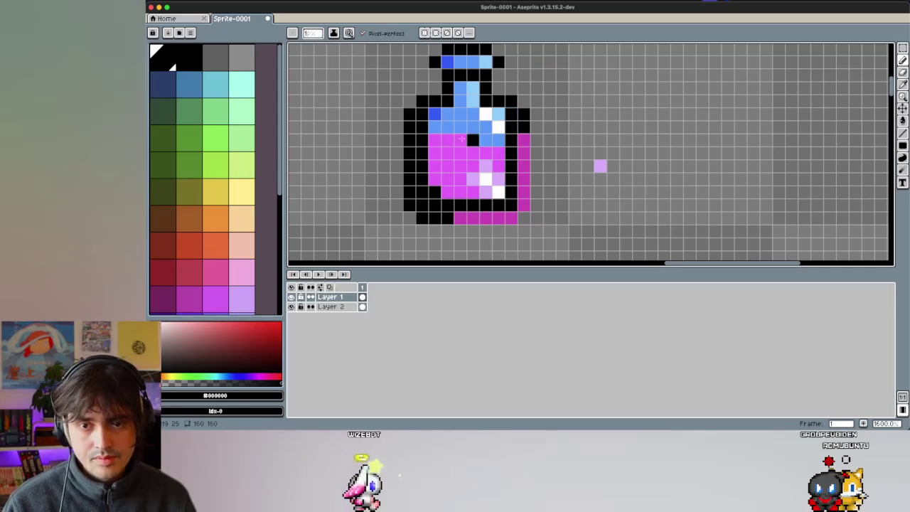
Step: Erase the extra column right of the potion and the outer left outline column
key(e)
mouse_move(523, 115)
mouse_down()
mouse_move(523, 191)
mouse_move(454, 219)
mouse_move(410, 174)
mouse_up()
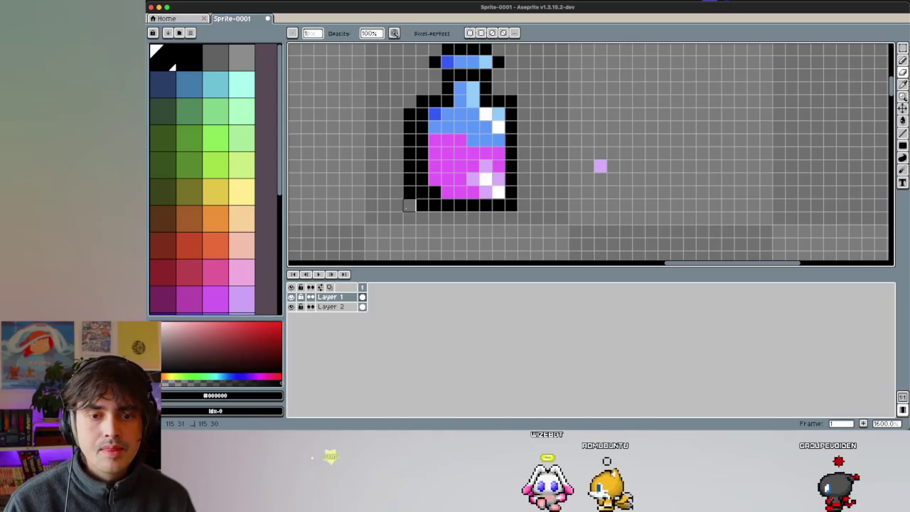
drag(409, 114, 409, 171)
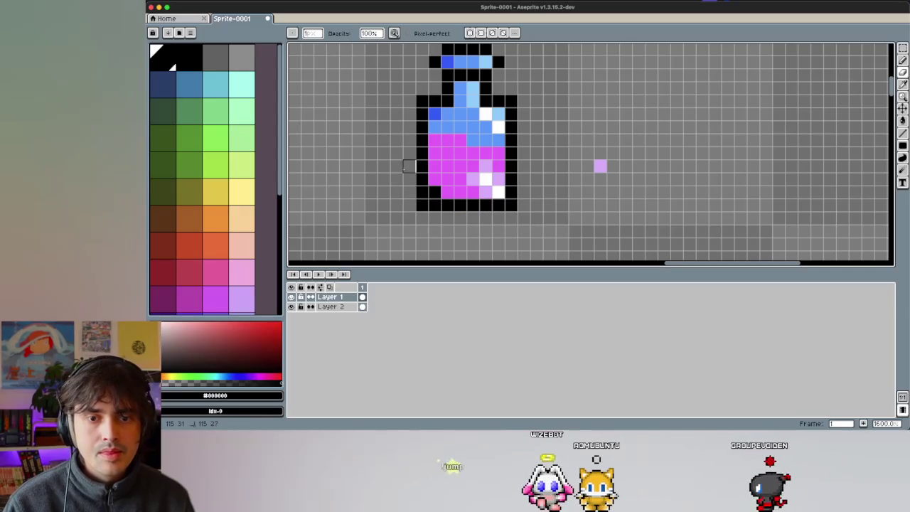
scroll(396, 191, up, 3)
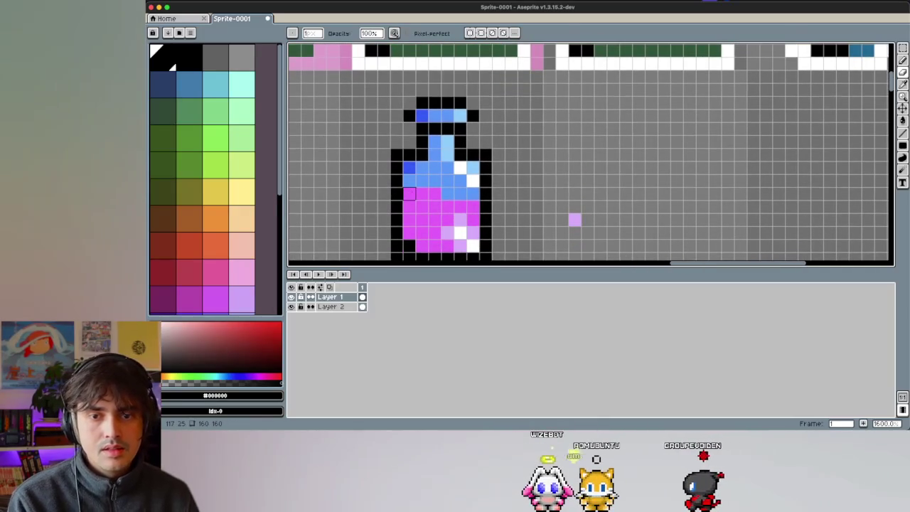
scroll(410, 168, down, 2)
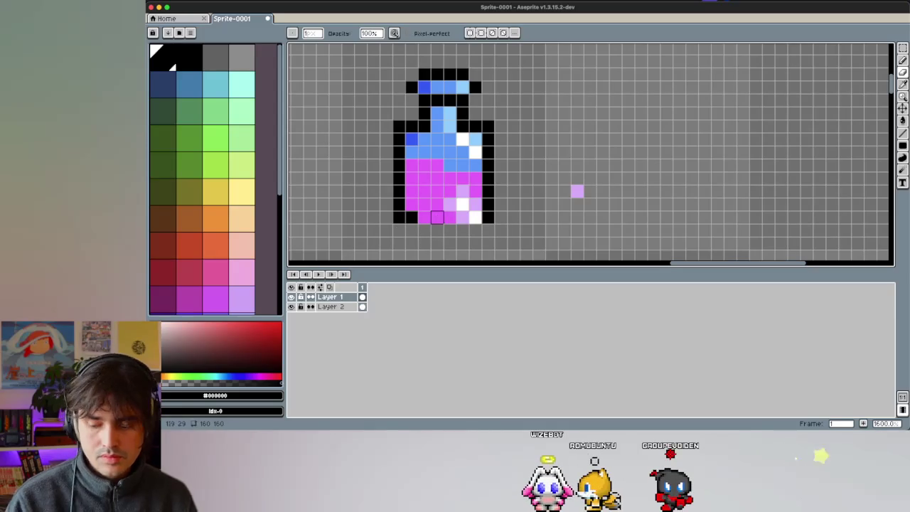
Step: Sample lilac and dark plum from the canvas and paint a lilac highlight pixel
key(b)
key(i)
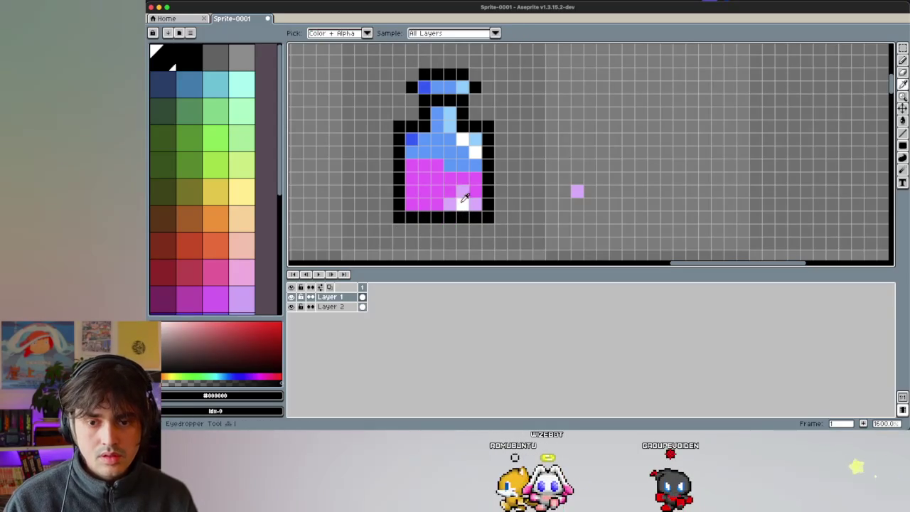
click(464, 192)
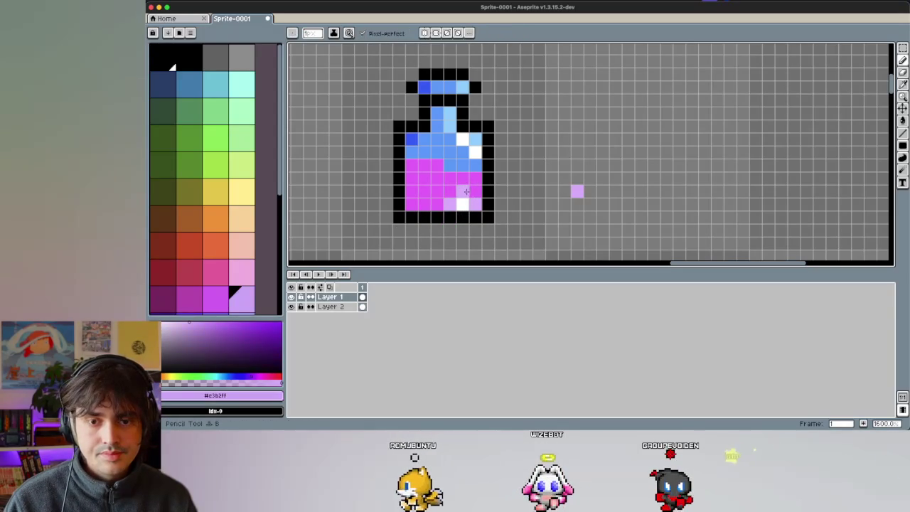
scroll(438, 181, down, 5)
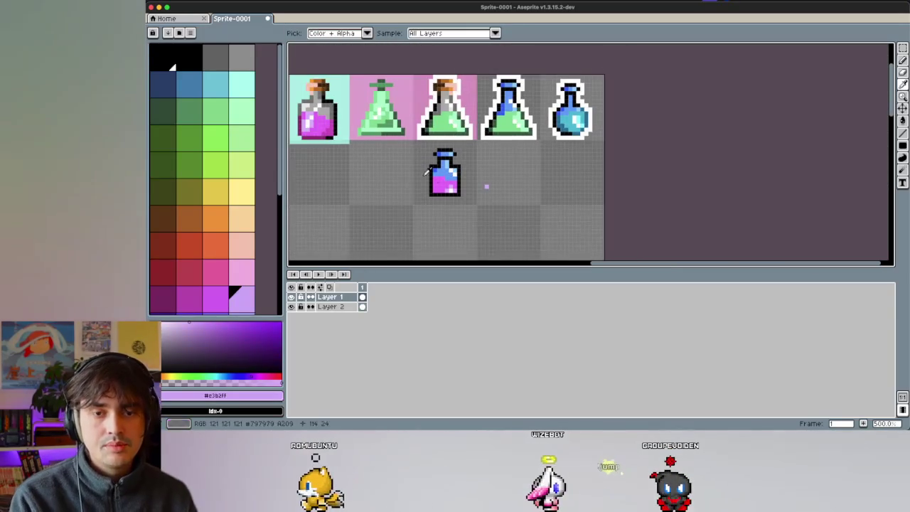
click(320, 141)
scroll(441, 177, up, 2)
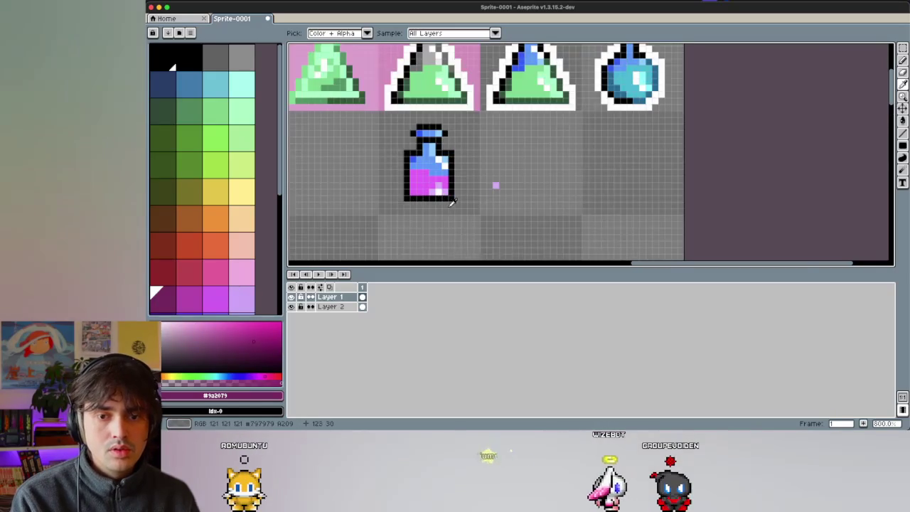
scroll(434, 192, up, 3)
key(b)
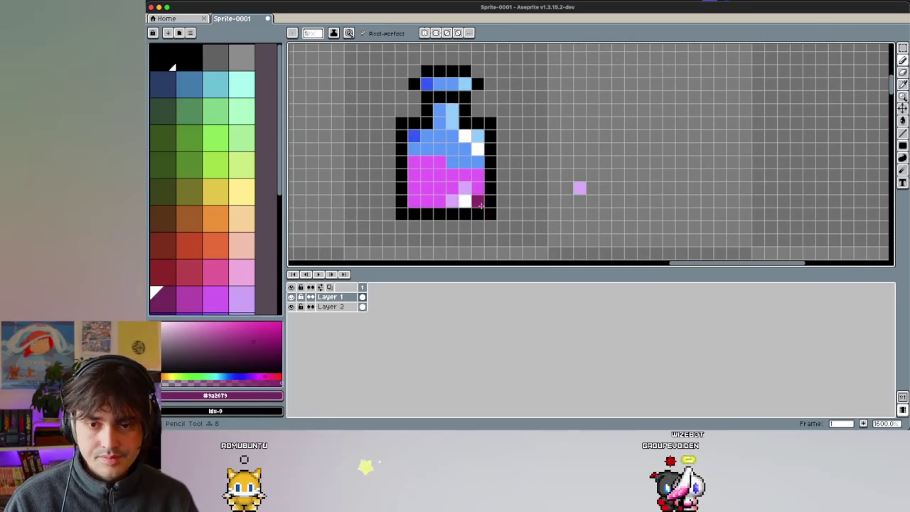
alt+click(464, 188)
Step: Repaint the bottle's bottom pixels magenta and add white and lilac highlight pixels
alt+click(465, 174)
drag(478, 188, 448, 200)
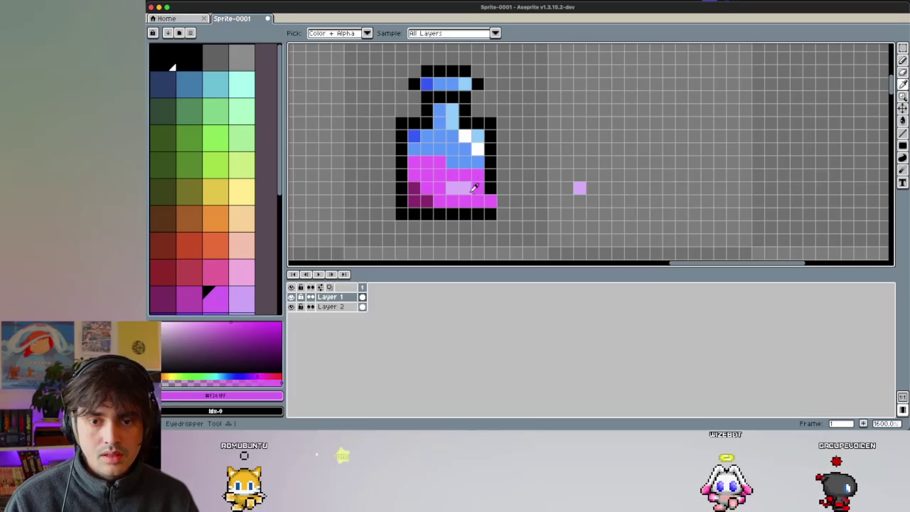
alt+click(480, 145)
click(462, 188)
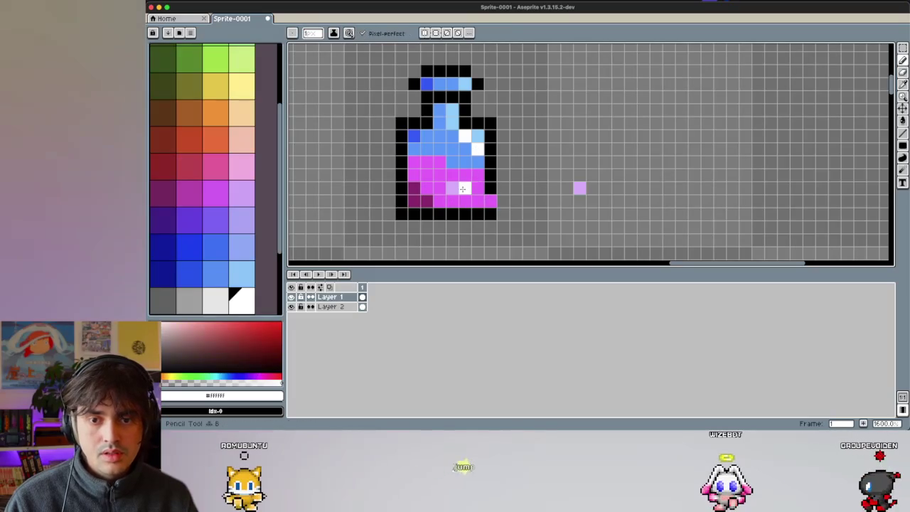
alt+click(451, 188)
click(490, 188)
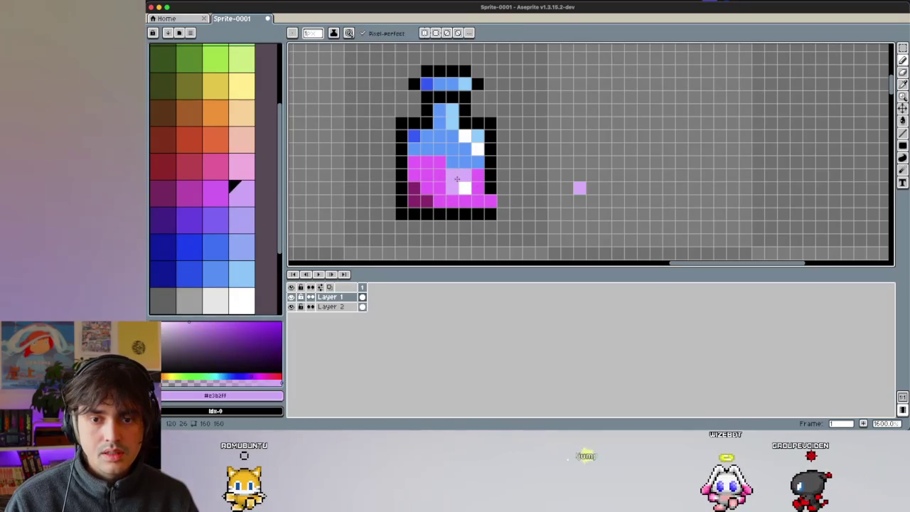
Step: Shade the liquid's bottom row and base with dark magenta
alt+click(455, 176)
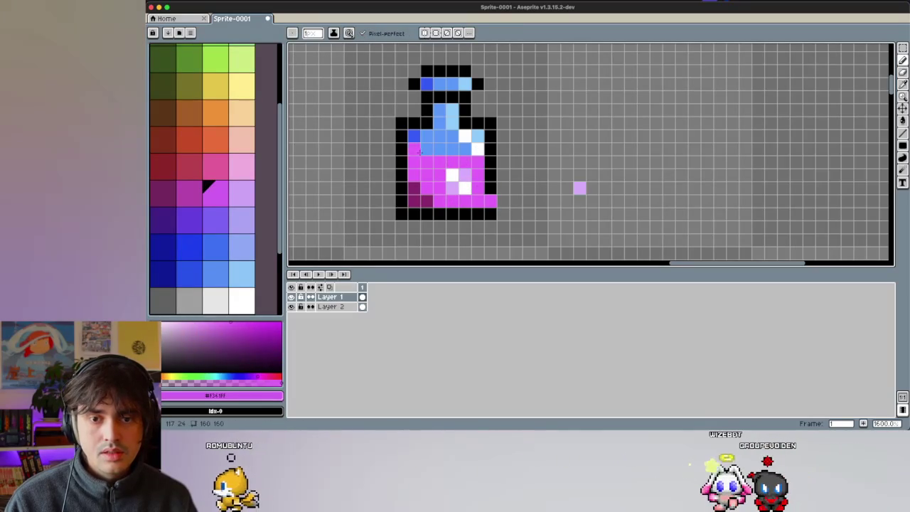
alt+click(413, 178)
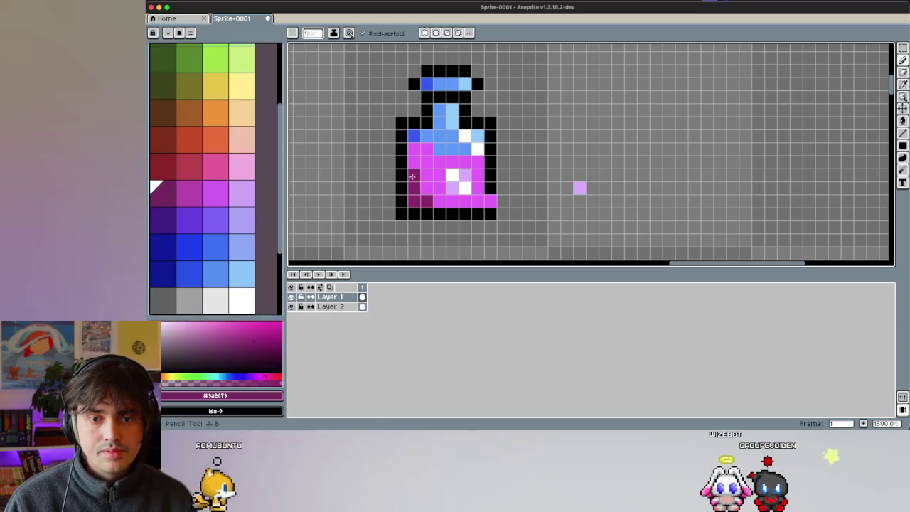
click(434, 200)
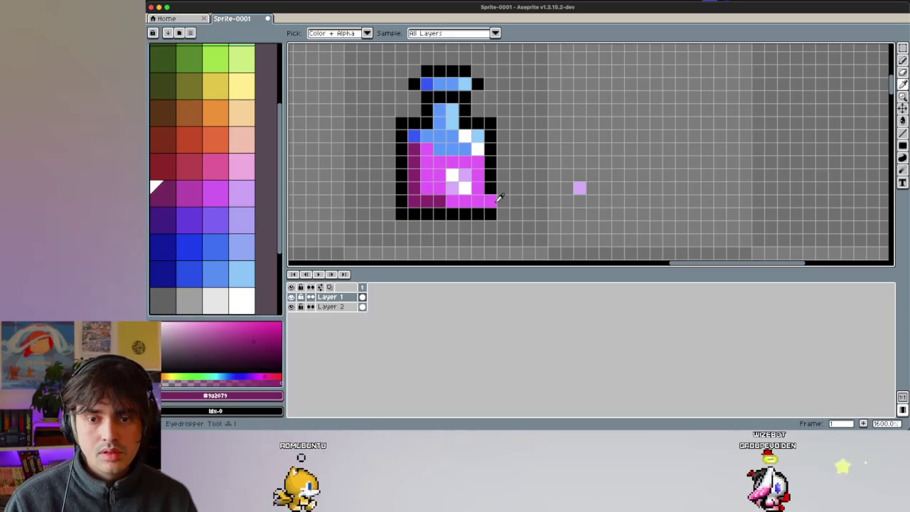
alt+click(492, 204)
alt+click(434, 202)
drag(453, 213, 491, 213)
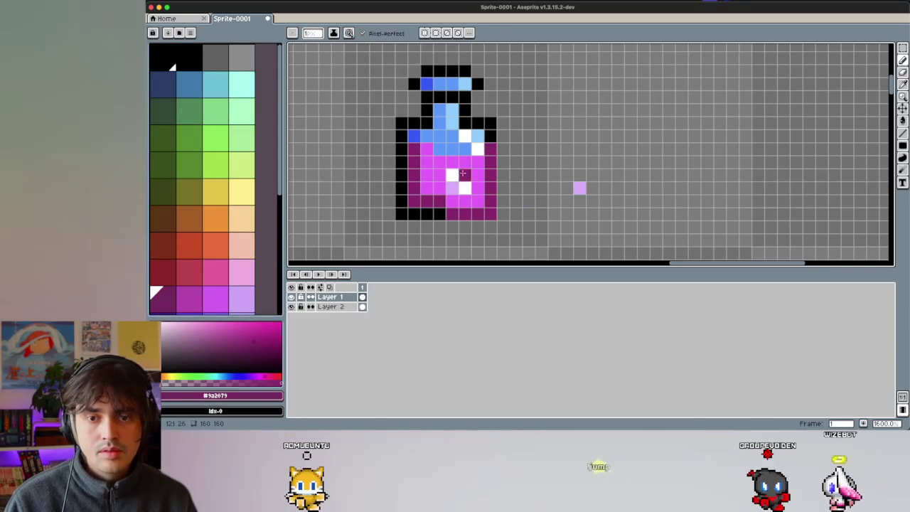
key(alt)
alt+click(472, 140)
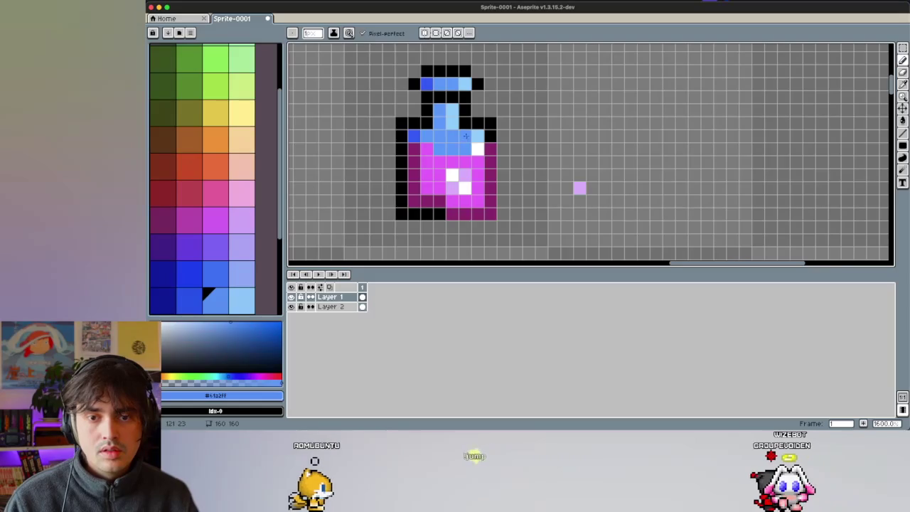
Step: Paint white glints and light blue pixels onto the bottle's blue shoulder
alt+click(464, 187)
click(453, 135)
click(465, 148)
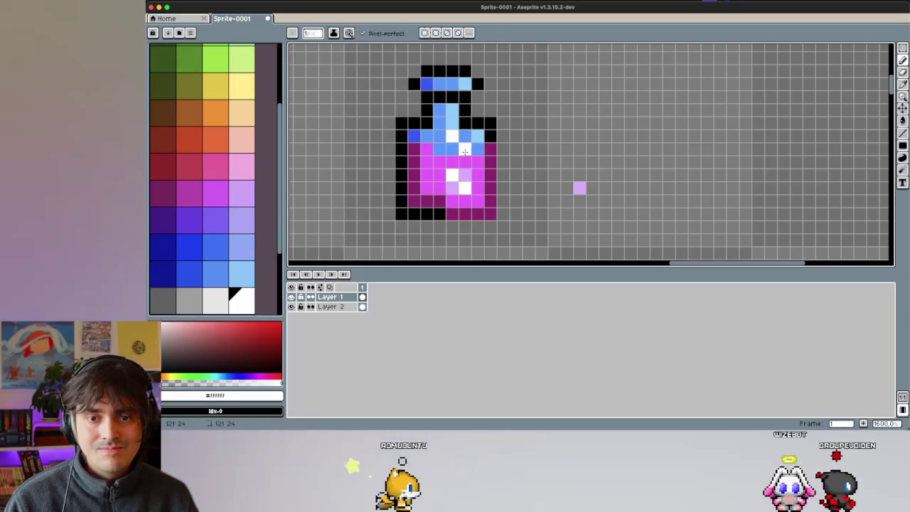
drag(465, 135, 478, 148)
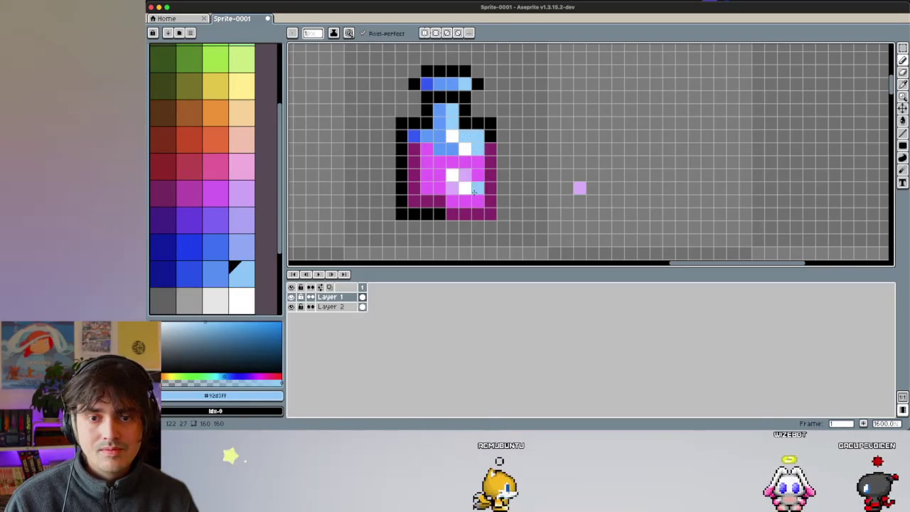
alt+click(452, 135)
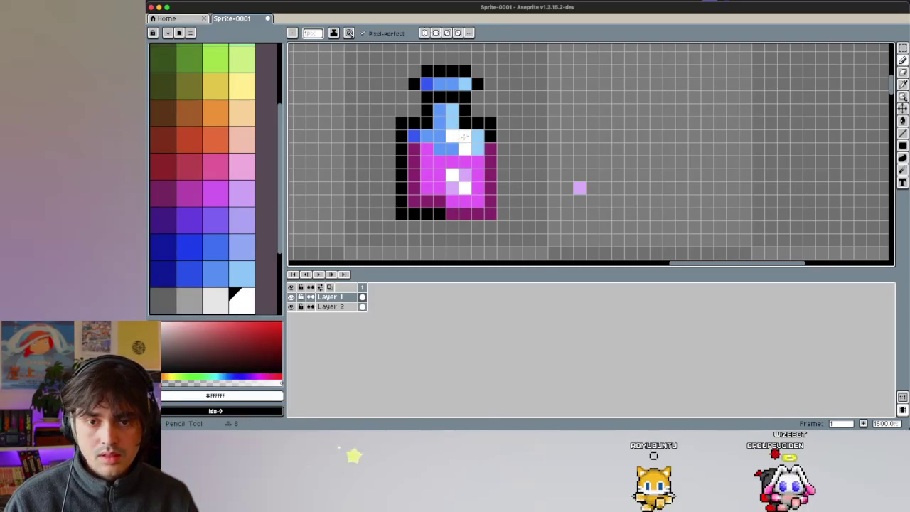
alt+click(451, 138)
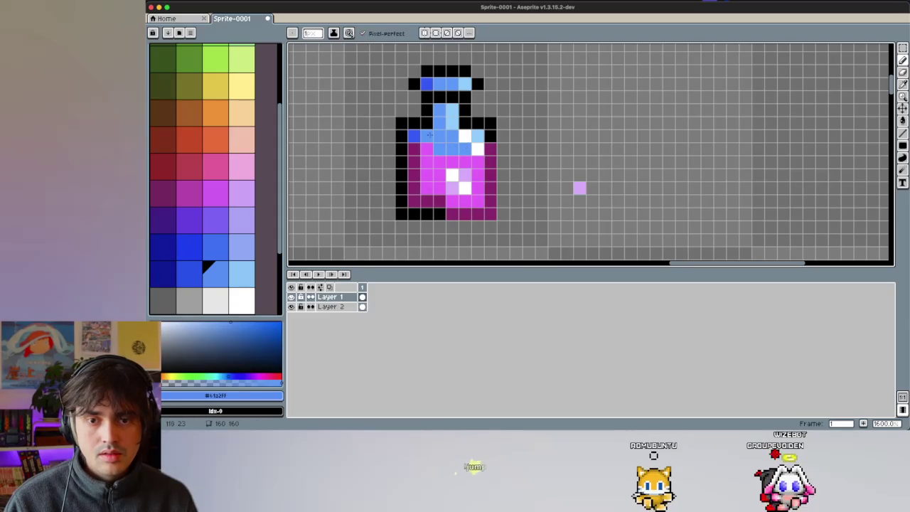
click(474, 177)
Step: Rework the liquid's highlight pixels in white, bright magenta and lilac
scroll(474, 177, up, 3)
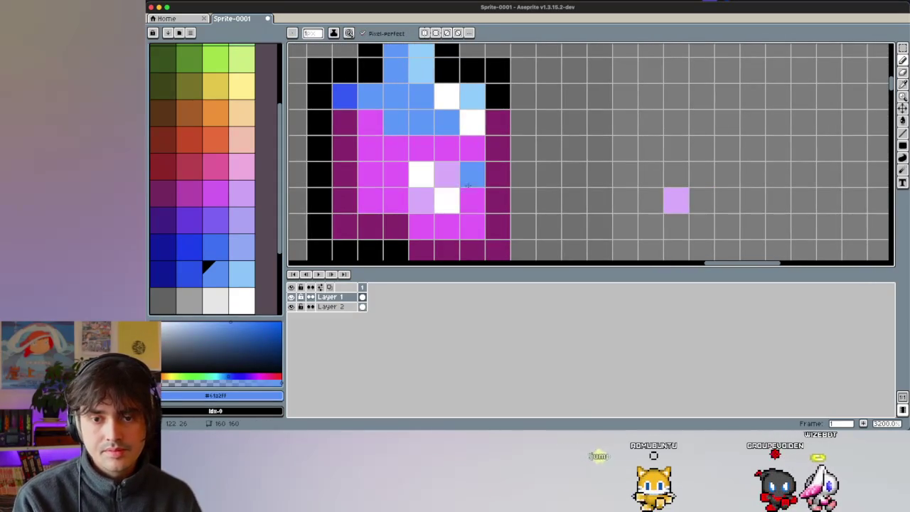
alt+click(447, 201)
click(446, 174)
click(469, 199)
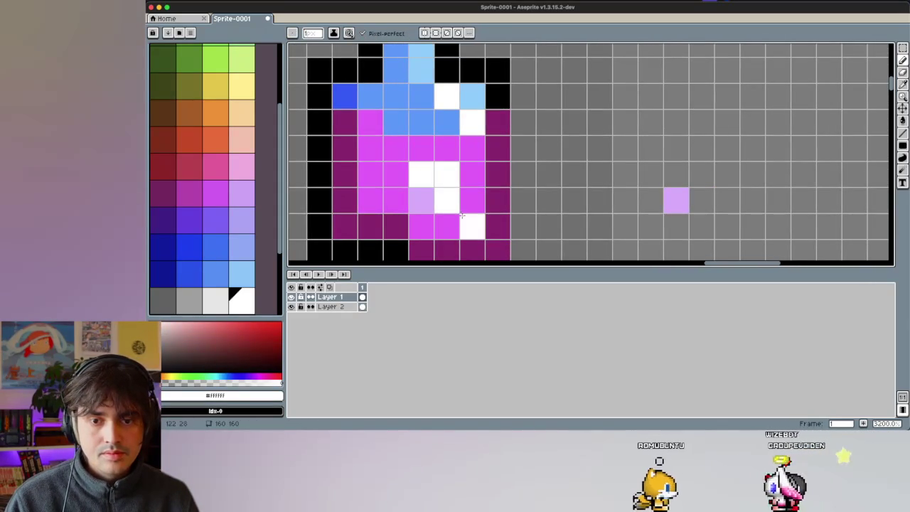
key(ctrl+z)
click(465, 203)
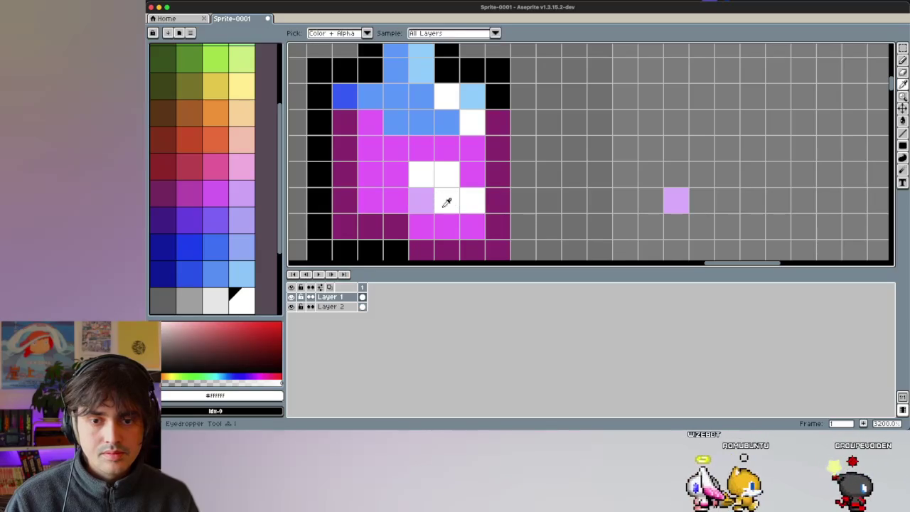
alt+click(450, 207)
click(420, 203)
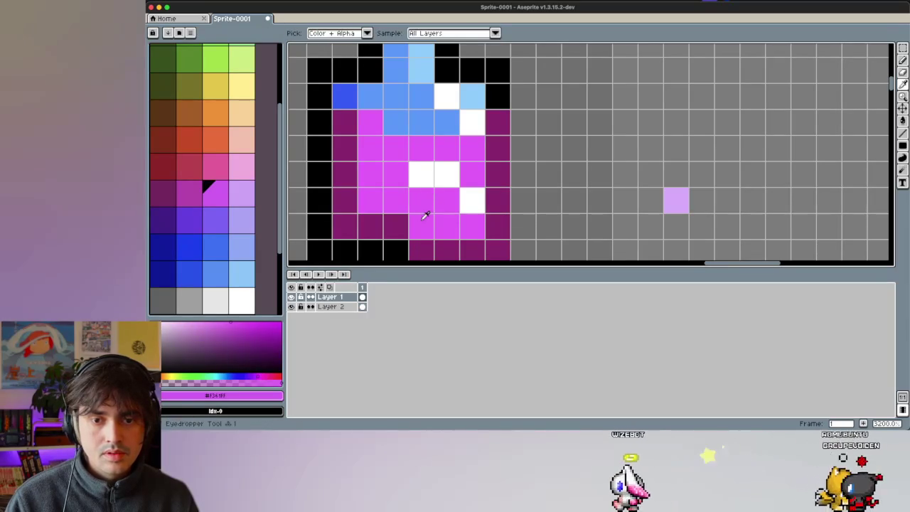
alt+click(676, 202)
click(446, 201)
click(421, 177)
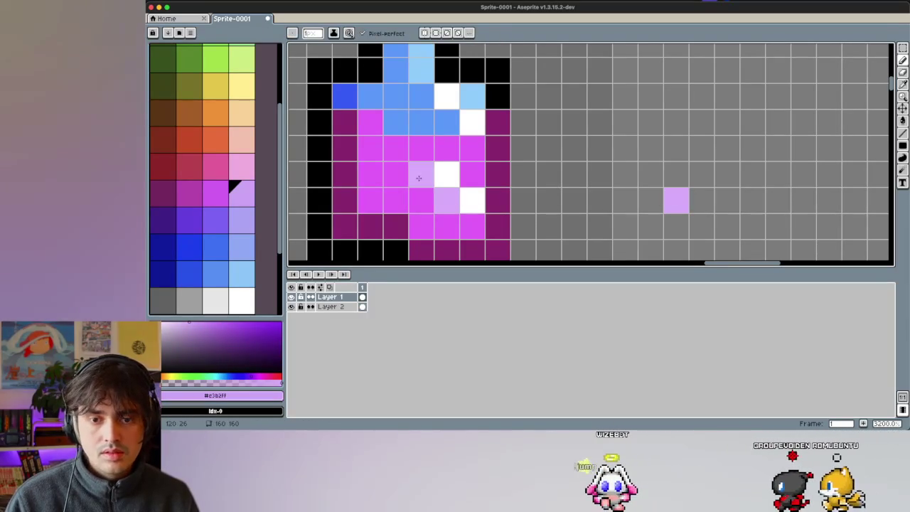
Step: Review the potion zoomed in, sampling bright magenta and black from the bottle
scroll(455, 178, down, 4)
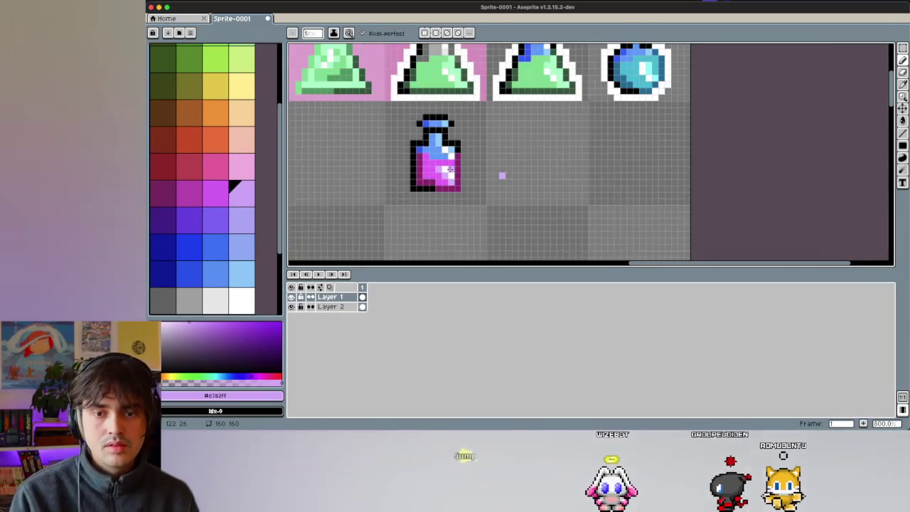
scroll(509, 206, down, 2)
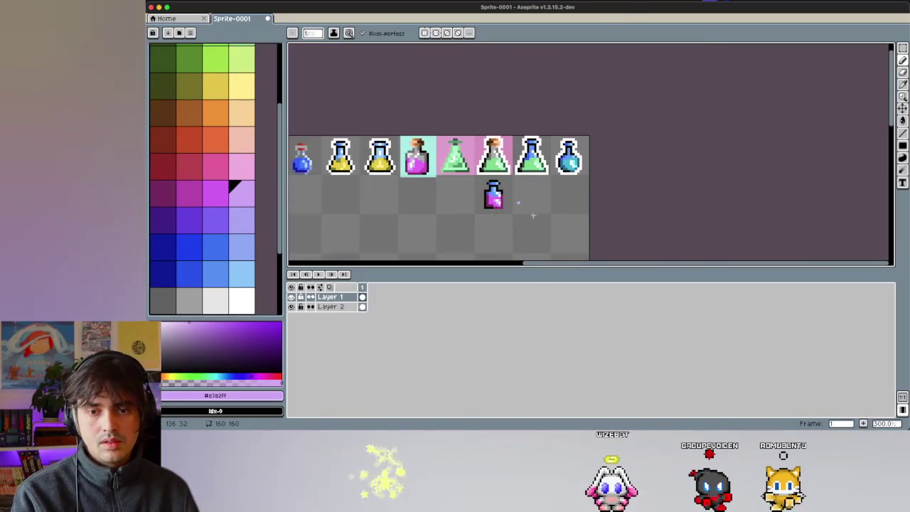
scroll(487, 202, up, 2)
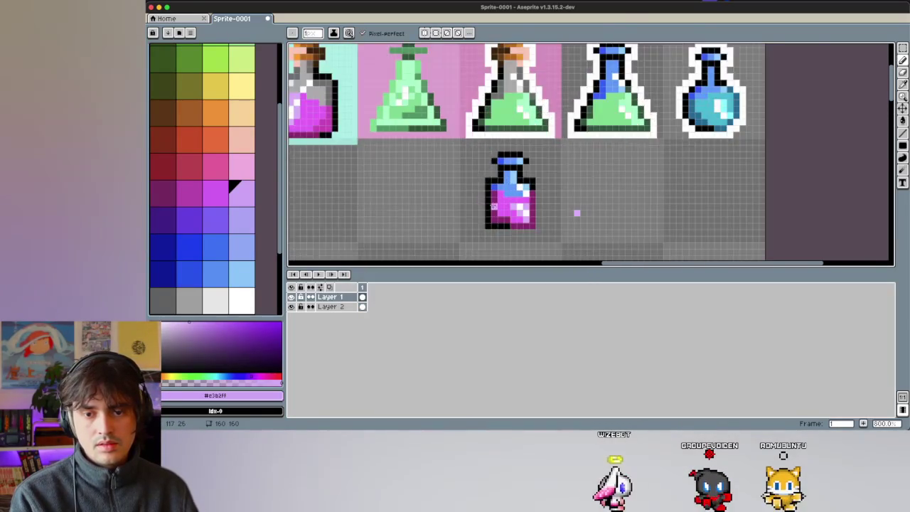
scroll(487, 202, up, 2)
key(v)
alt+click(489, 166)
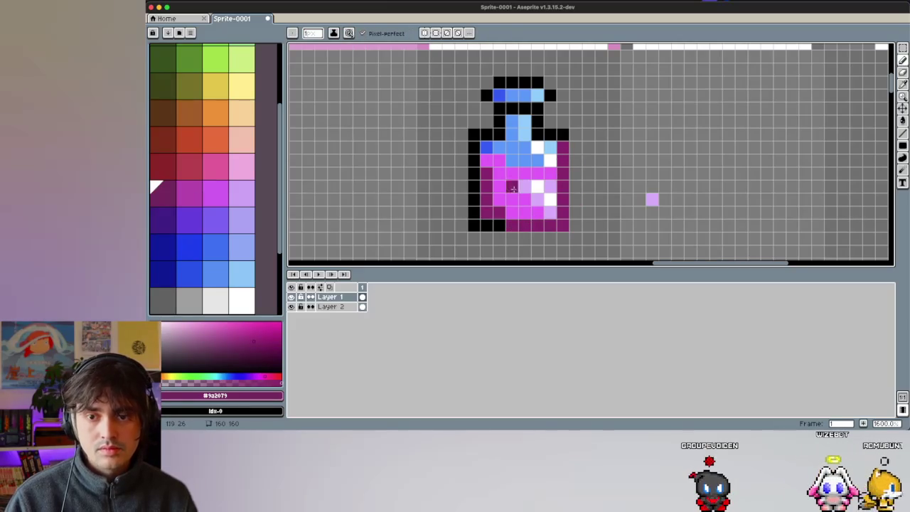
scroll(497, 185, left, 1)
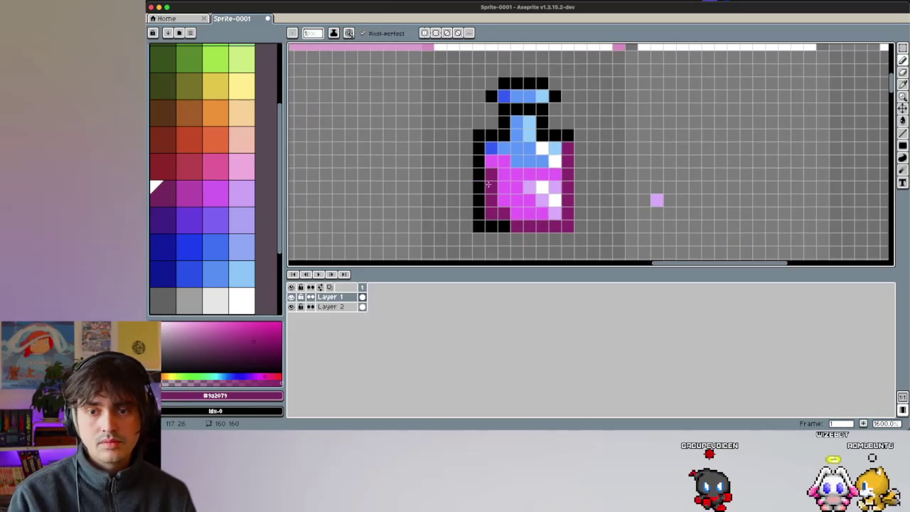
alt+click(568, 135)
scroll(494, 140, down, 4)
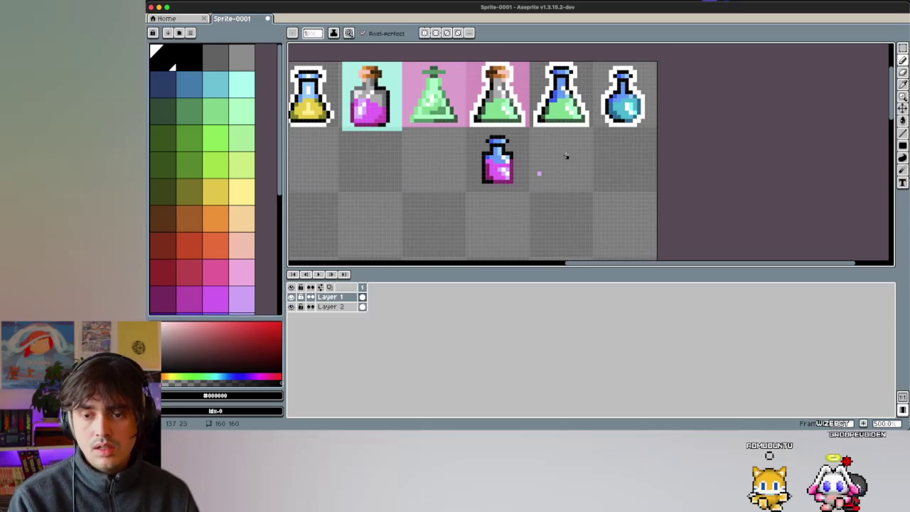
key(e)
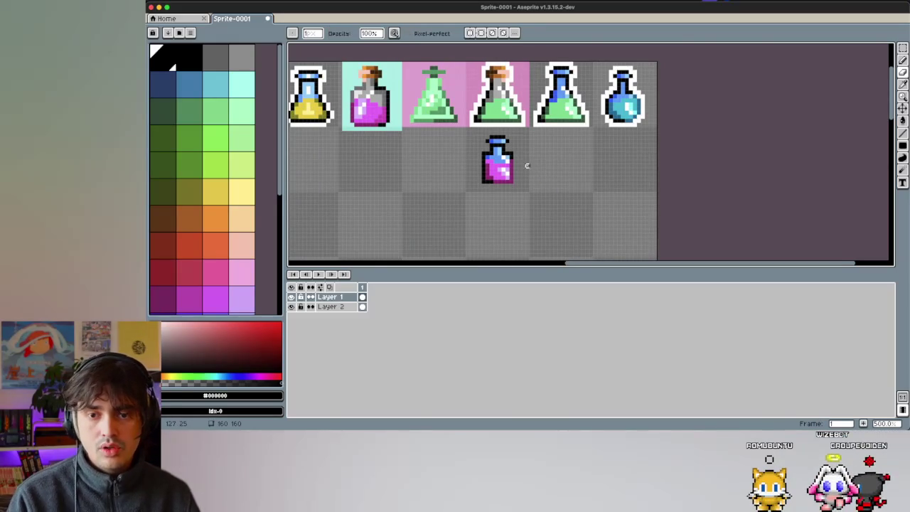
scroll(523, 166, up, 1)
scroll(517, 165, up, 2)
scroll(509, 163, up, 1)
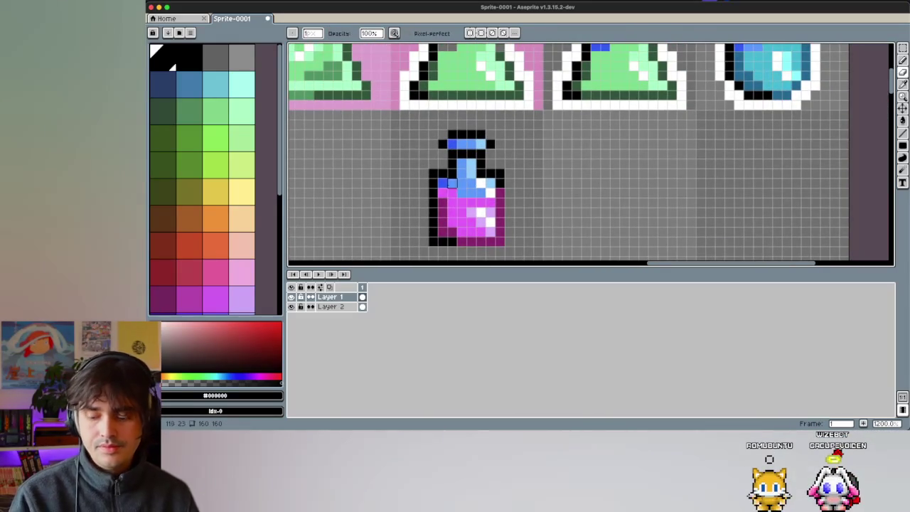
Step: Draw a white outline down the bottle's right side, along its bottom and at the corners
key(b)
key(x)
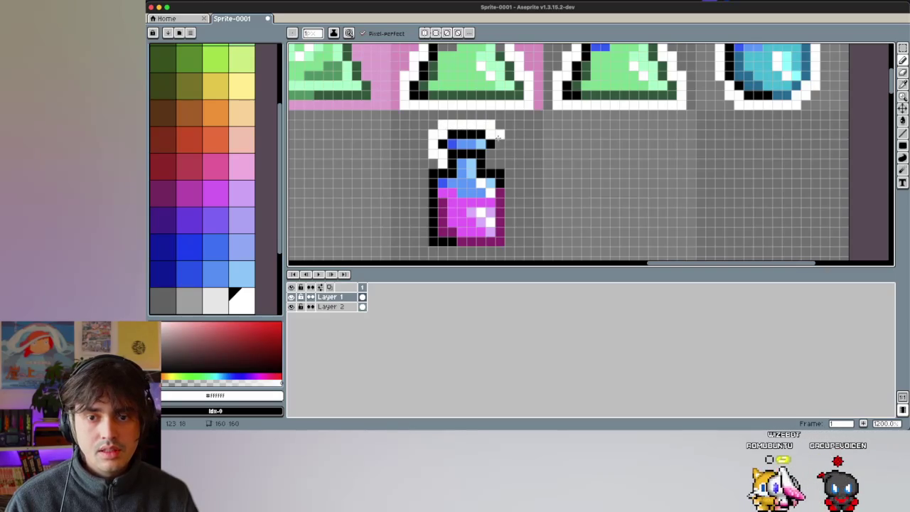
drag(509, 170, 519, 242)
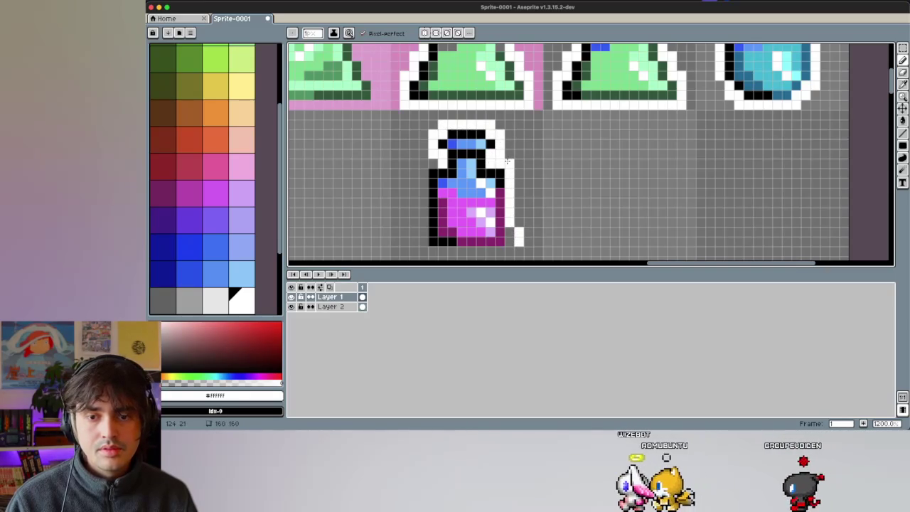
scroll(489, 249, down, 2)
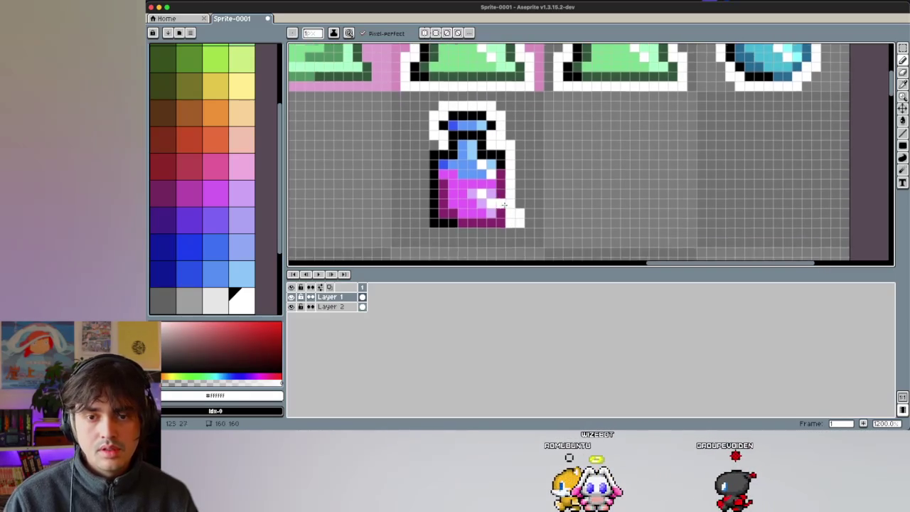
drag(498, 220, 450, 226)
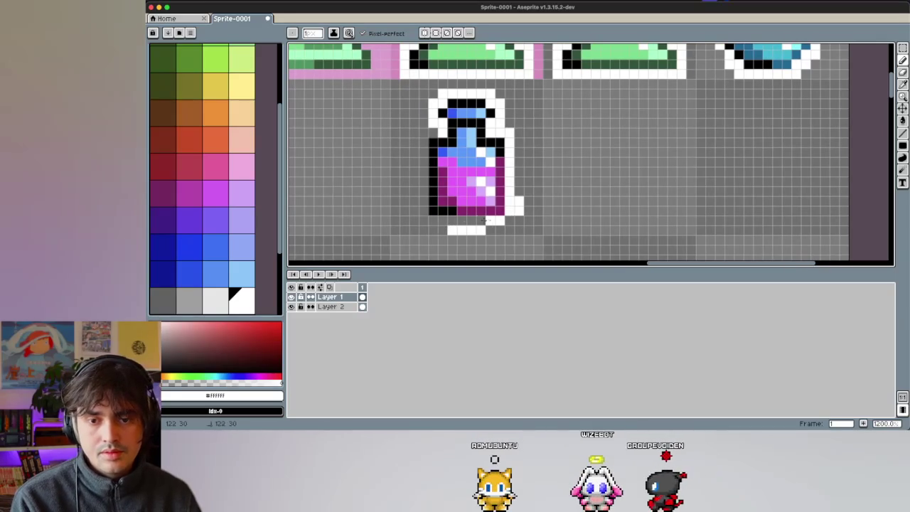
click(435, 220)
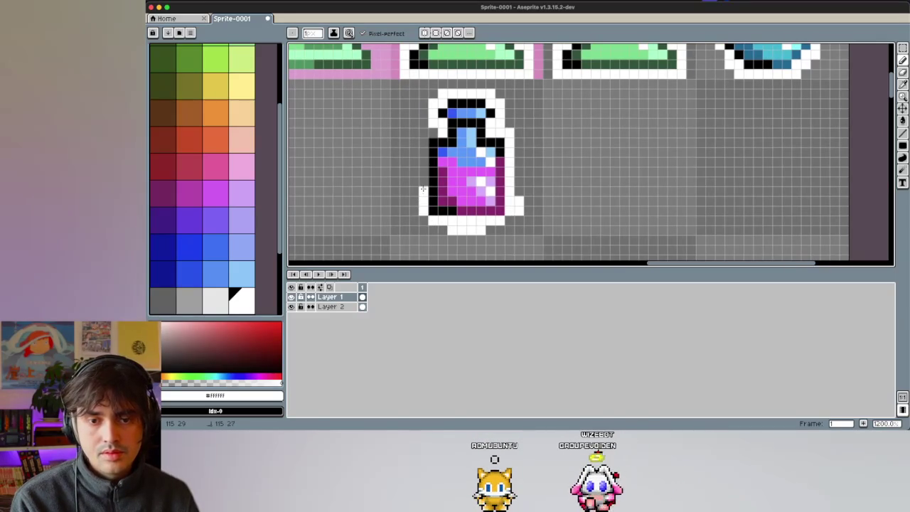
click(420, 145)
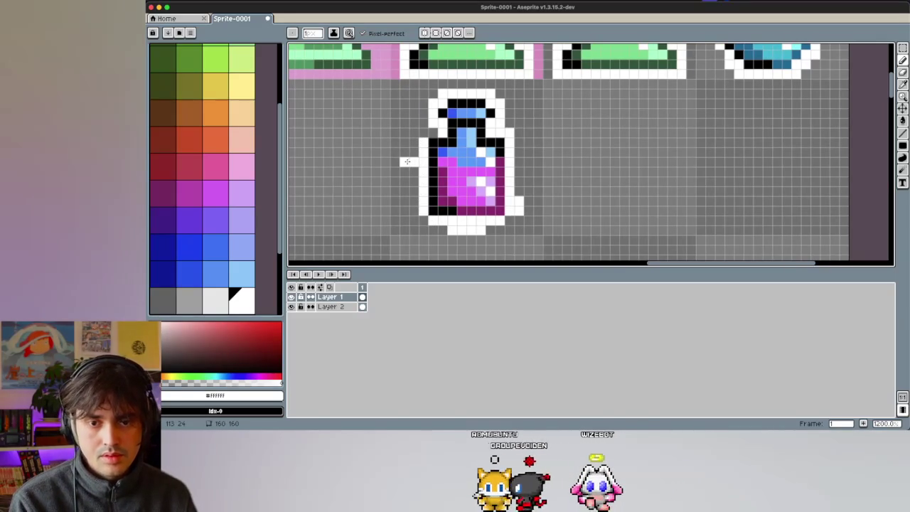
Step: Erase the stray white pixel to the right of the bottle
key(e)
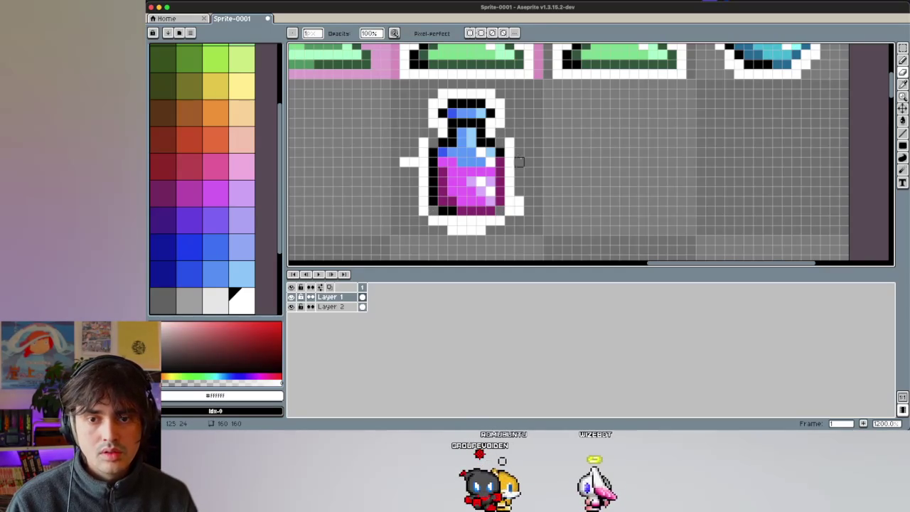
key(b)
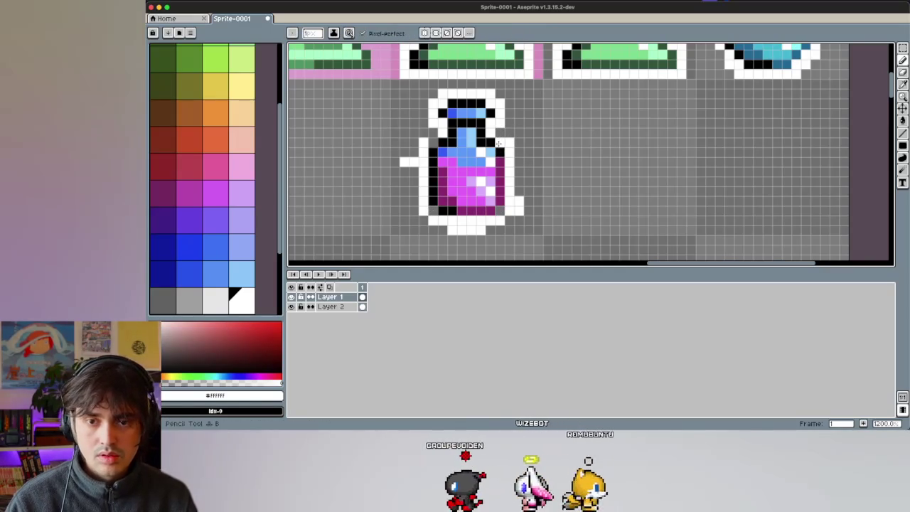
key(e)
click(518, 201)
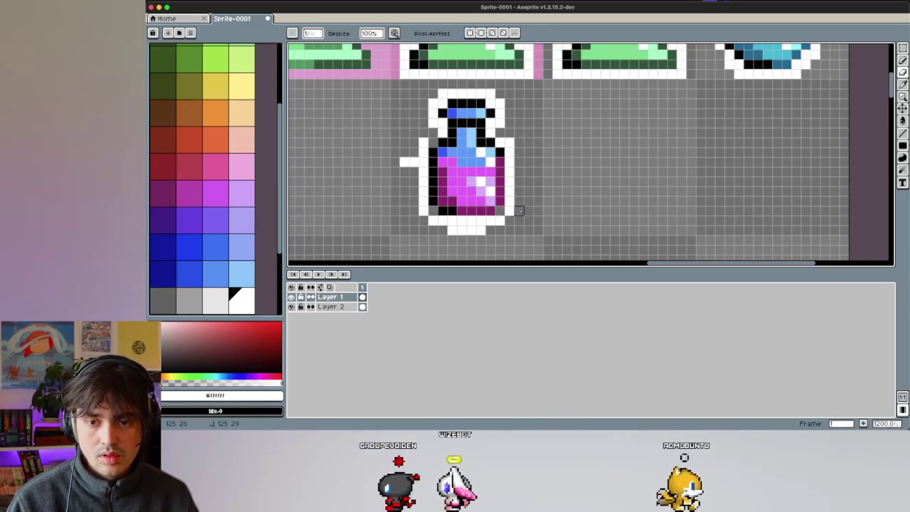
key(b)
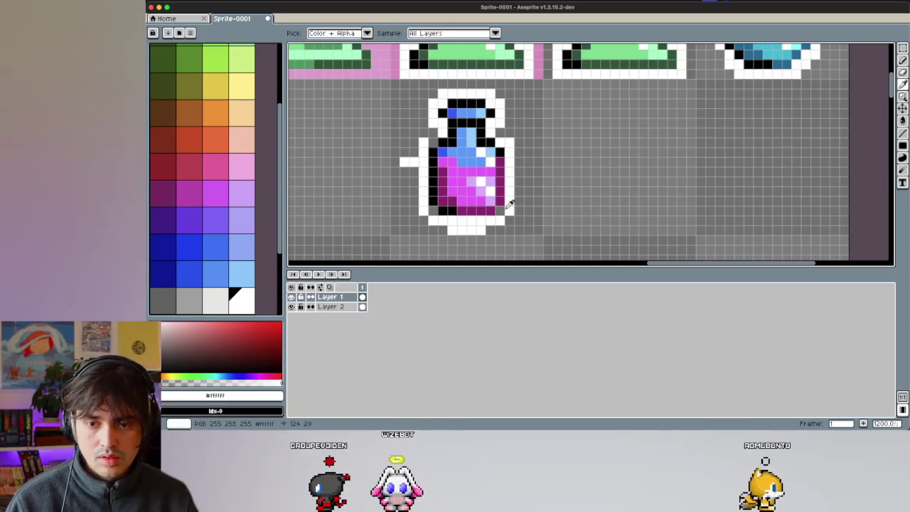
key(e)
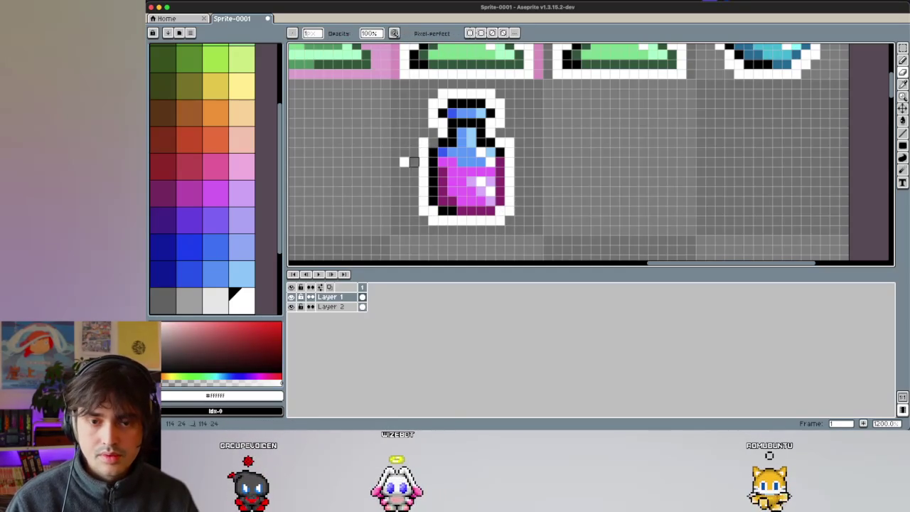
Step: Whiten the pink glint pixels on the magenta liquid and paint the lower-right purple pixels magenta
key(i)
key(b)
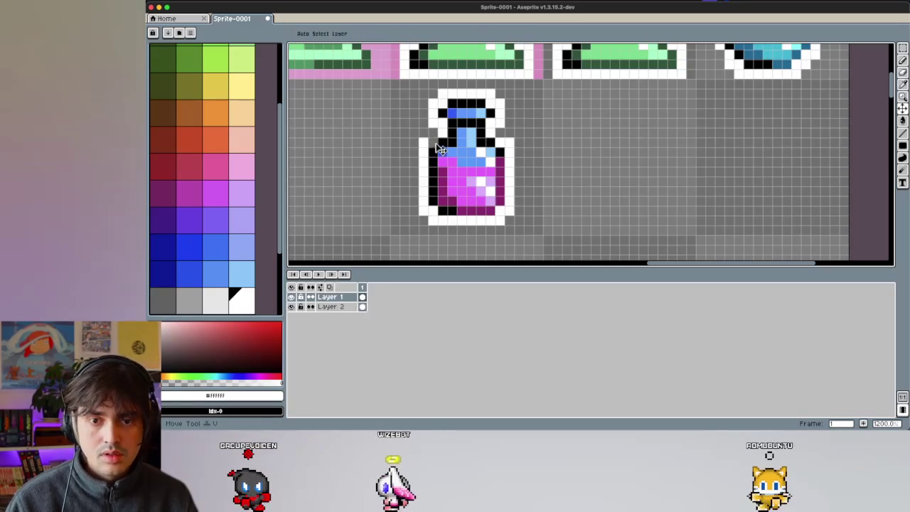
scroll(415, 142, down, 5)
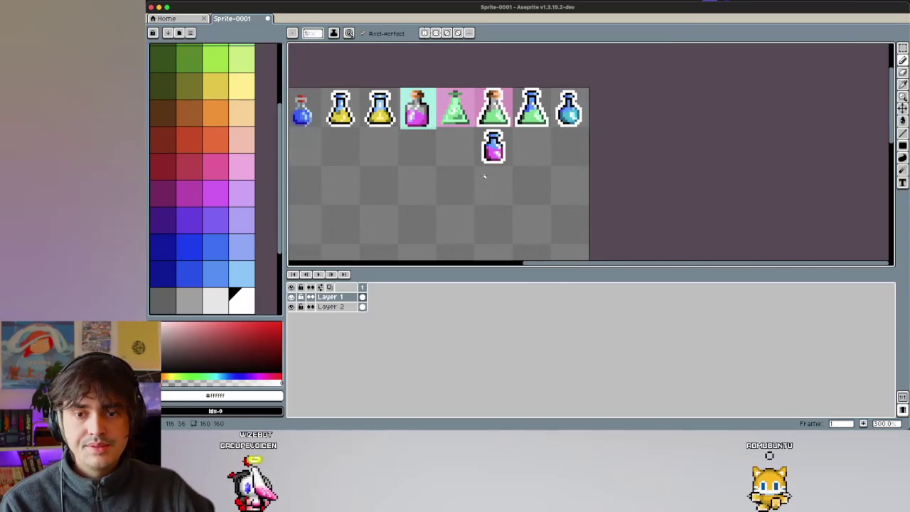
scroll(505, 165, up, 3)
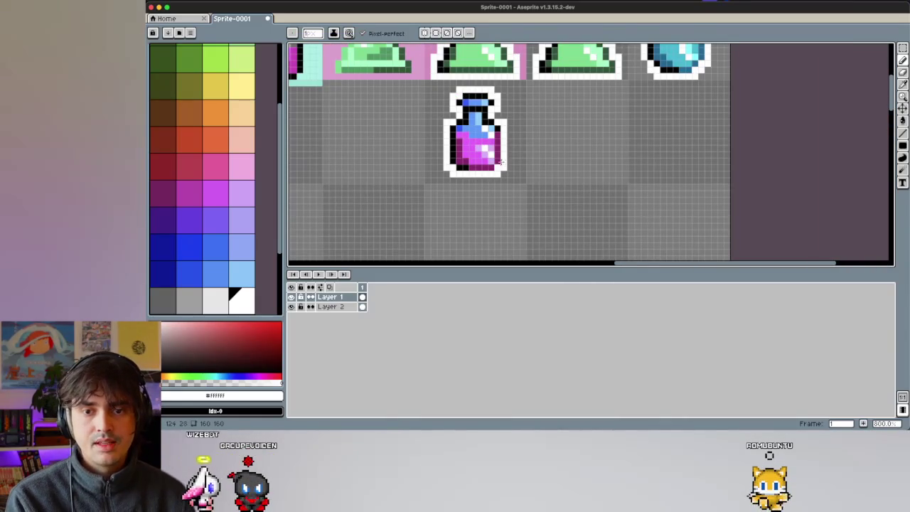
scroll(500, 149, up, 3)
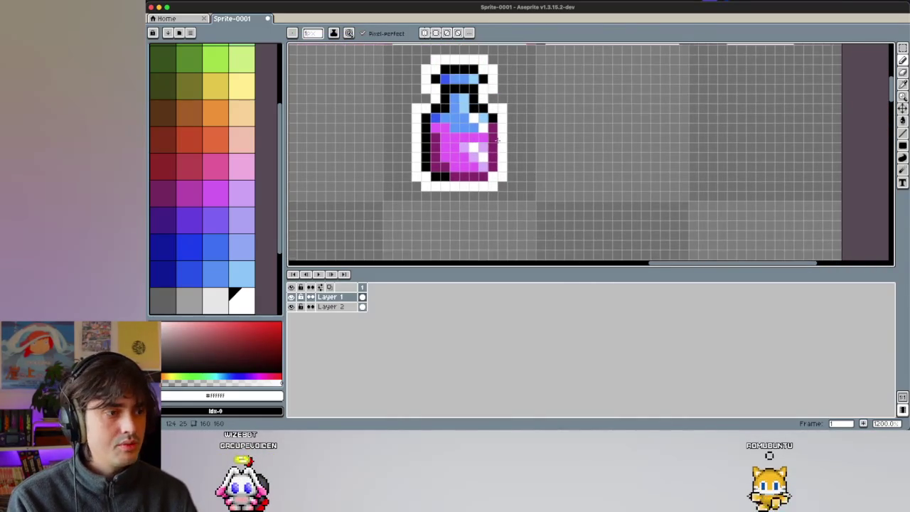
scroll(455, 137, up, 1)
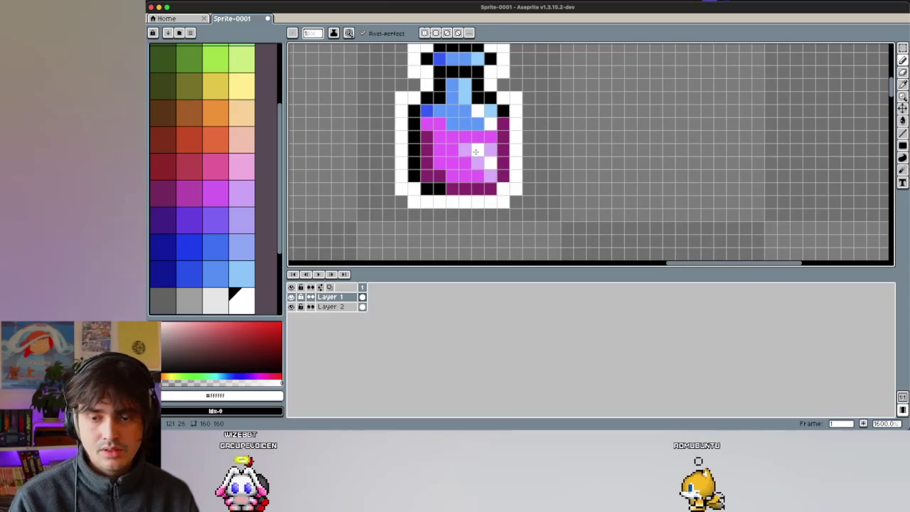
key(alt)
click(466, 149)
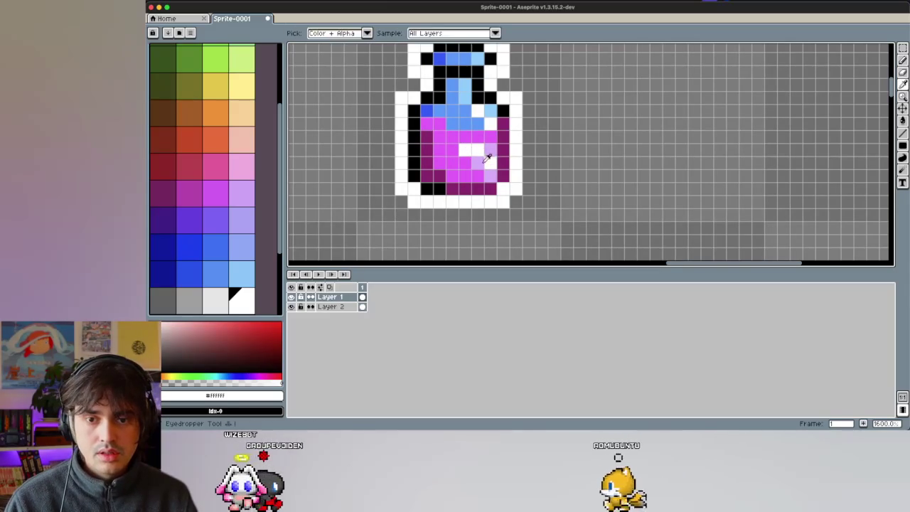
click(489, 149)
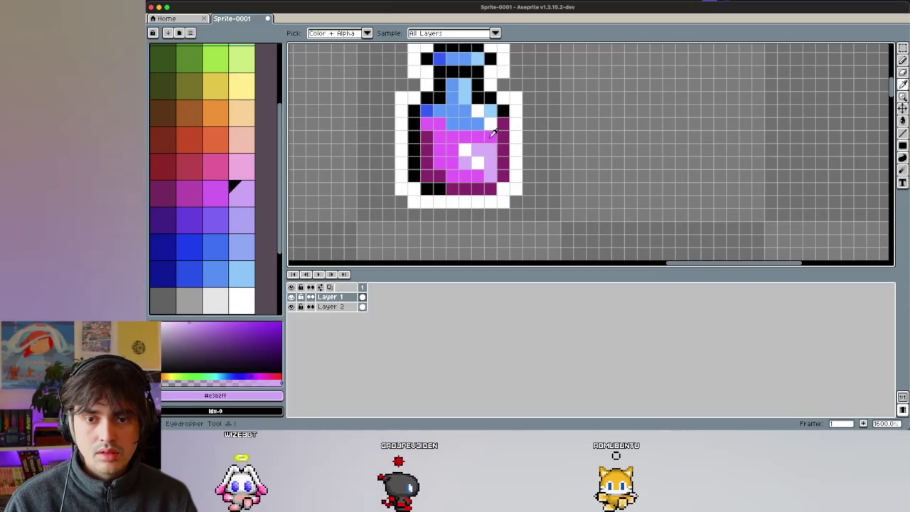
alt+click(493, 150)
drag(498, 162, 488, 173)
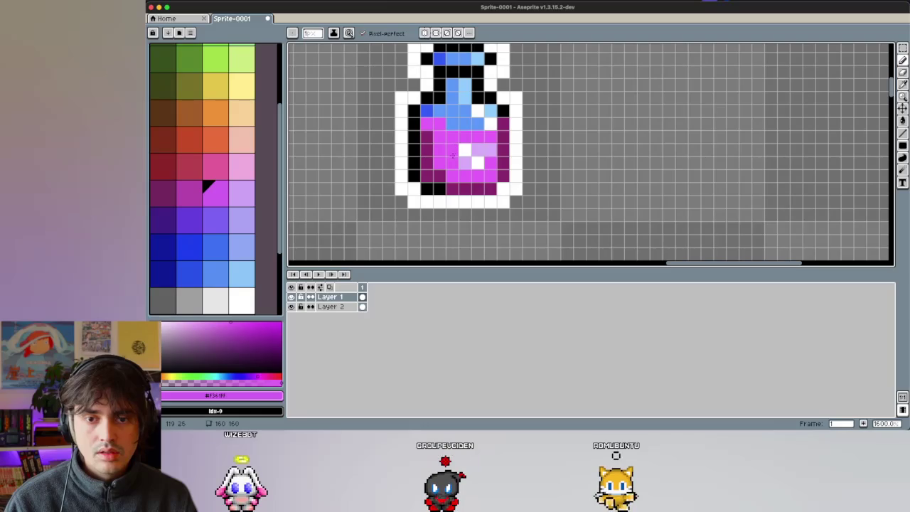
Step: Undo the stray magenta stroke, then sample white and blue from the bottle's glass
scroll(441, 135, down, 5)
scroll(486, 152, up, 1)
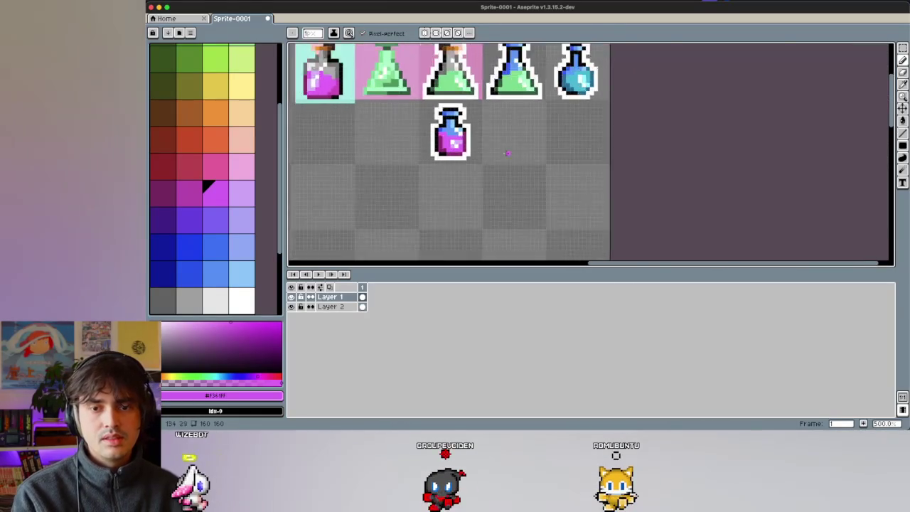
scroll(487, 152, up, 2)
scroll(486, 152, up, 2)
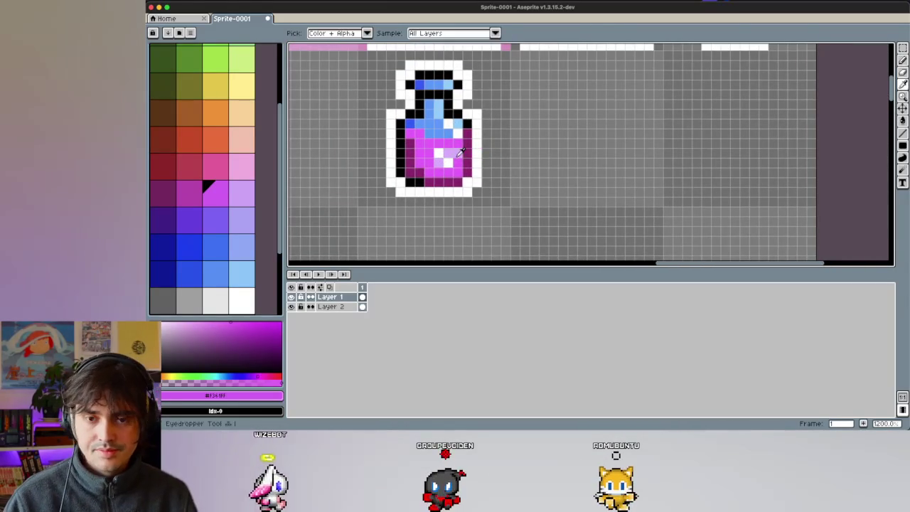
alt+click(460, 162)
key(ctrl+z)
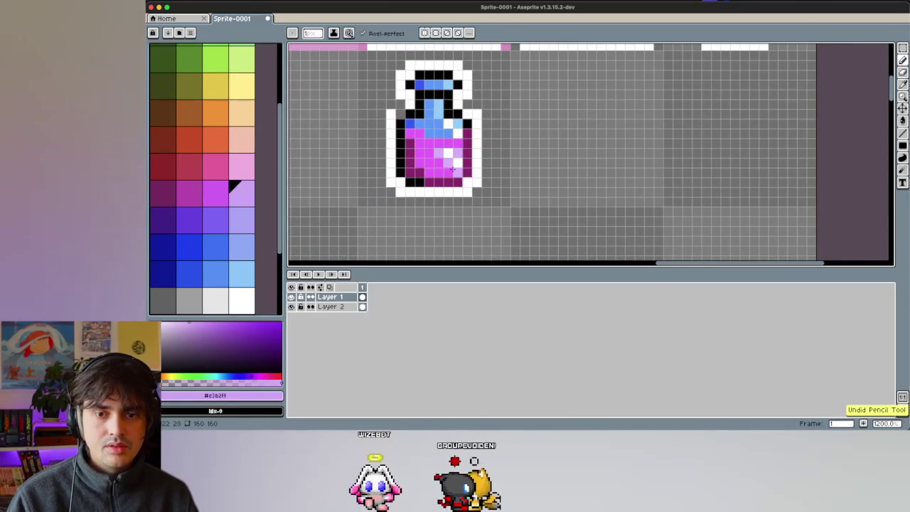
alt+click(390, 113)
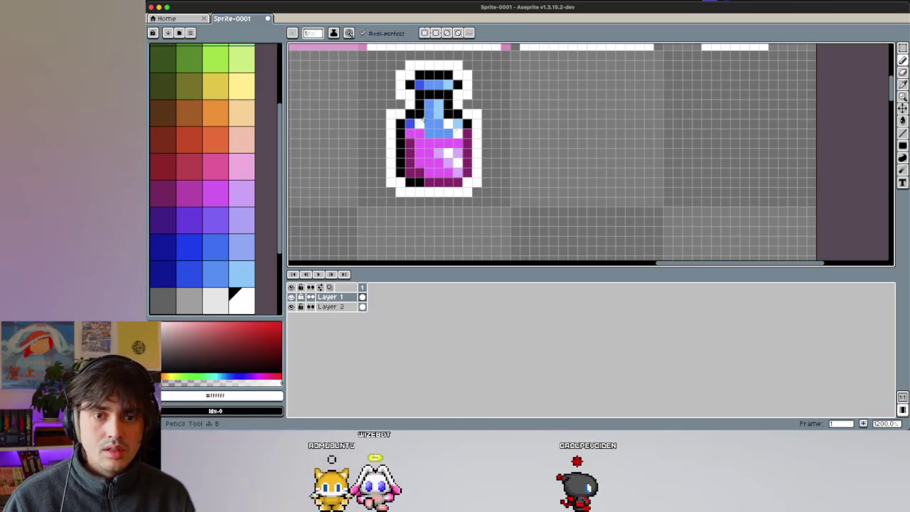
alt+click(450, 128)
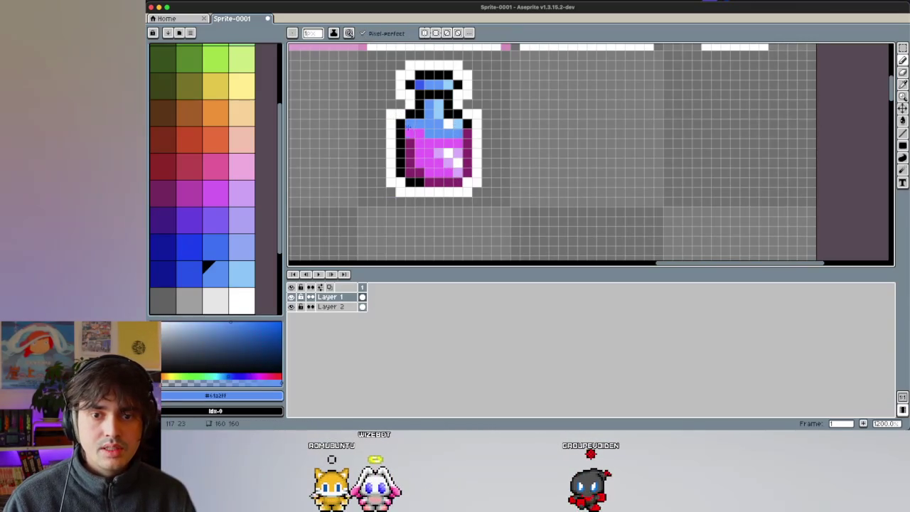
alt+click(452, 124)
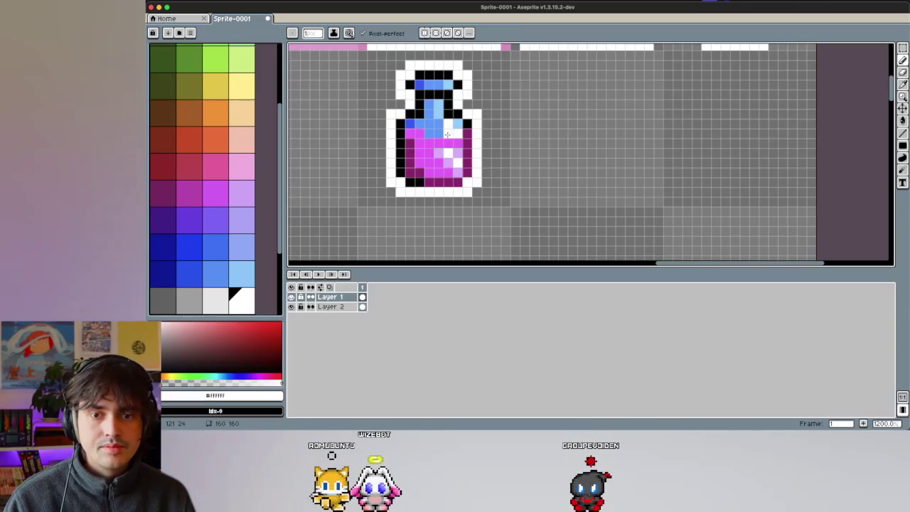
scroll(425, 133, down, 2)
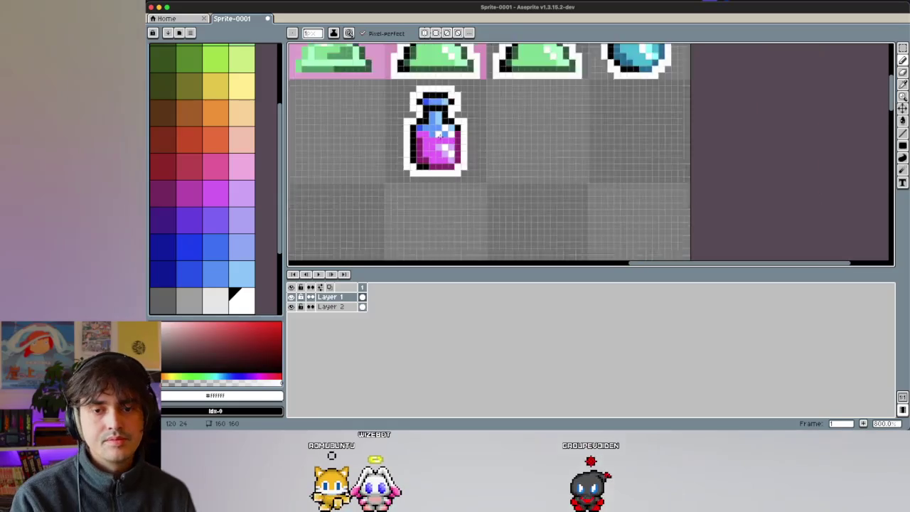
Step: Eyedrop the blue, then the light blue, from the magenta bottle's neck and zoom out to the sheet
scroll(437, 125, up, 3)
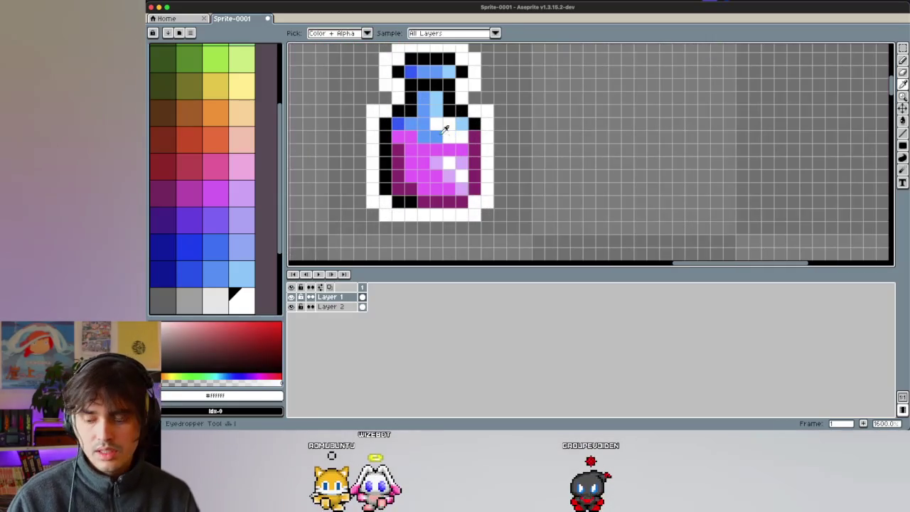
alt+click(448, 126)
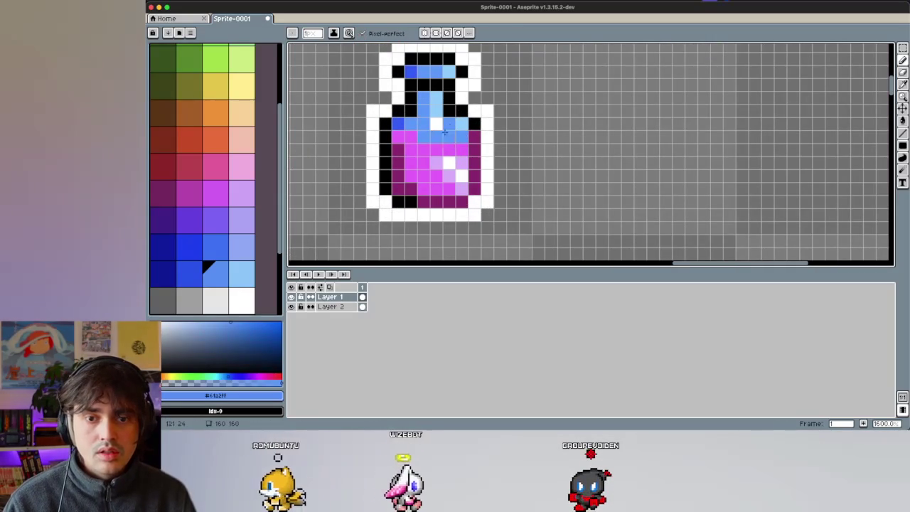
scroll(492, 180, down, 4)
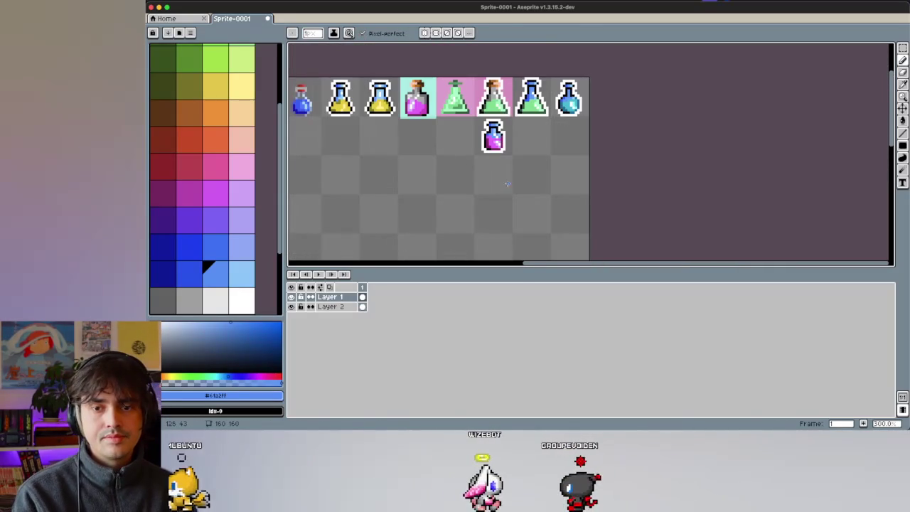
scroll(497, 138, up, 3)
scroll(503, 147, up, 1)
scroll(503, 146, down, 4)
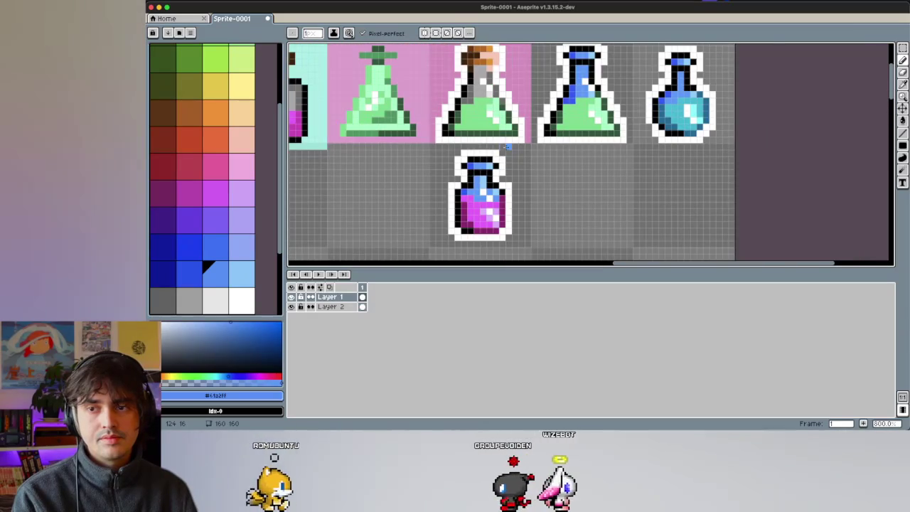
scroll(480, 211, up, 4)
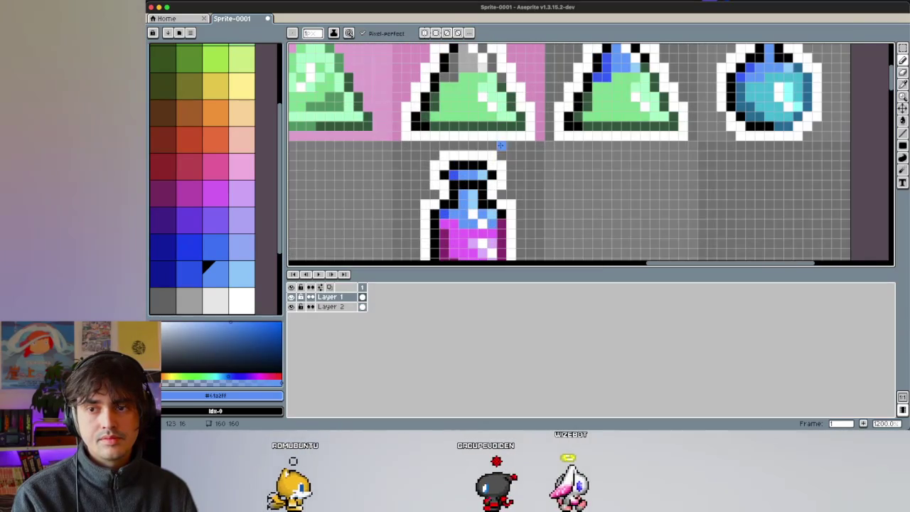
alt+click(478, 201)
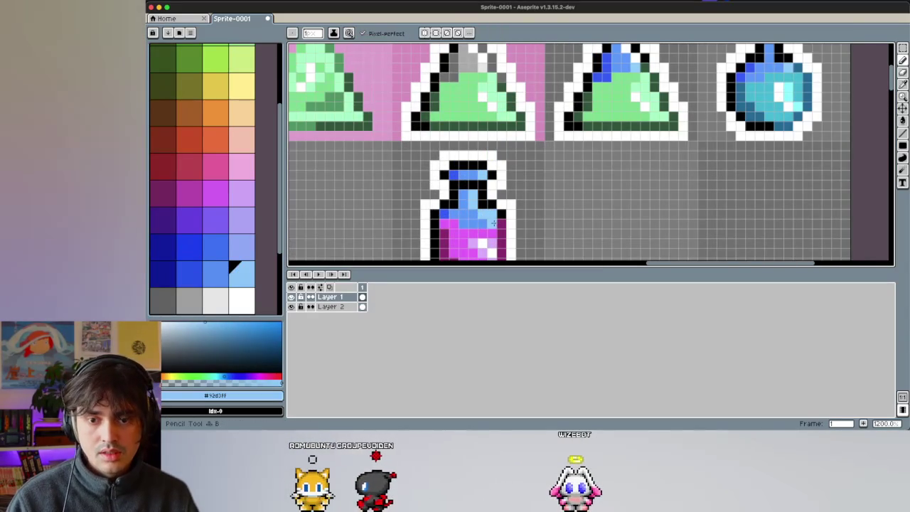
scroll(478, 201, down, 4)
scroll(403, 169, down, 2)
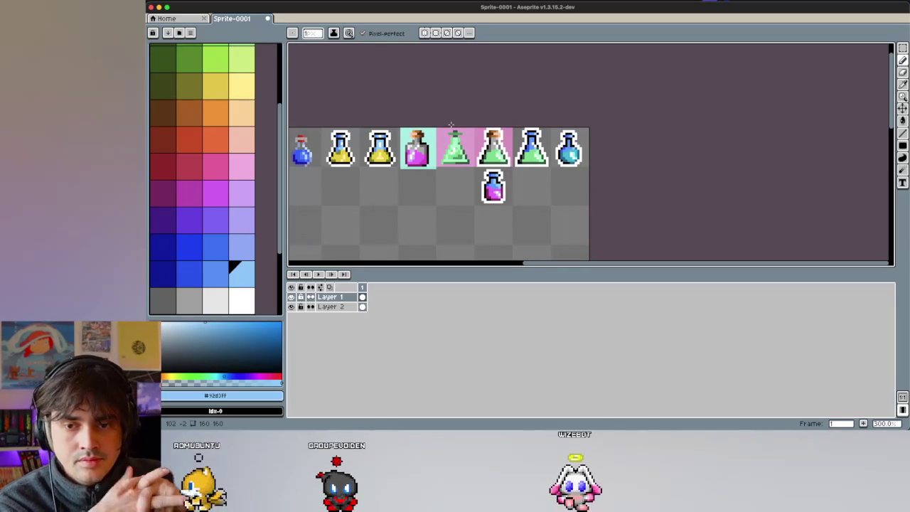
Step: Refocus Aseprite and pan around the sprite sheet to the square magenta bottle
scroll(455, 128, left, 1)
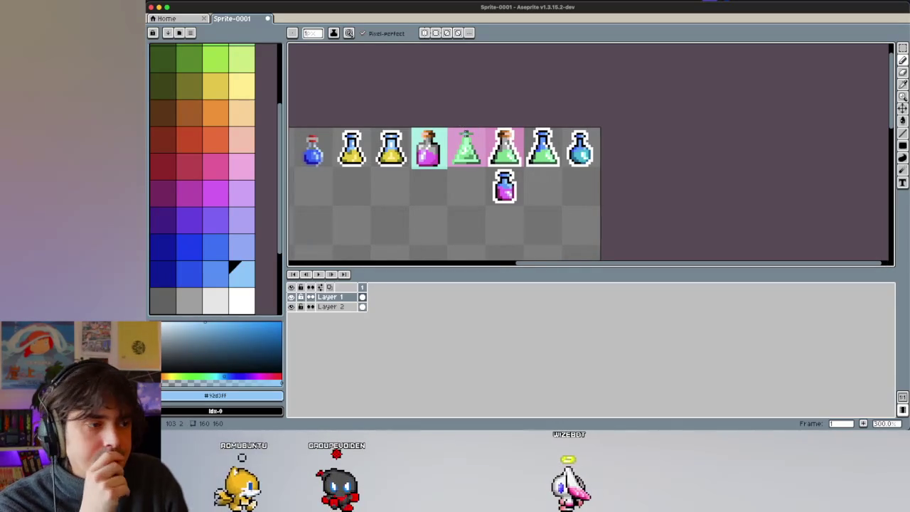
scroll(455, 156, left, 1)
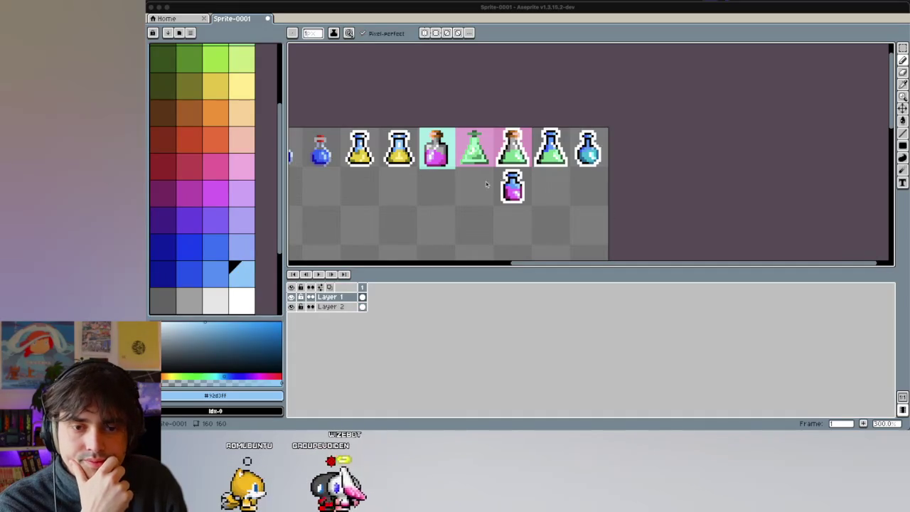
click(515, 192)
scroll(543, 193, up, 1)
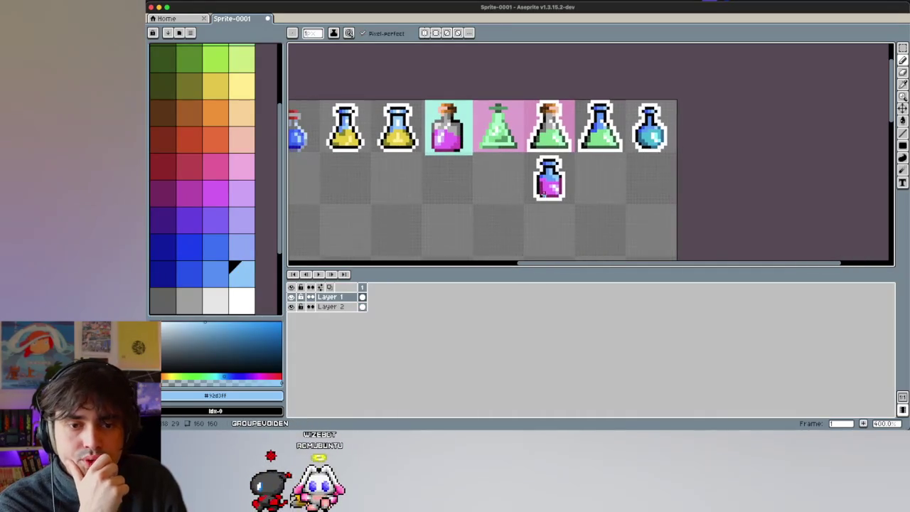
scroll(542, 194, right, 1)
scroll(625, 142, left, 1)
scroll(614, 152, left, 5)
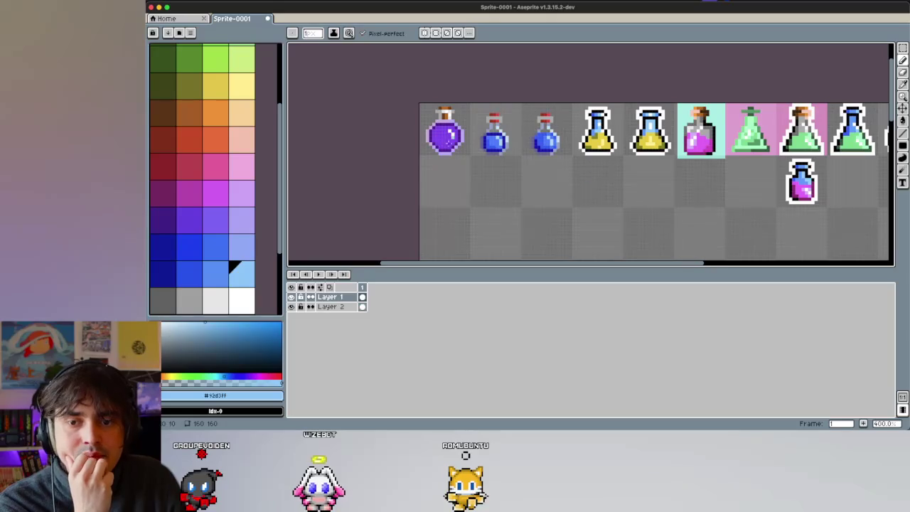
scroll(524, 108, right, 1)
scroll(525, 109, right, 2)
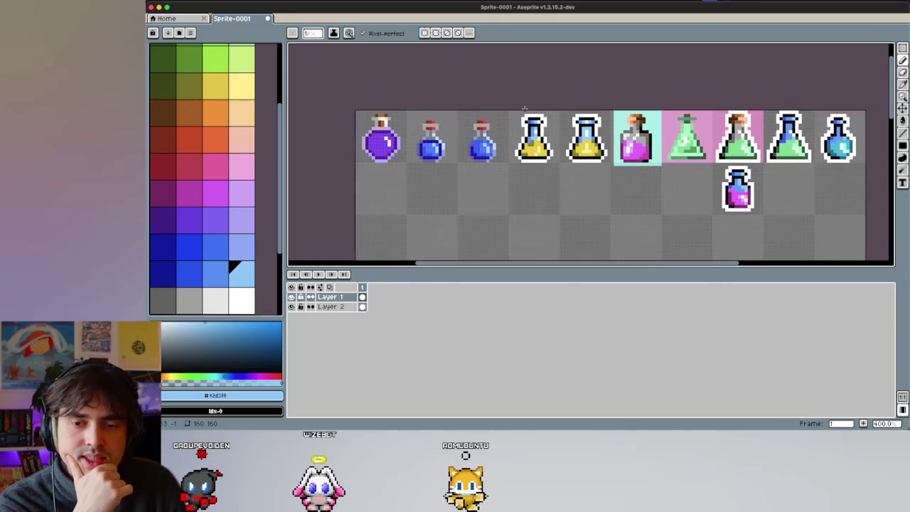
scroll(566, 169, right, 2)
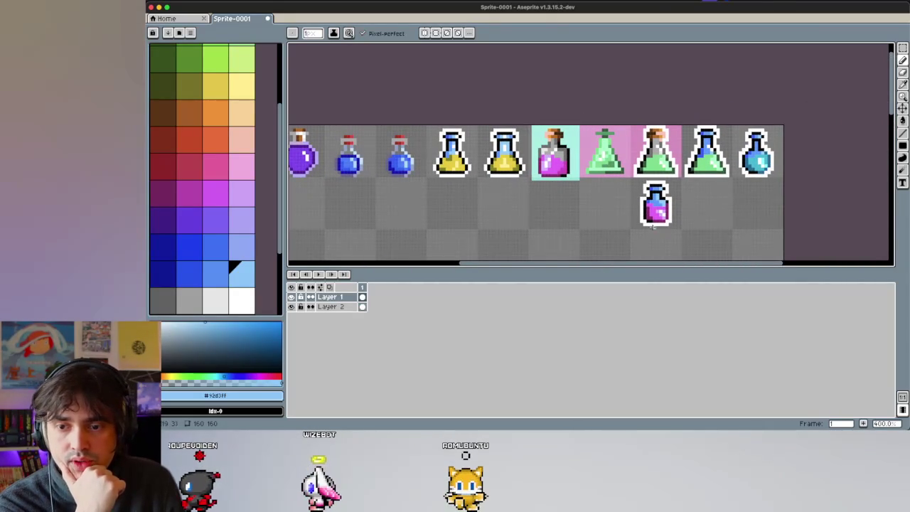
scroll(650, 213, up, 1)
scroll(652, 220, up, 1)
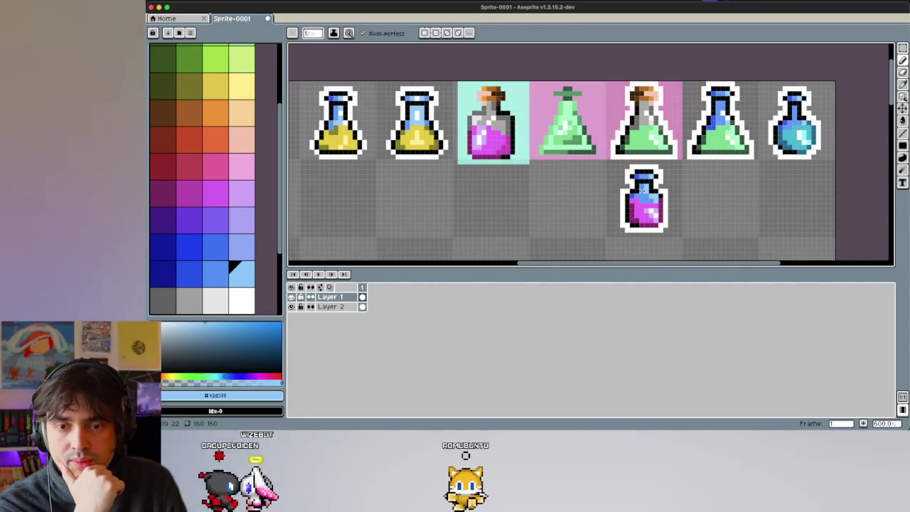
scroll(655, 224, up, 1)
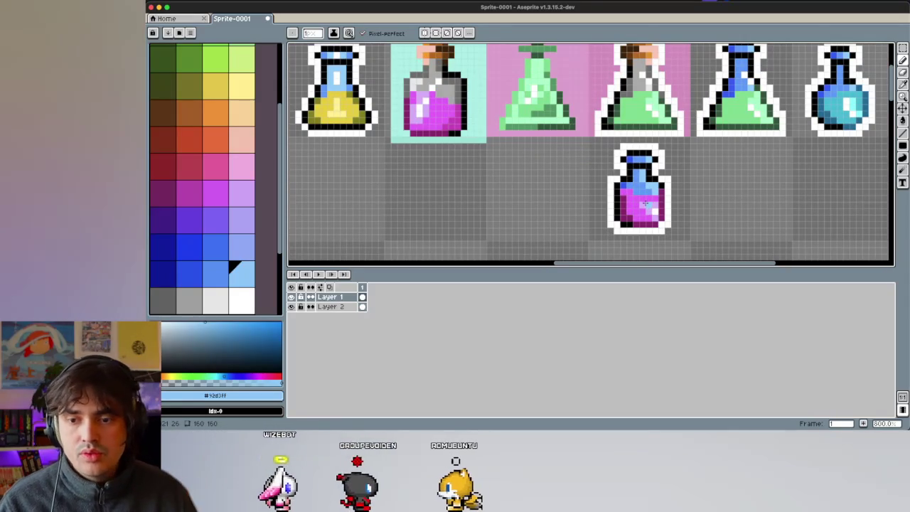
Step: Eyedrop the light purple inside the square magenta bottle and return to the Pencil
key(i)
click(654, 203)
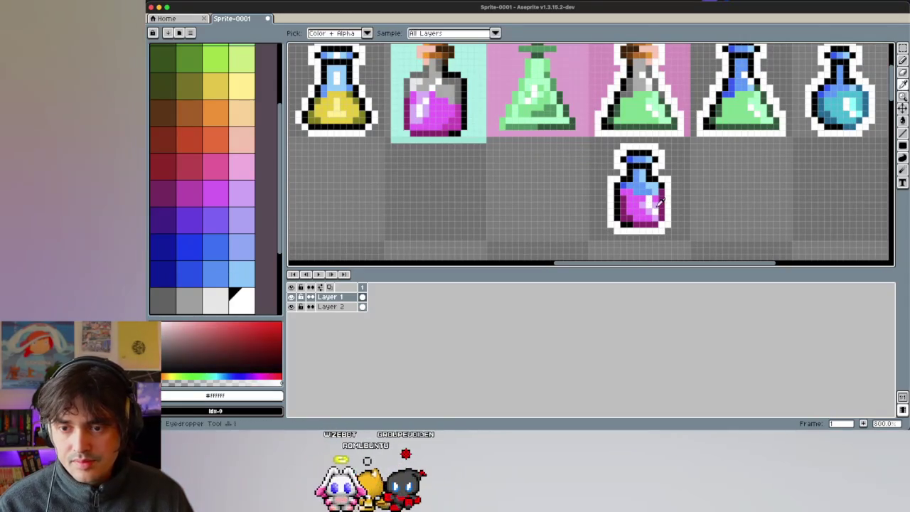
key(b)
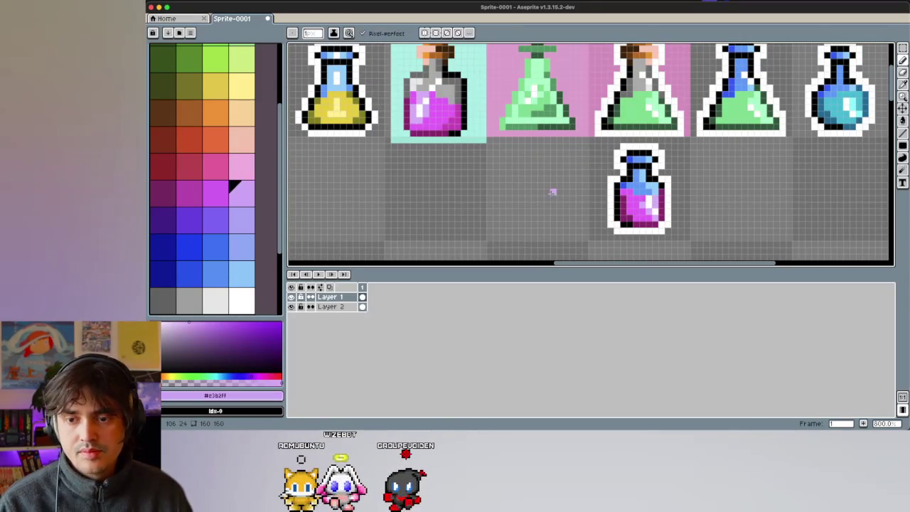
scroll(552, 192, down, 2)
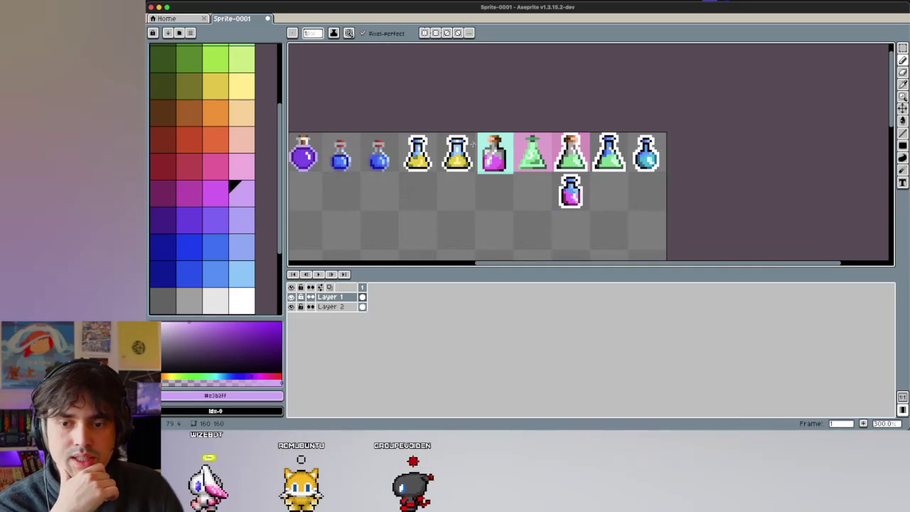
scroll(487, 146, right, 2)
scroll(486, 146, down, 1)
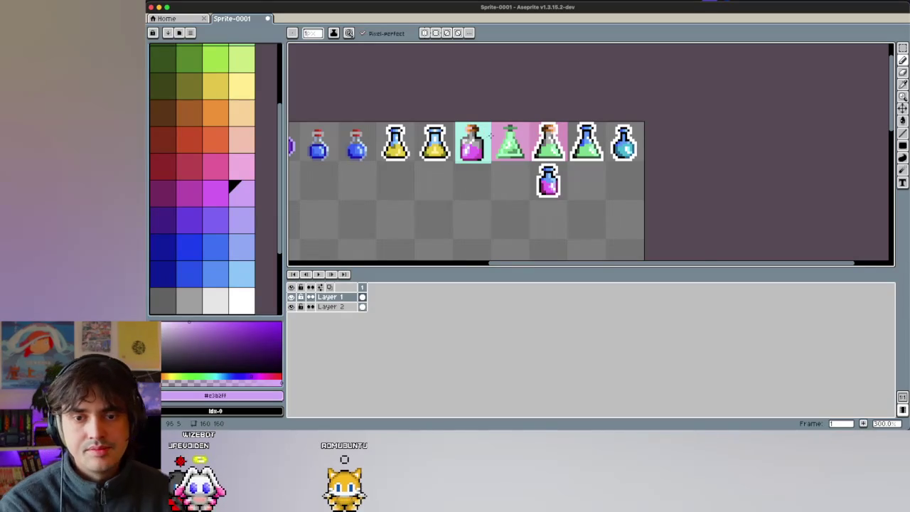
scroll(493, 137, up, 1)
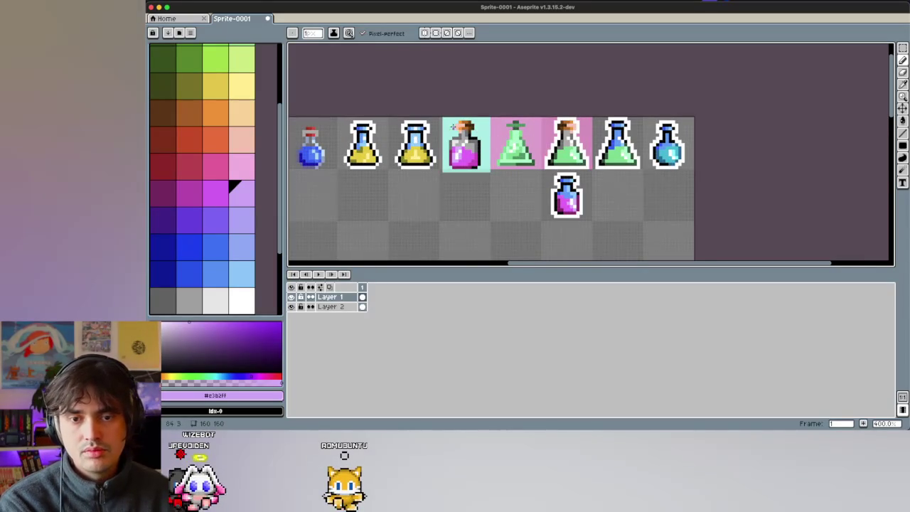
scroll(503, 124, up, 5)
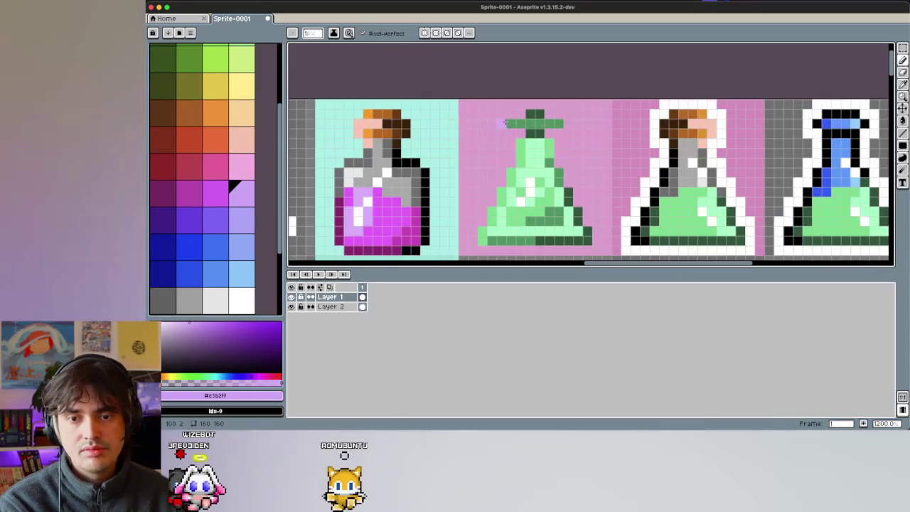
Step: Redraw the green flask's stopper in dark and mid greens, widening its middle row by one pixel
key(e)
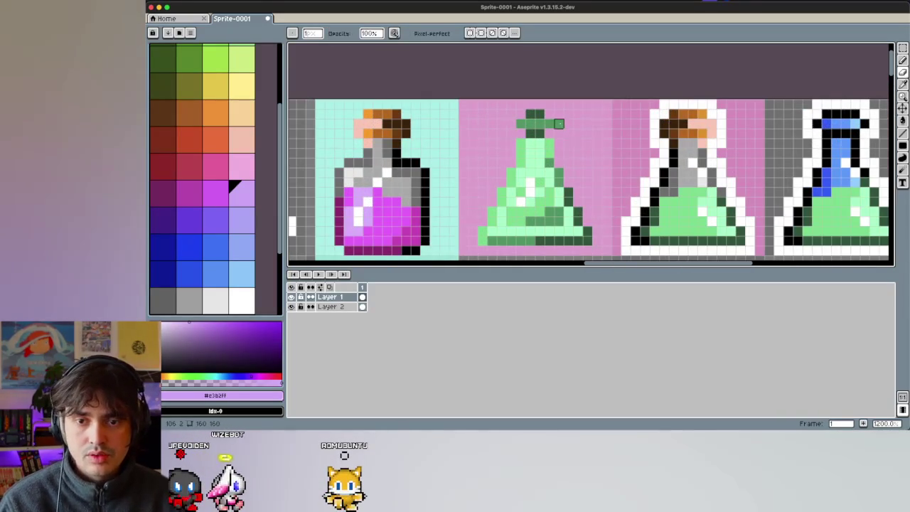
key(b)
alt+click(521, 132)
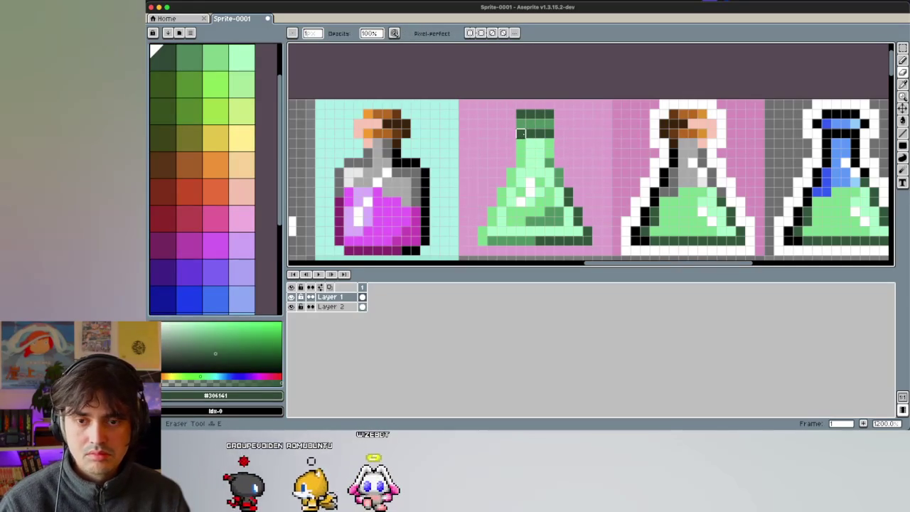
key(i)
click(529, 124)
key(b)
drag(511, 124, 558, 124)
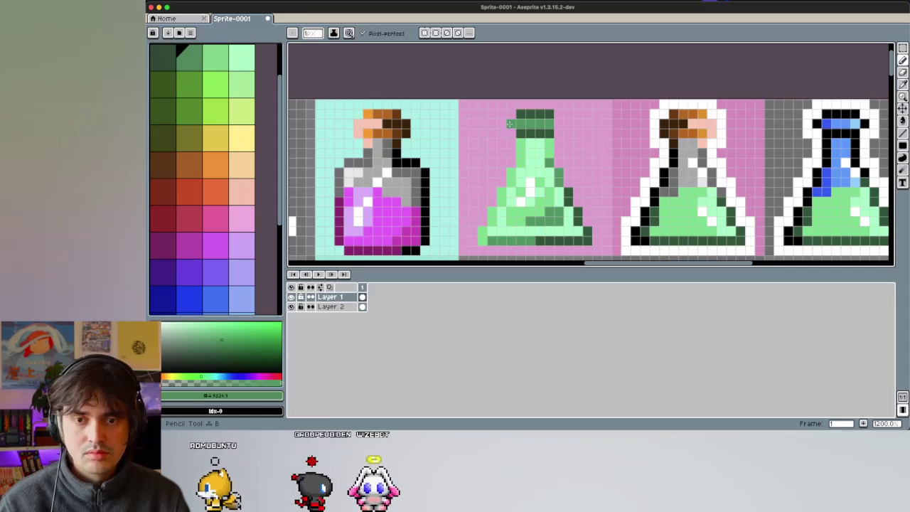
key(e)
click(568, 123)
scroll(548, 134, down, 2)
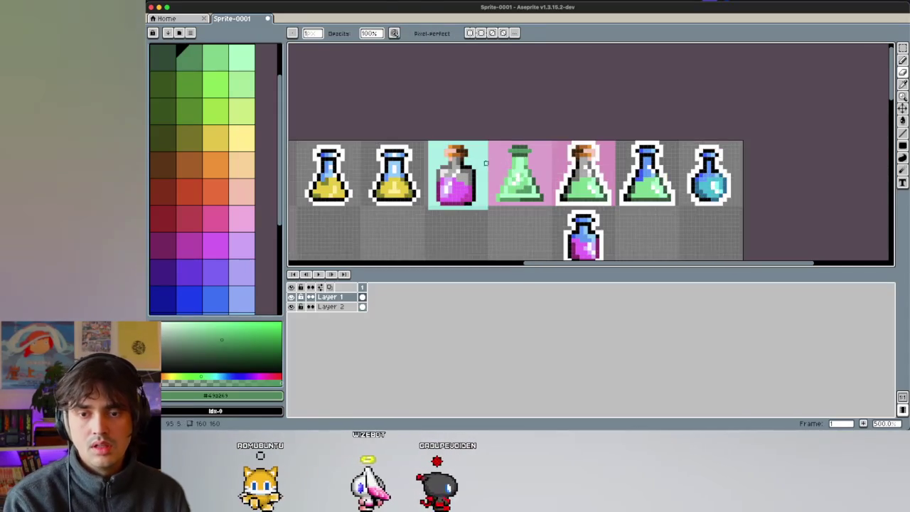
Step: Scroll around the sprite sheet to review the row of potions and the new magenta bottle
scroll(507, 137, down, 1)
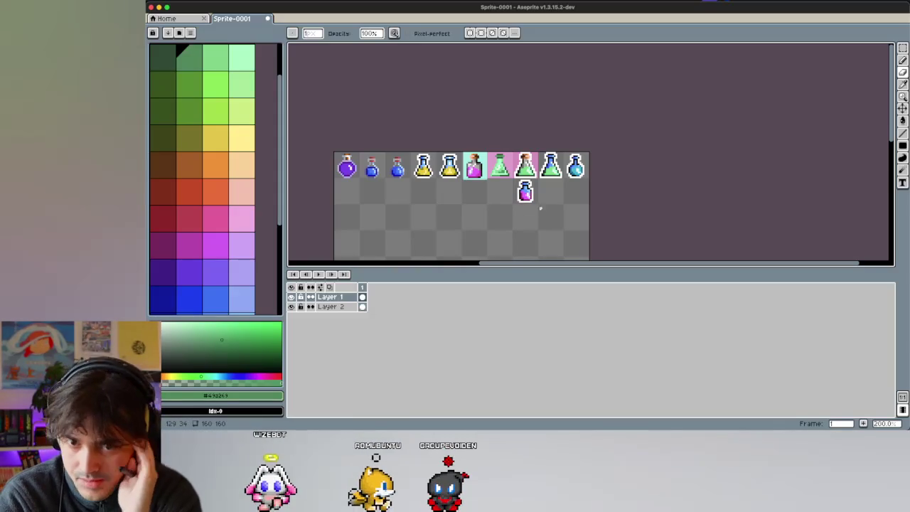
scroll(540, 208, up, 2)
scroll(504, 145, up, 1)
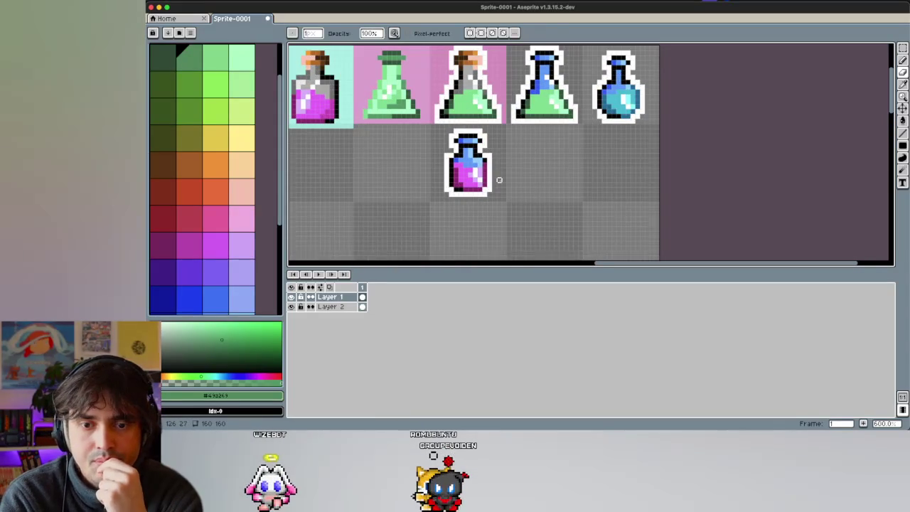
scroll(497, 177, up, 1)
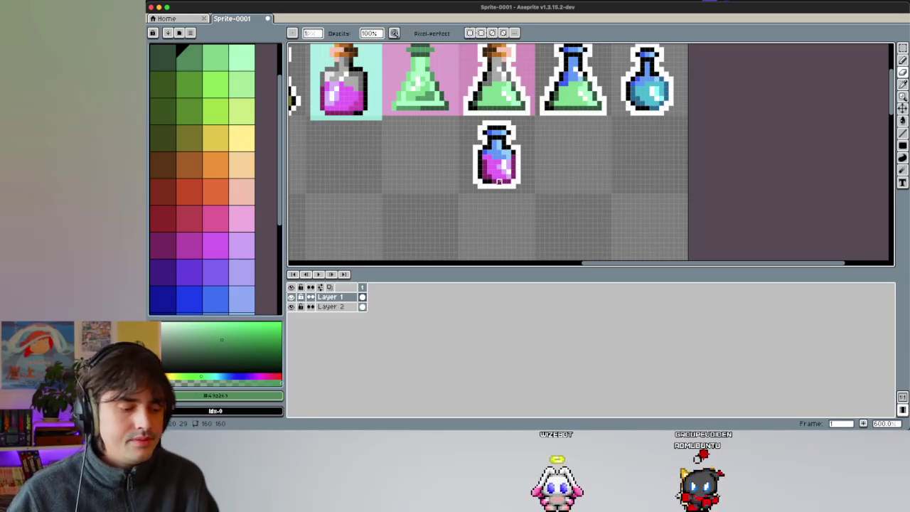
scroll(497, 184, down, 1)
scroll(497, 188, down, 1)
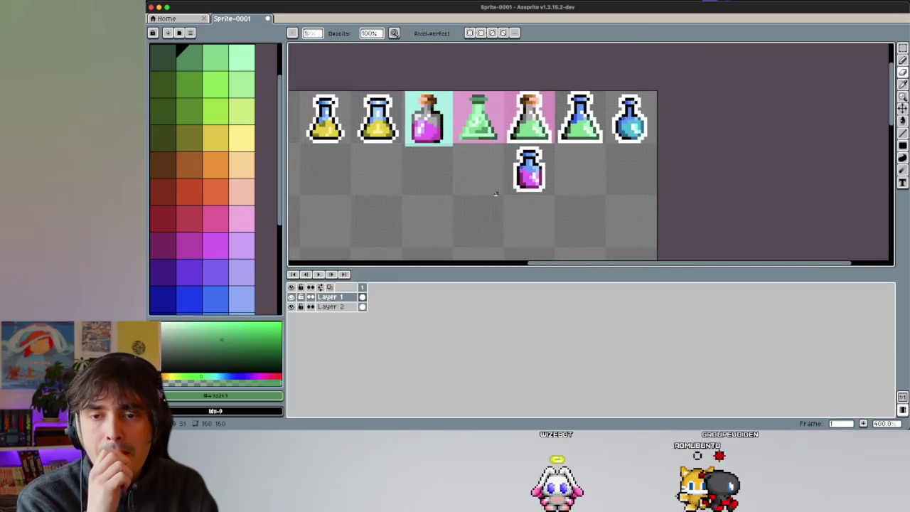
scroll(495, 193, down, 1)
scroll(496, 193, down, 1)
scroll(494, 193, down, 1)
scroll(512, 175, down, 1)
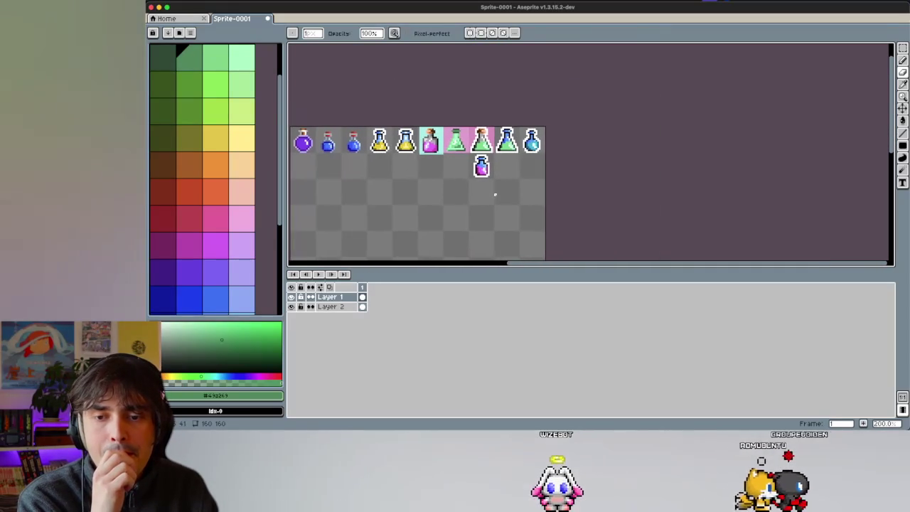
scroll(528, 199, up, 1)
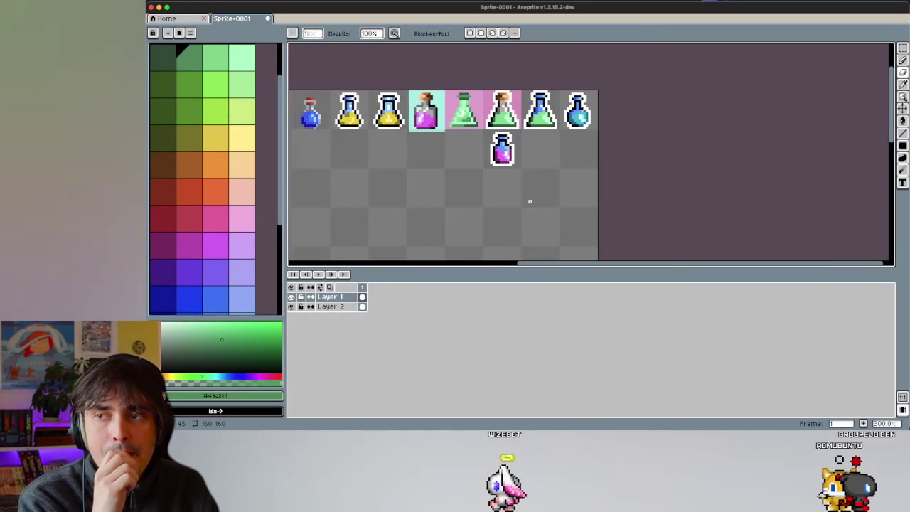
scroll(529, 201, up, 1)
scroll(528, 201, up, 2)
scroll(528, 199, up, 1)
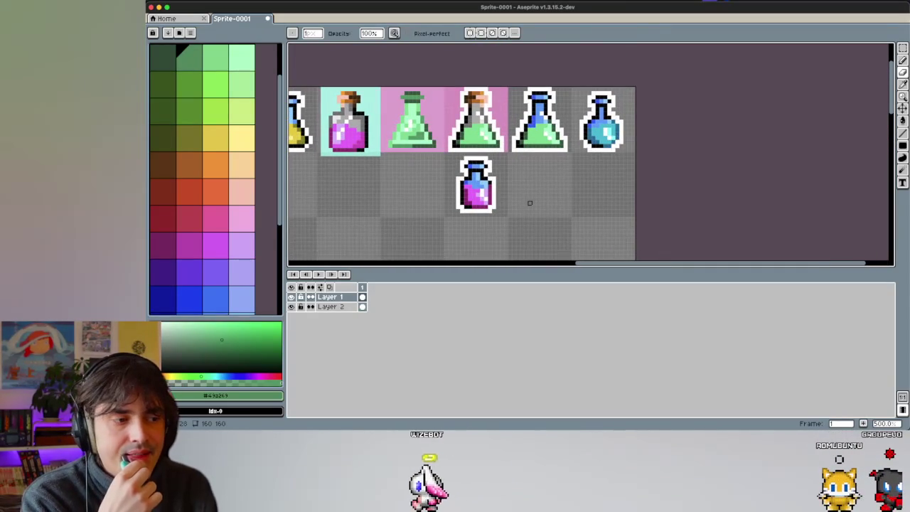
scroll(444, 248, down, 2)
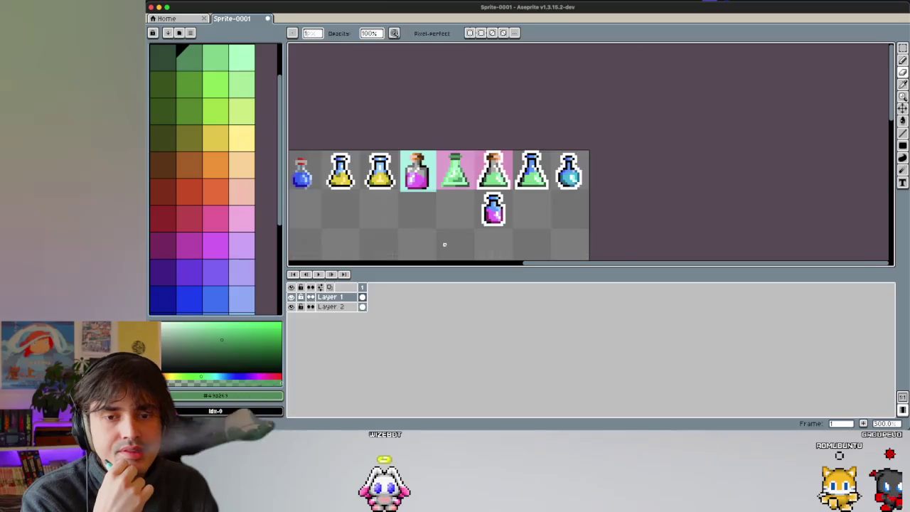
Step: Start saving Sprite-0001.aseprite, choosing the PIXEL ART folder as the destination
key(v)
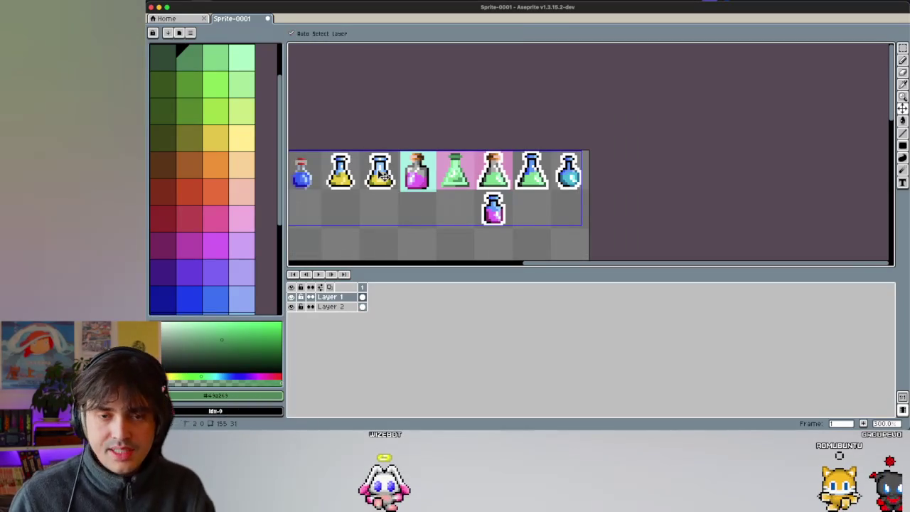
key(super+s)
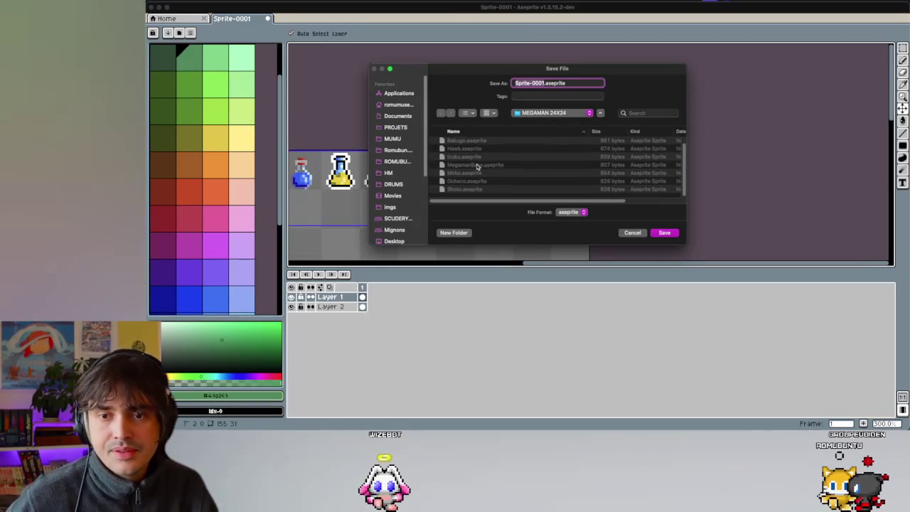
key(super+Up)
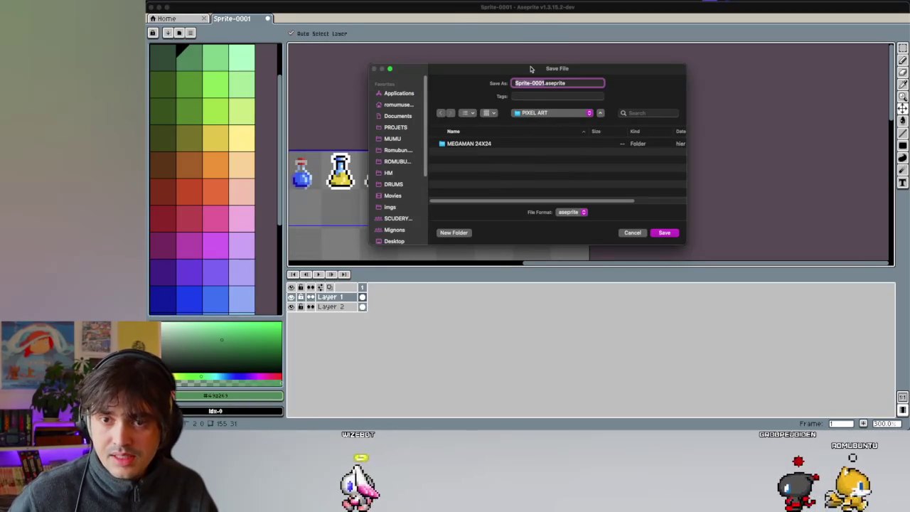